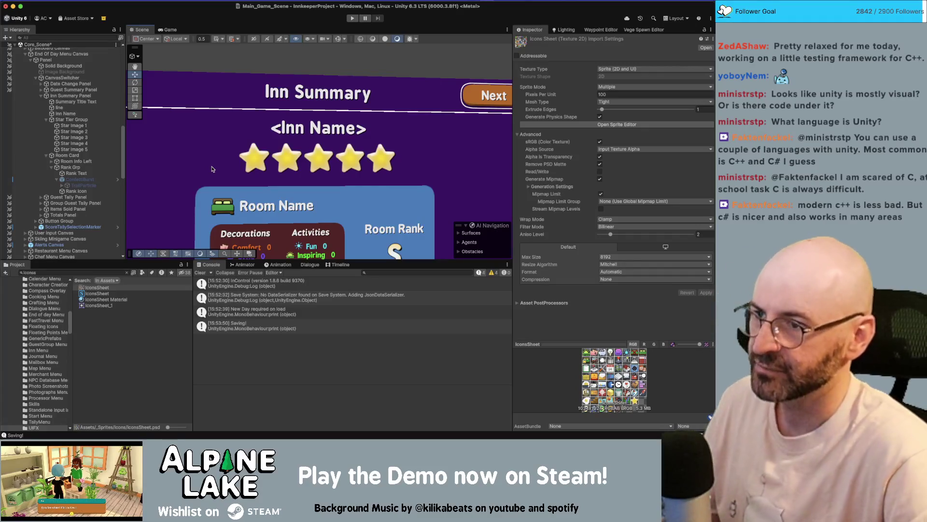
In IconsSheet.psd, move the star icon back into its cell and drag out a copy
{"action": "scroll", "coordinate": [242, 140], "scroll_direction": "down", "scroll_amount": 3}
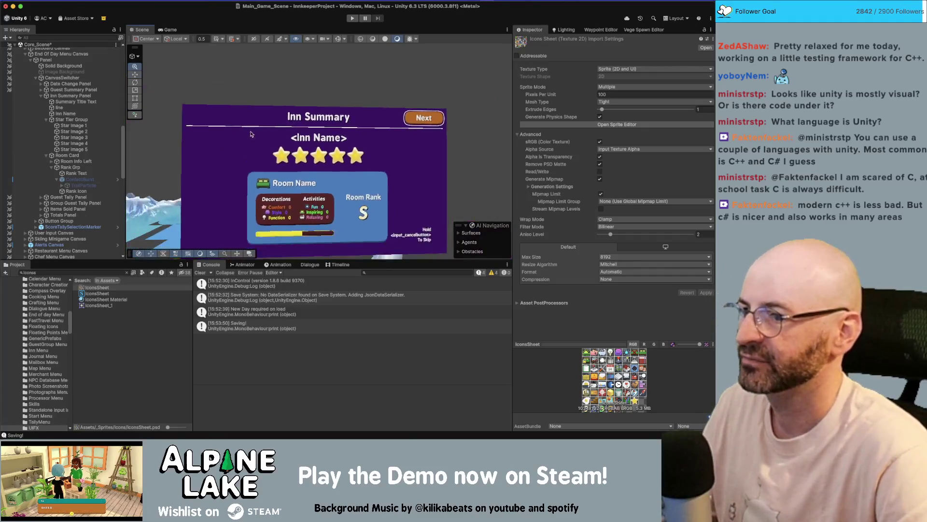
{"action": "scroll", "coordinate": [250, 134], "scroll_direction": "down", "scroll_amount": 5}
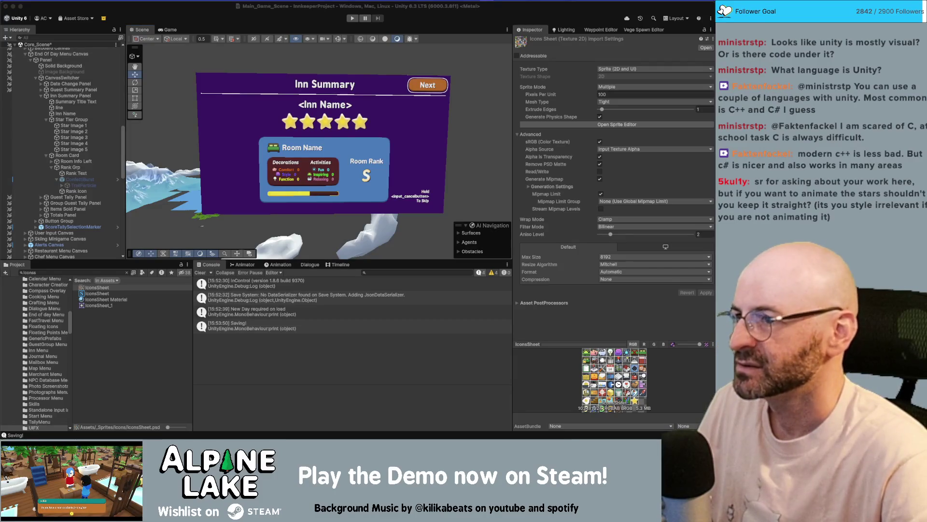
{"action": "left_click", "coordinate": [187, 213]}
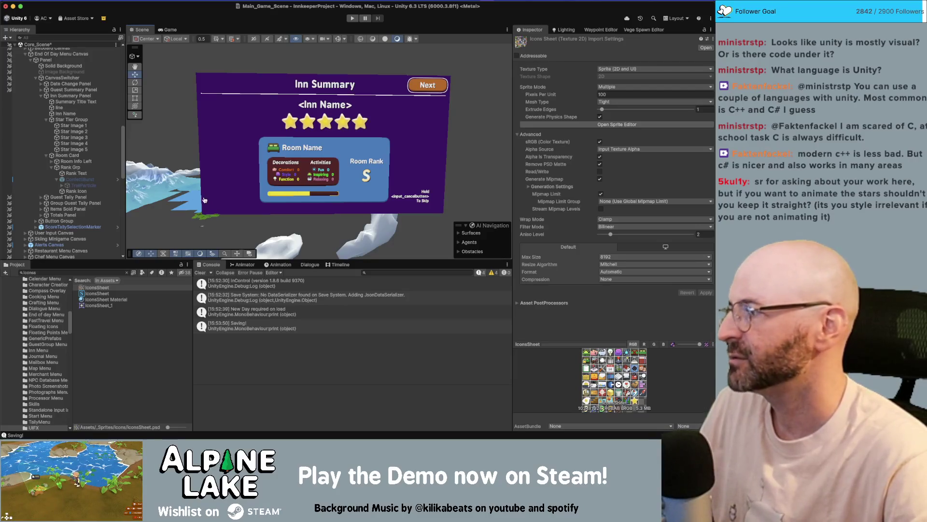
{"action": "key", "text": "super+Tab"}
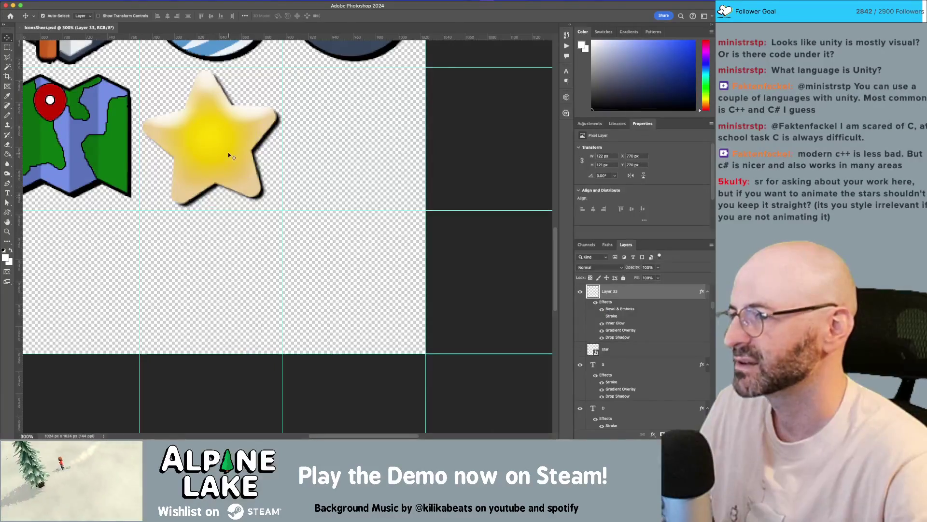
{"action": "left_click", "coordinate": [228, 153]}
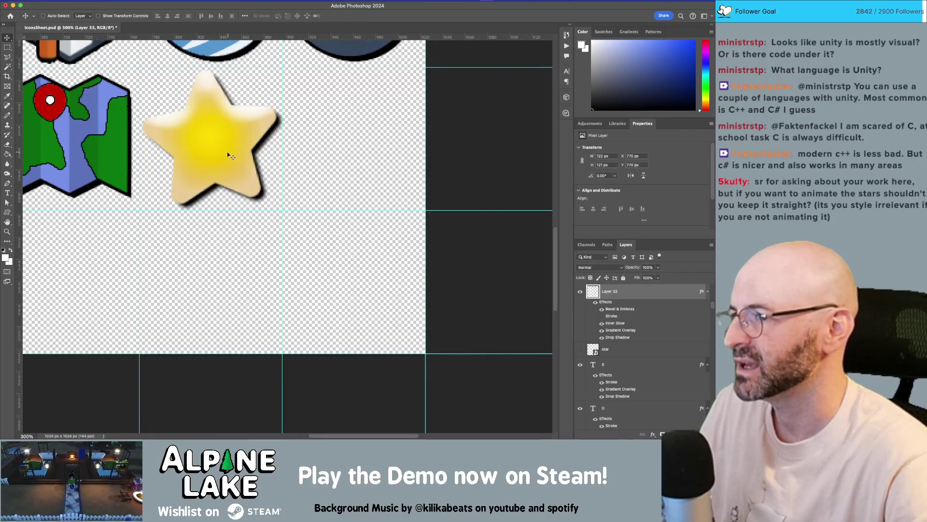
{"action": "key", "text": "super+shift+t"}
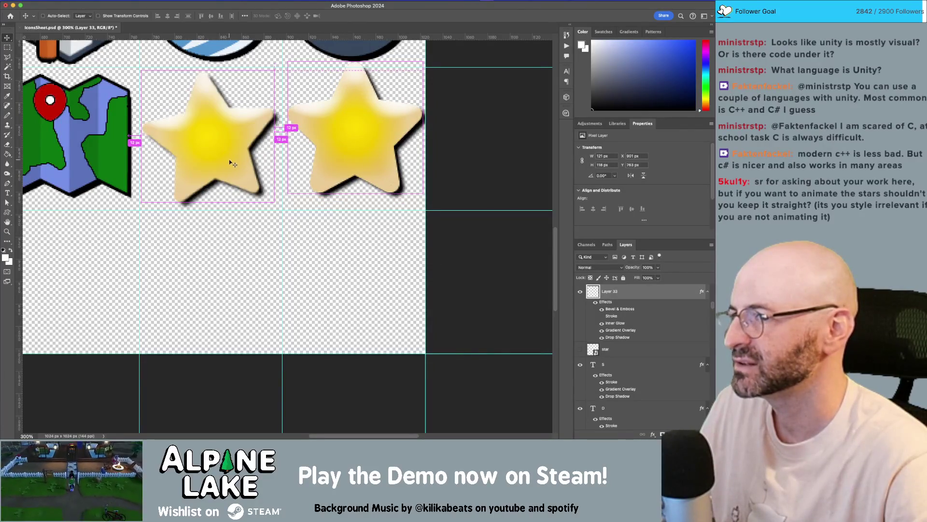
{"action": "left_click_drag", "start_coordinate": [332, 137], "coordinate": [193, 144]}
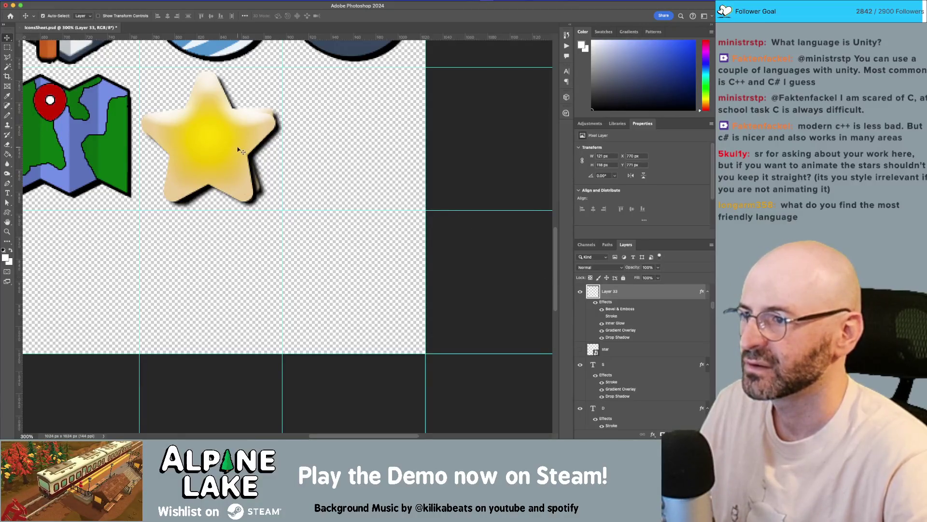
{"action": "mouse_move", "coordinate": [236, 139]}
{"action": "left_mouse_down"}
{"action": "mouse_move", "coordinate": [362, 141]}
{"action": "mouse_move", "coordinate": [216, 137]}
{"action": "left_mouse_up"}
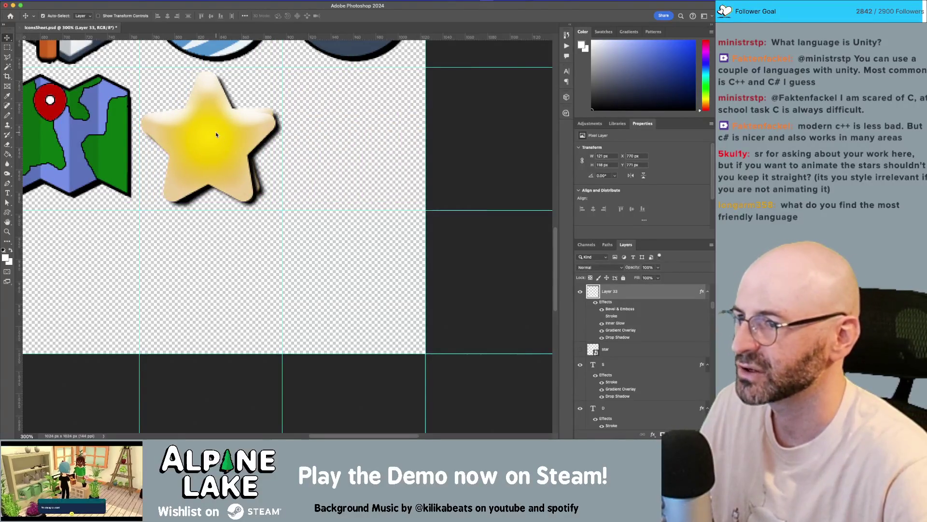
Change the Distance of Layer 33's drop shadow in Layer Style
{"action": "double_click", "coordinate": [651, 292]}
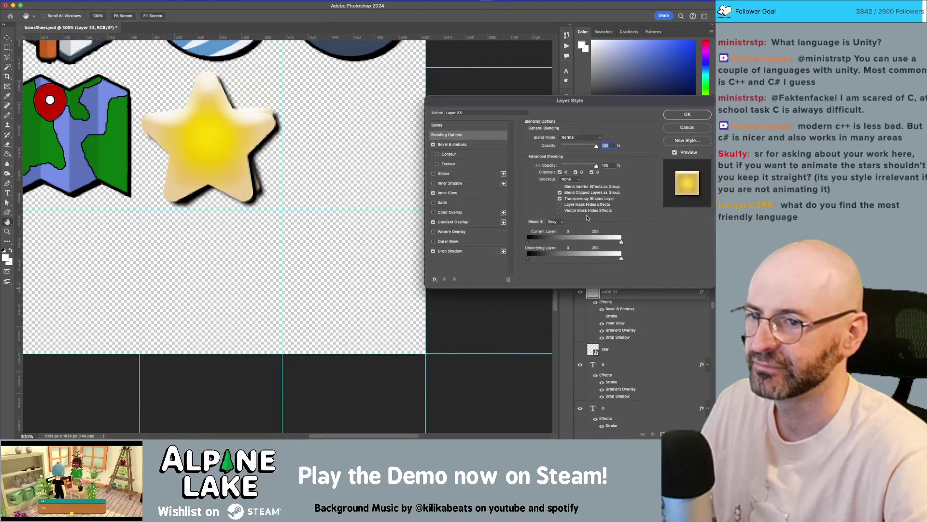
{"action": "left_click", "coordinate": [463, 251]}
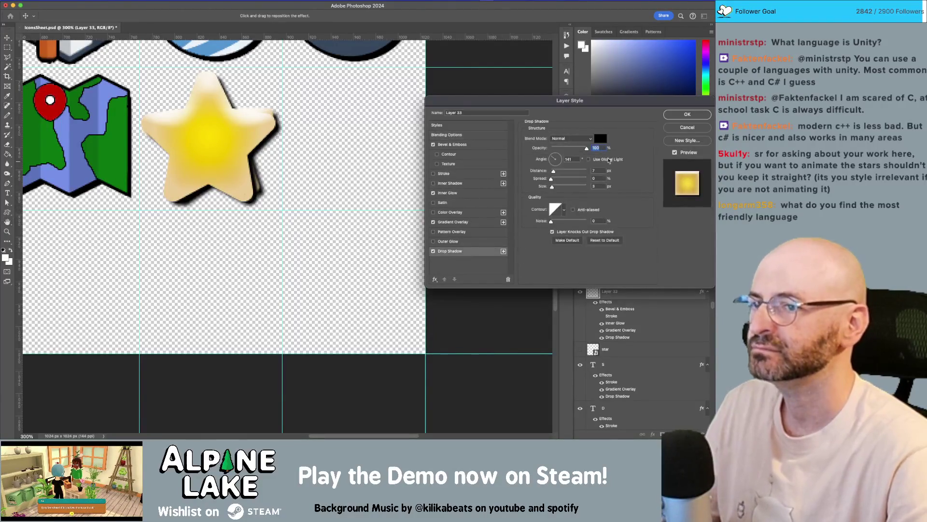
{"action": "left_click", "coordinate": [599, 171]}
{"action": "key", "text": "Return"}
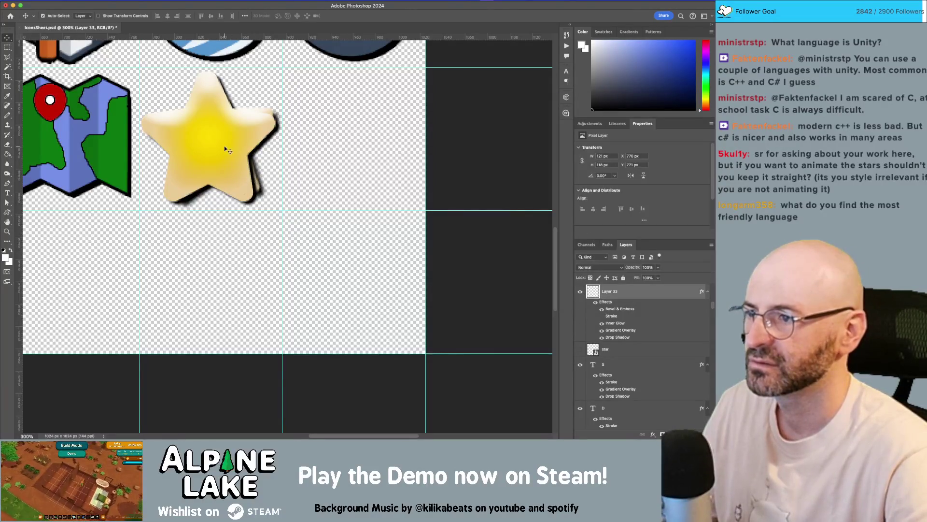
Replace the duplicate star with a fresh copy and save IconsSheet.psd
{"action": "left_click_drag", "start_coordinate": [227, 147], "coordinate": [283, 148]}
{"action": "key", "text": "BackSpace"}
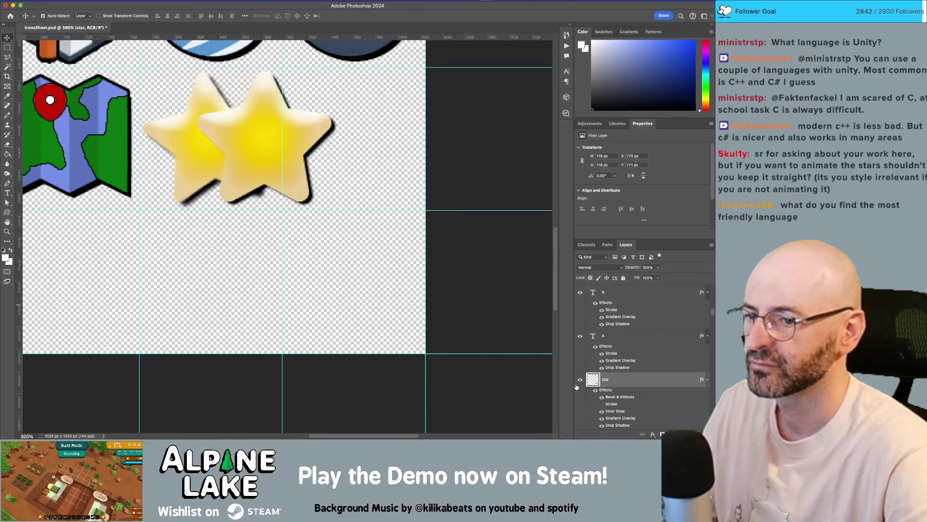
{"action": "left_click_drag", "start_coordinate": [259, 141], "coordinate": [208, 139]}
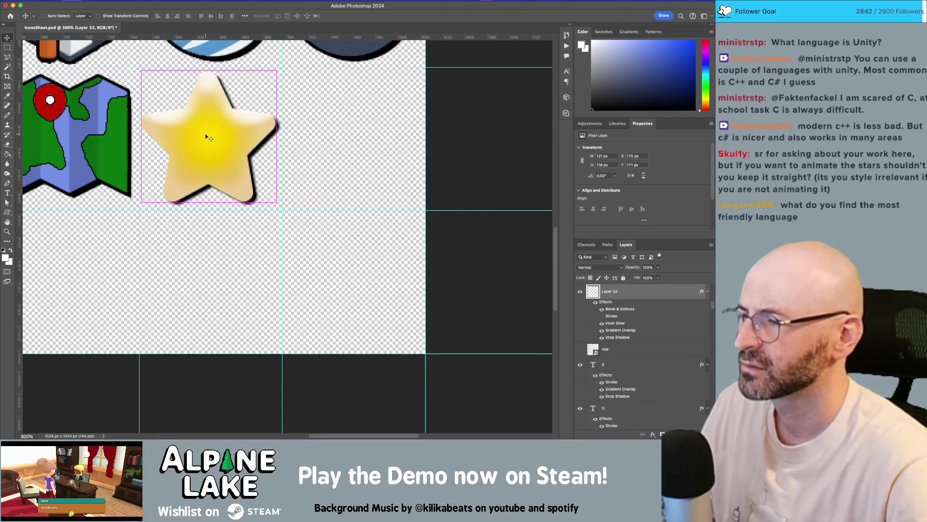
{"action": "key", "text": "super+s"}
{"action": "key", "text": "super+Tab"}
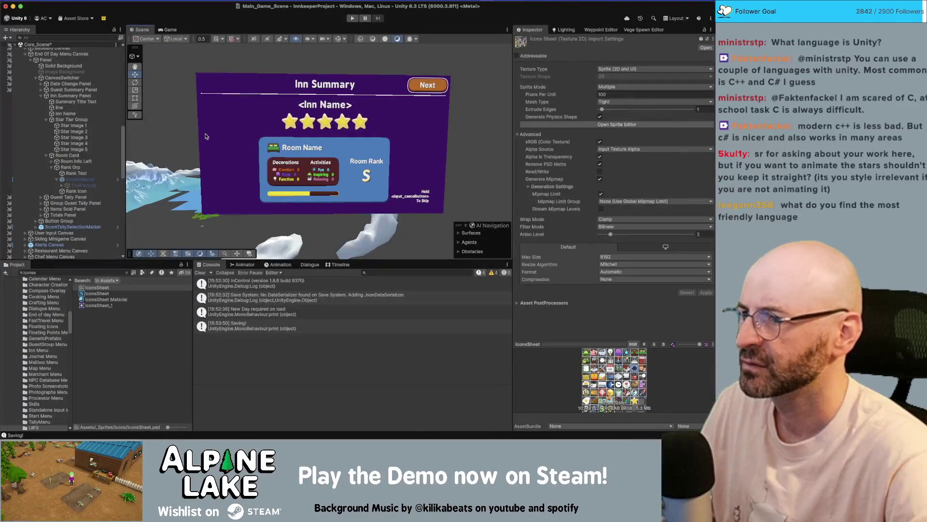
Let Unity reimport IconsSheet.psd, zoom the Scene view on the stars, and select Star Image 1
{"action": "key", "text": "super+Tab"}
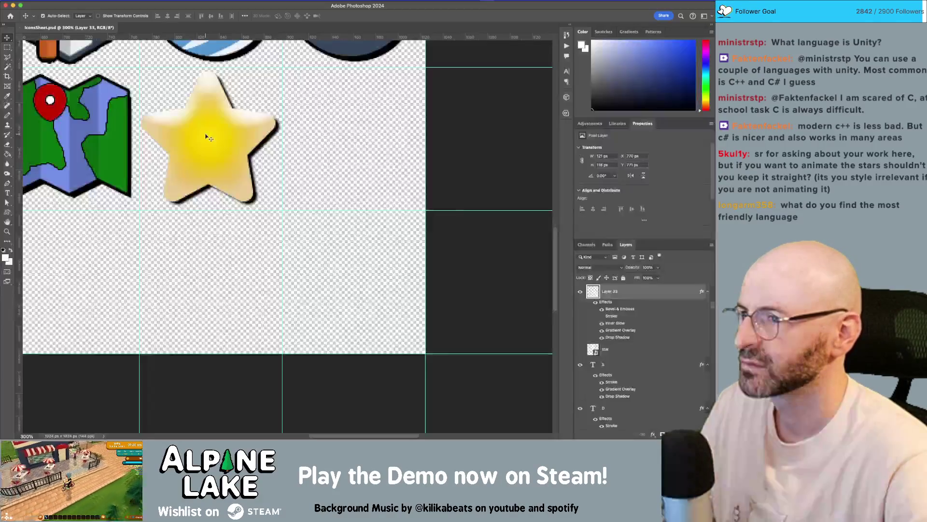
{"action": "key", "text": "super+Tab"}
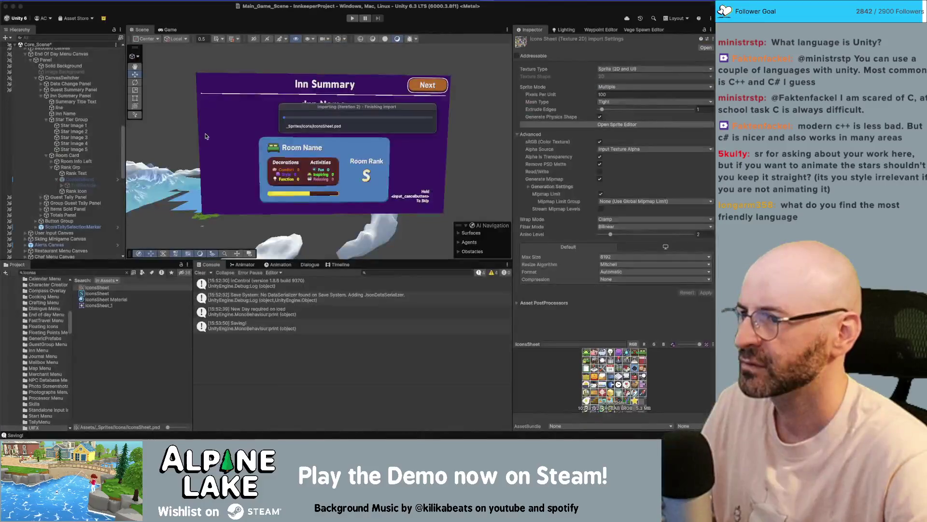
{"action": "scroll", "coordinate": [321, 119], "scroll_direction": "up", "scroll_amount": 5}
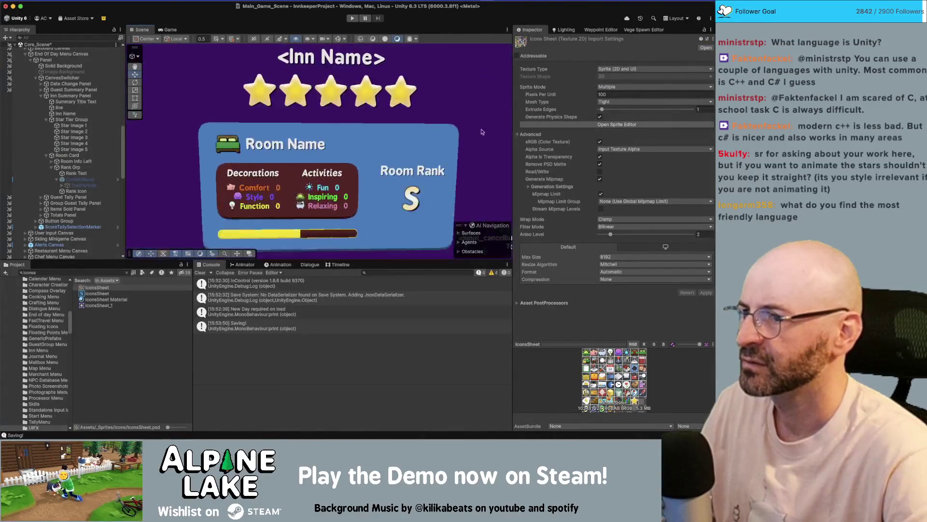
{"action": "scroll", "coordinate": [371, 117], "scroll_direction": "up", "scroll_amount": 10}
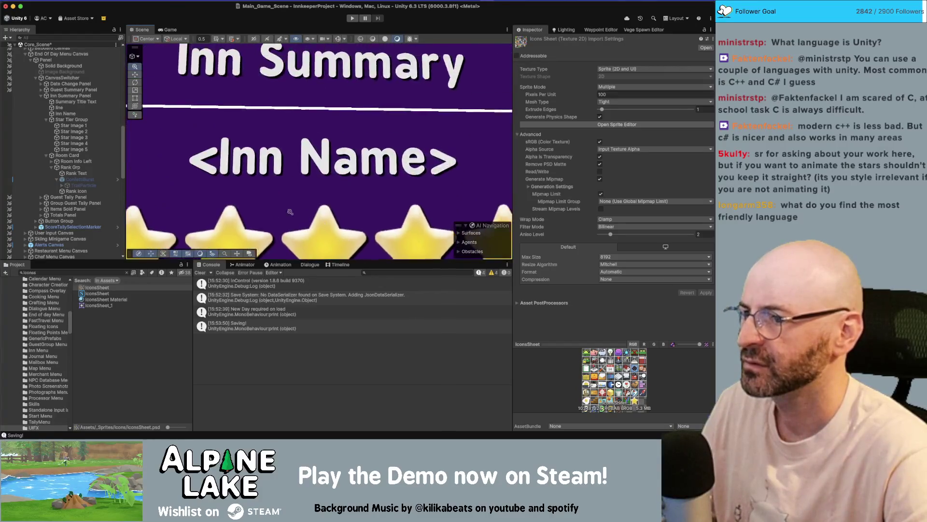
{"action": "scroll", "coordinate": [327, 148], "scroll_direction": "down", "scroll_amount": 10}
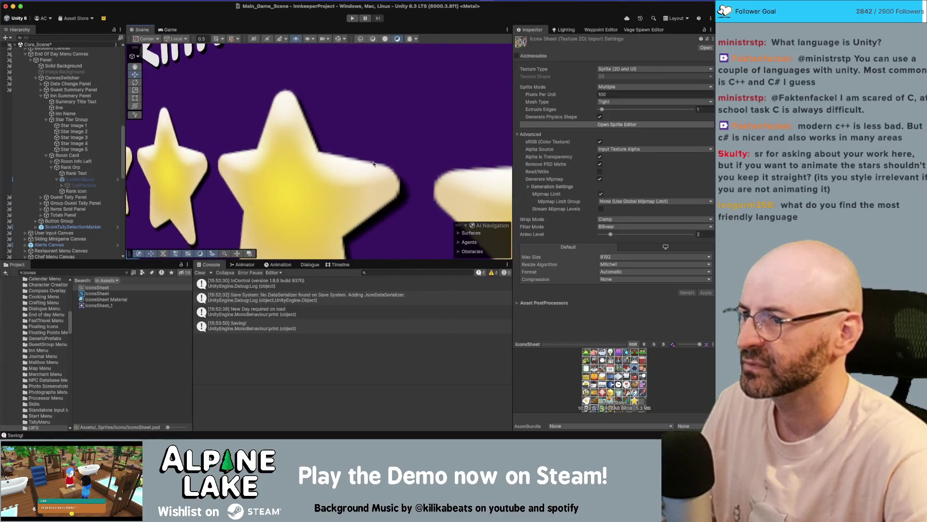
{"action": "scroll", "coordinate": [327, 149], "scroll_direction": "down", "scroll_amount": 10}
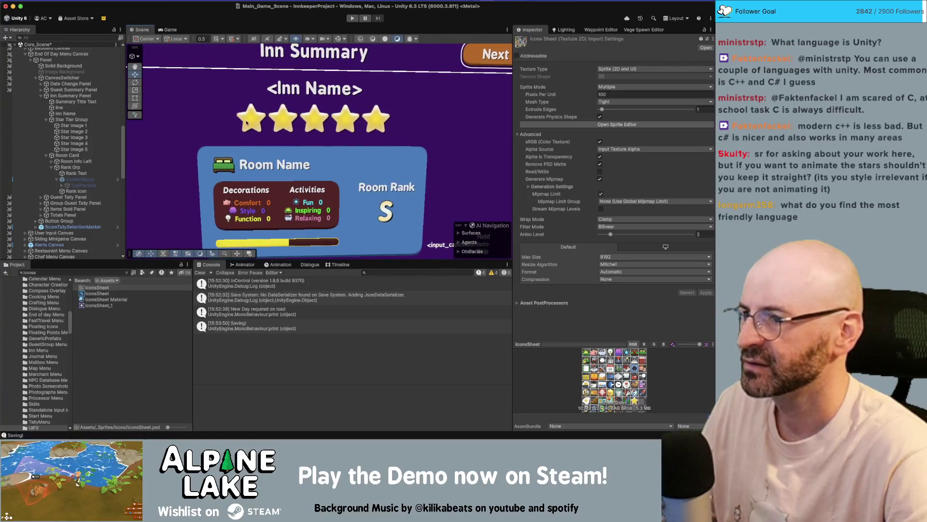
{"action": "left_click", "coordinate": [253, 120]}
Select Star Image 1–5 and rotate them to about 7.12 degrees on Z
{"action": "left_click", "coordinate": [97, 149], "text": "shift"}
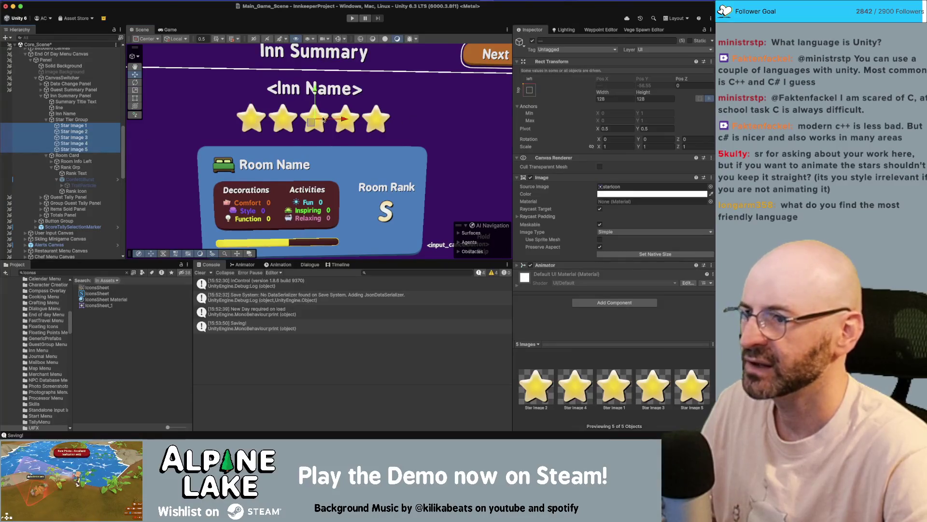
{"action": "key", "text": "e"}
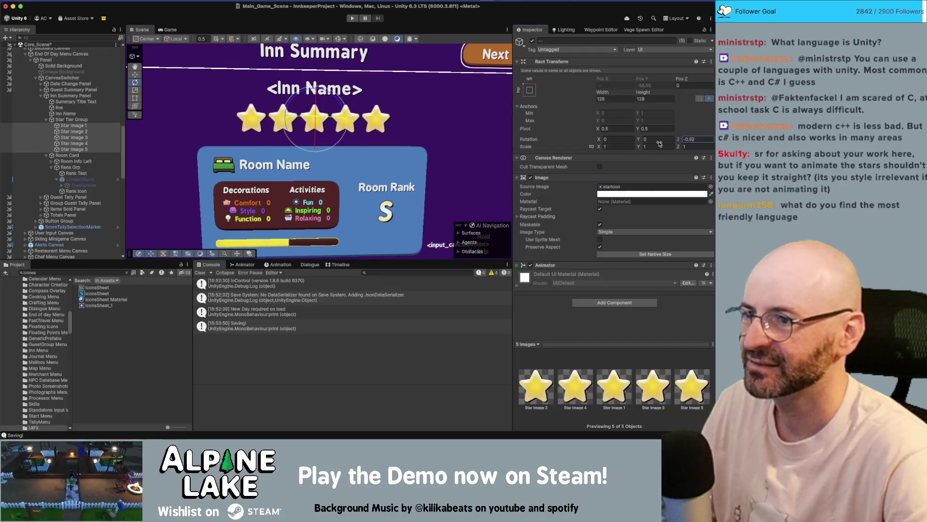
{"action": "left_click_drag", "start_coordinate": [678, 141], "coordinate": [684, 140]}
{"action": "scroll", "coordinate": [362, 120], "scroll_direction": "up", "scroll_amount": 10}
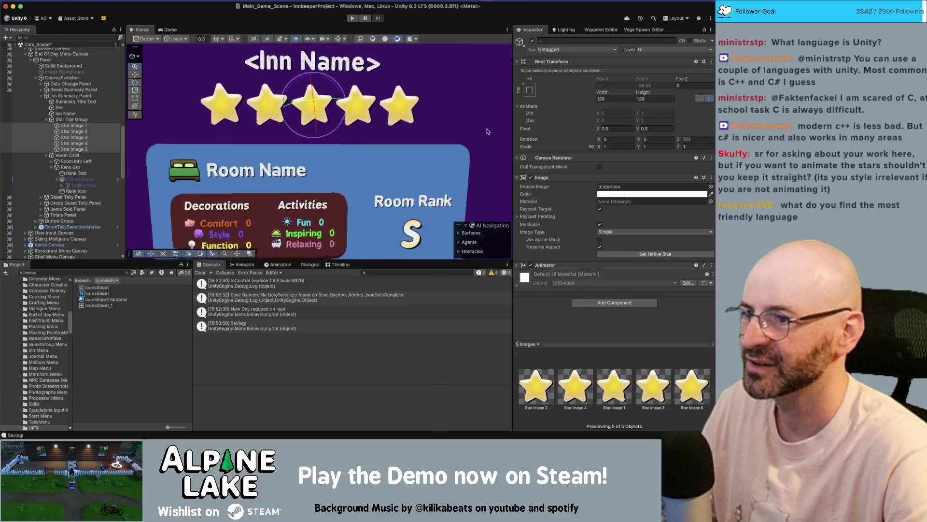
{"action": "scroll", "coordinate": [363, 120], "scroll_direction": "down", "scroll_amount": 2}
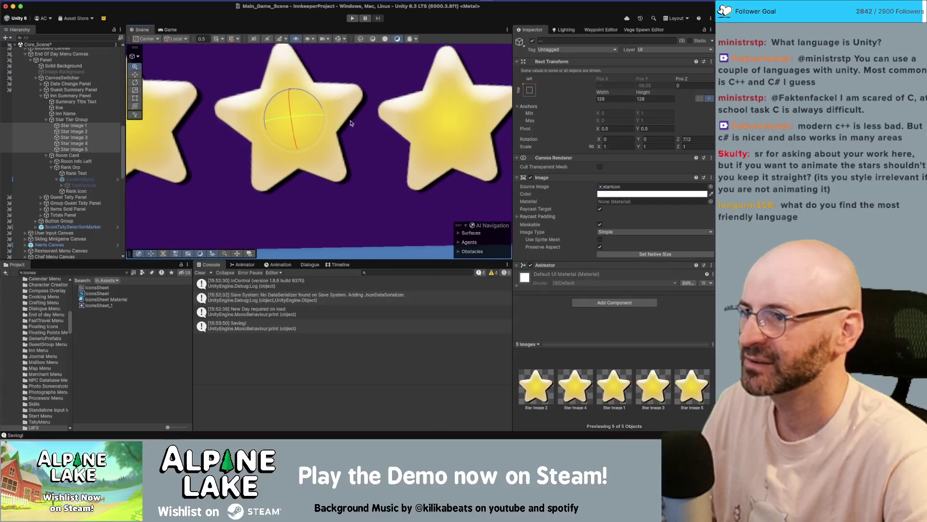
{"action": "scroll", "coordinate": [355, 130], "scroll_direction": "up", "scroll_amount": 3}
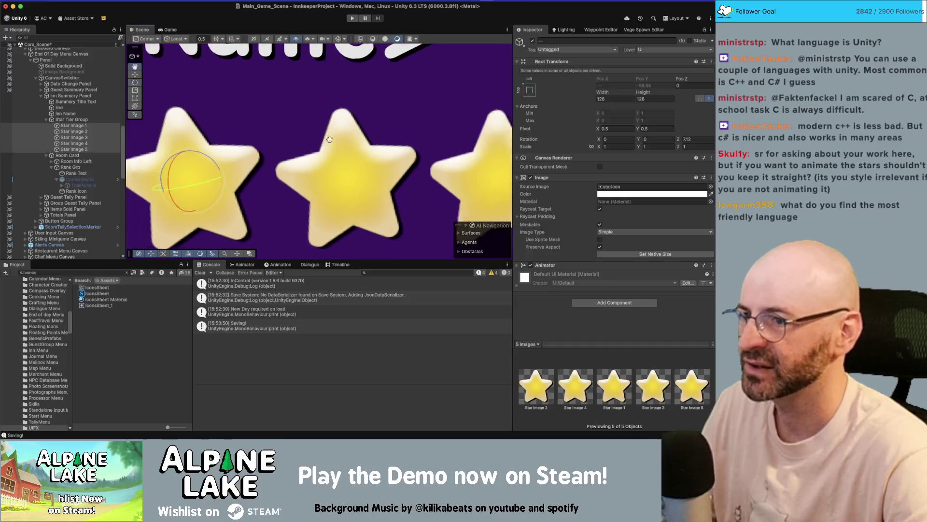
{"action": "scroll", "coordinate": [425, 152], "scroll_direction": "up", "scroll_amount": 3}
Try a Z rotation of 11.26, revert to 7.12, and show the Game view
{"action": "left_click", "coordinate": [696, 139]}
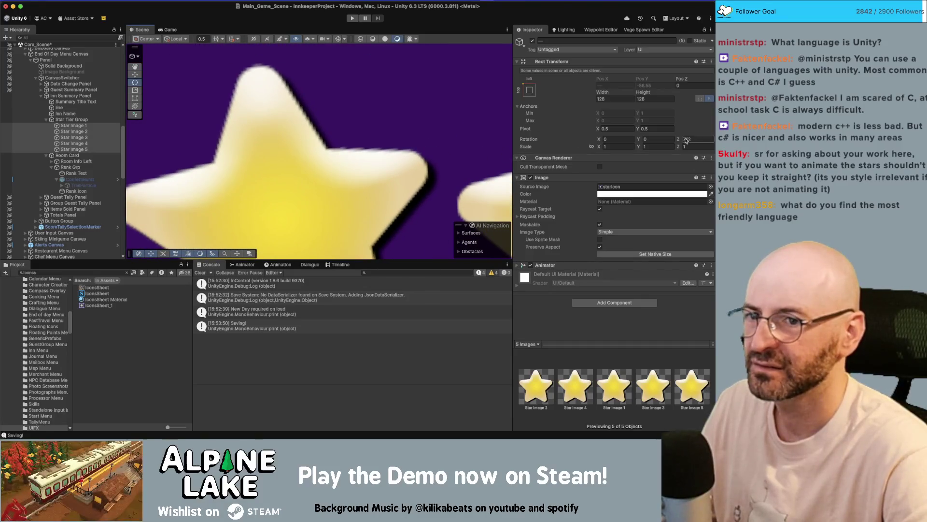
{"action": "type", "text": "11.26"}
{"action": "key", "text": "super+z"}
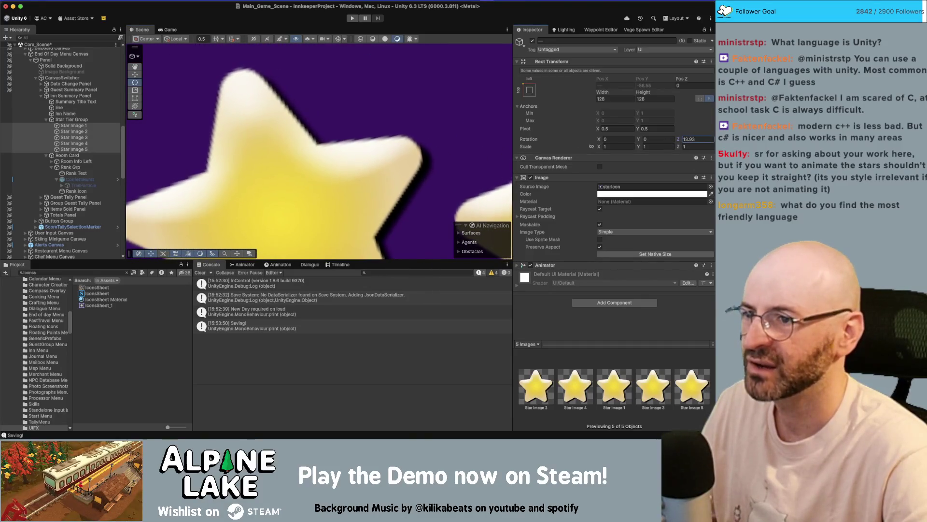
{"action": "scroll", "coordinate": [368, 145], "scroll_direction": "down", "scroll_amount": 5}
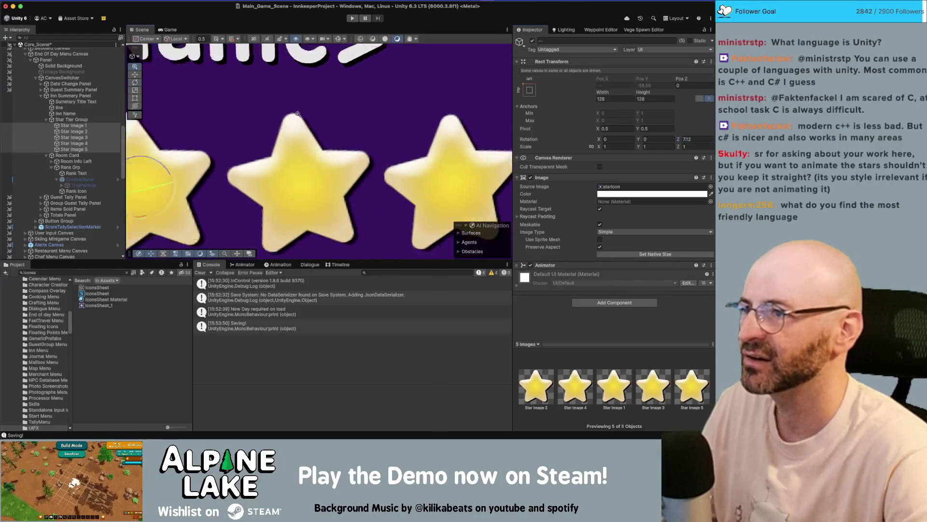
{"action": "left_click", "coordinate": [170, 30]}
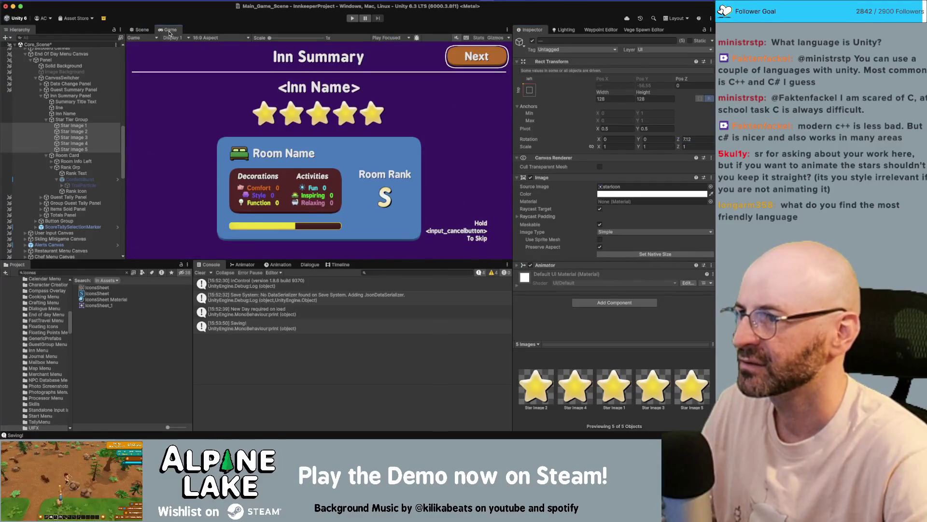
Maximize the Game view, zoom in on the five stars, reset Scale to 1x, then restore the layout
{"action": "double_click", "coordinate": [169, 31]}
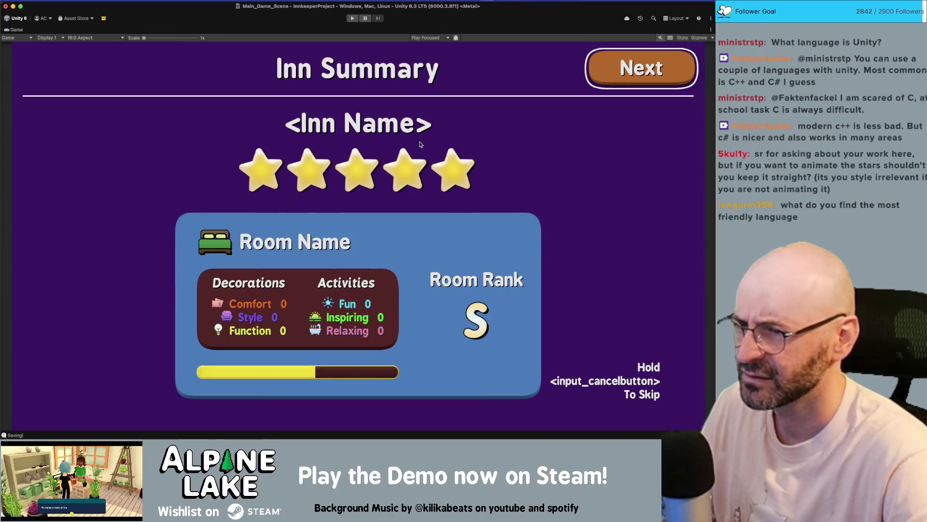
{"action": "scroll", "coordinate": [357, 154], "scroll_direction": "up", "scroll_amount": 6}
{"action": "scroll", "coordinate": [372, 152], "scroll_direction": "up", "scroll_amount": 2}
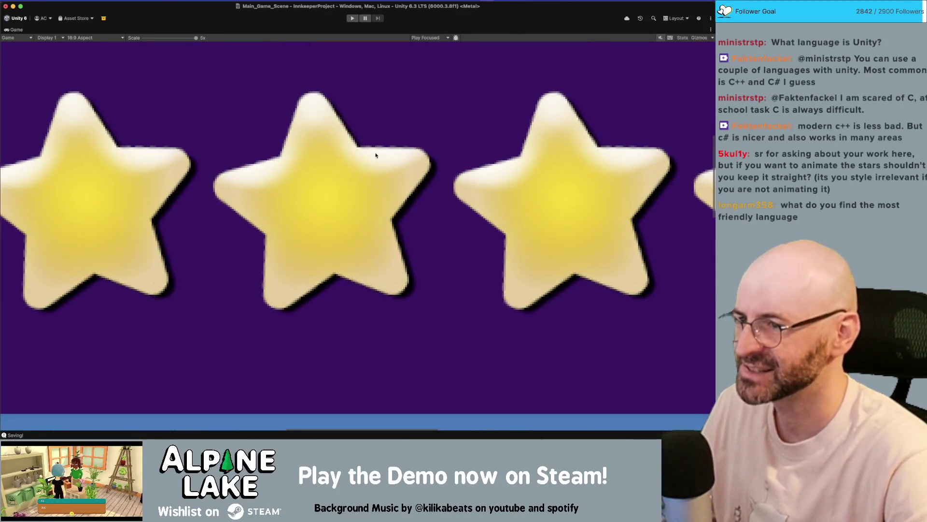
{"action": "scroll", "coordinate": [376, 147], "scroll_direction": "down", "scroll_amount": 1}
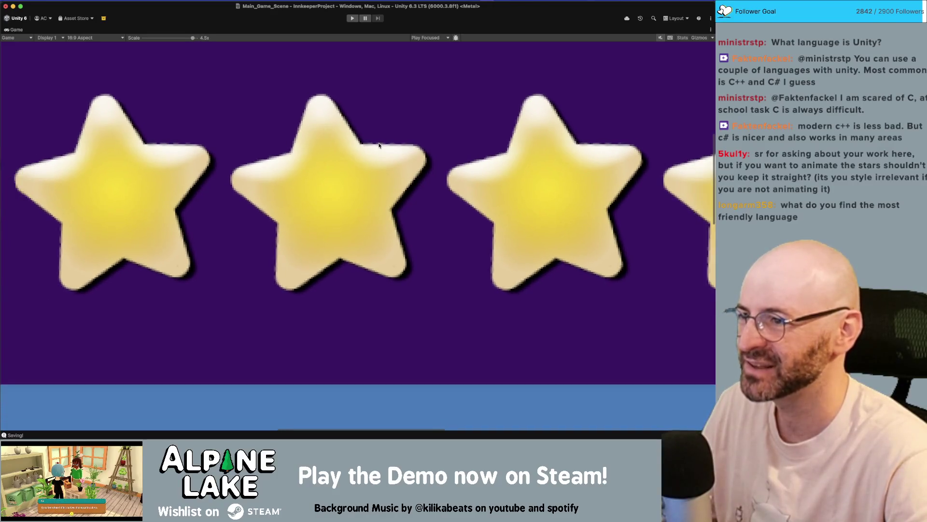
{"action": "scroll", "coordinate": [381, 149], "scroll_direction": "down", "scroll_amount": 6}
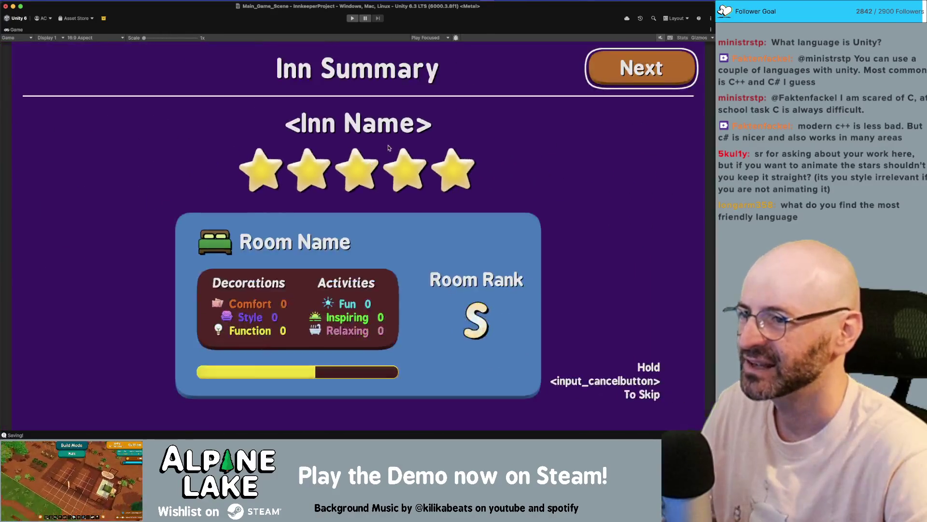
{"action": "scroll", "coordinate": [366, 160], "scroll_direction": "up", "scroll_amount": 7}
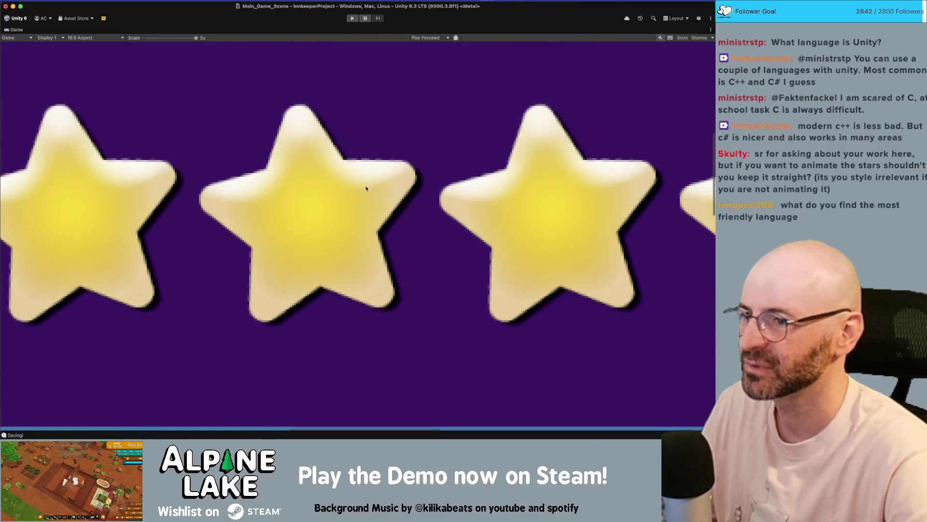
{"action": "scroll", "coordinate": [366, 188], "scroll_direction": "down", "scroll_amount": 5}
{"action": "left_click_drag", "start_coordinate": [177, 39], "coordinate": [144, 39]}
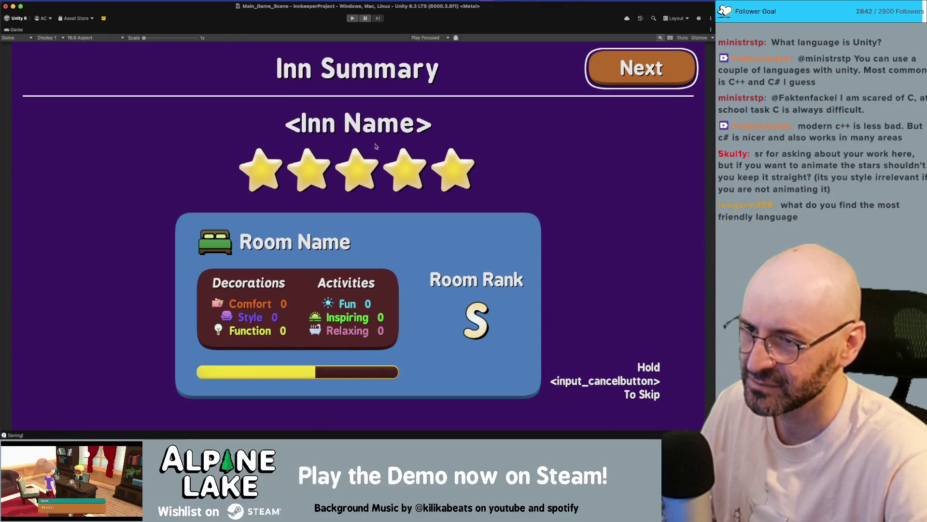
{"action": "double_click", "coordinate": [19, 29]}
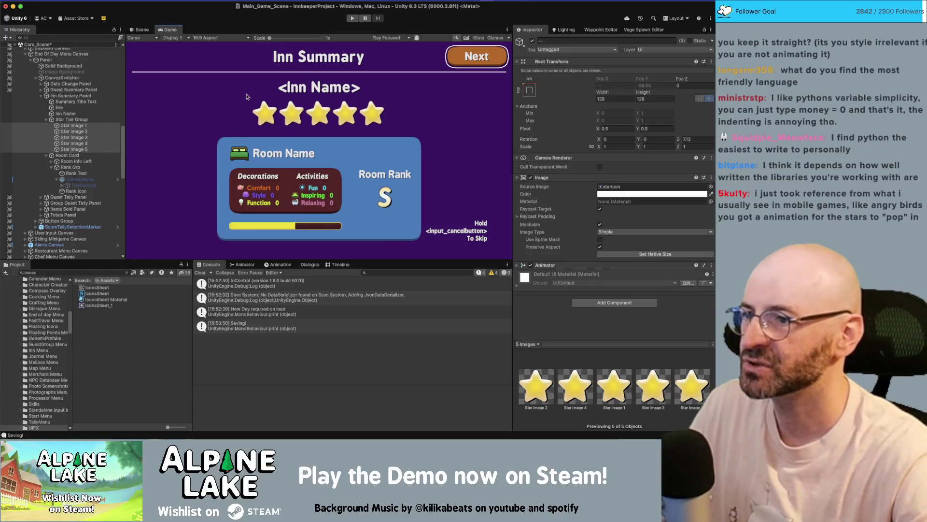
Zoom the Game view in and out on the stars, then switch to IconsSheet.psd in Photoshop
{"action": "scroll", "coordinate": [264, 100], "scroll_direction": "up", "scroll_amount": 3}
{"action": "scroll", "coordinate": [268, 111], "scroll_direction": "up", "scroll_amount": 3}
{"action": "scroll", "coordinate": [271, 123], "scroll_direction": "down", "scroll_amount": 4}
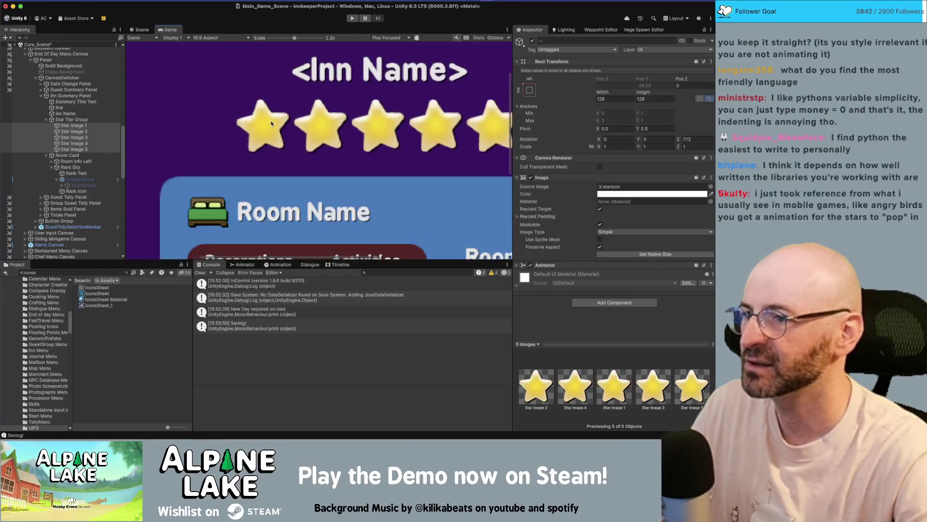
{"action": "scroll", "coordinate": [271, 123], "scroll_direction": "down", "scroll_amount": 3}
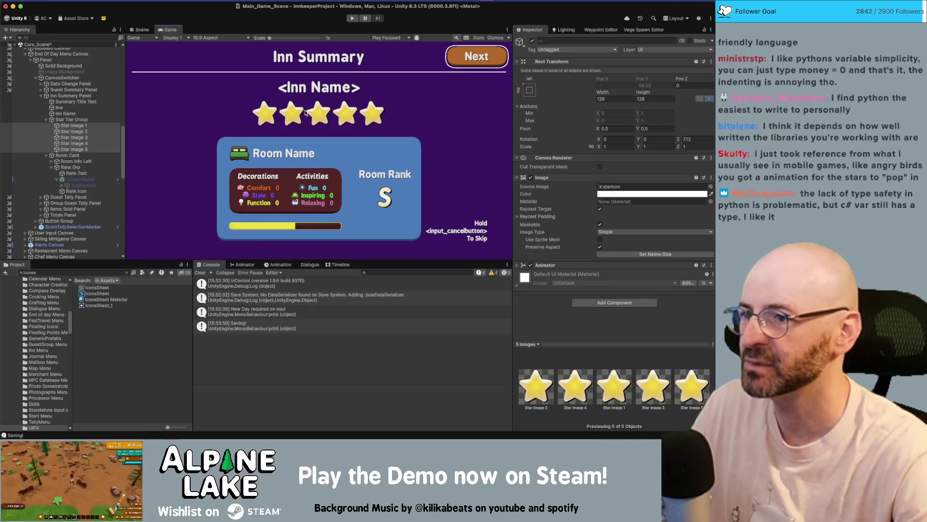
{"action": "key", "text": "super+Tab"}
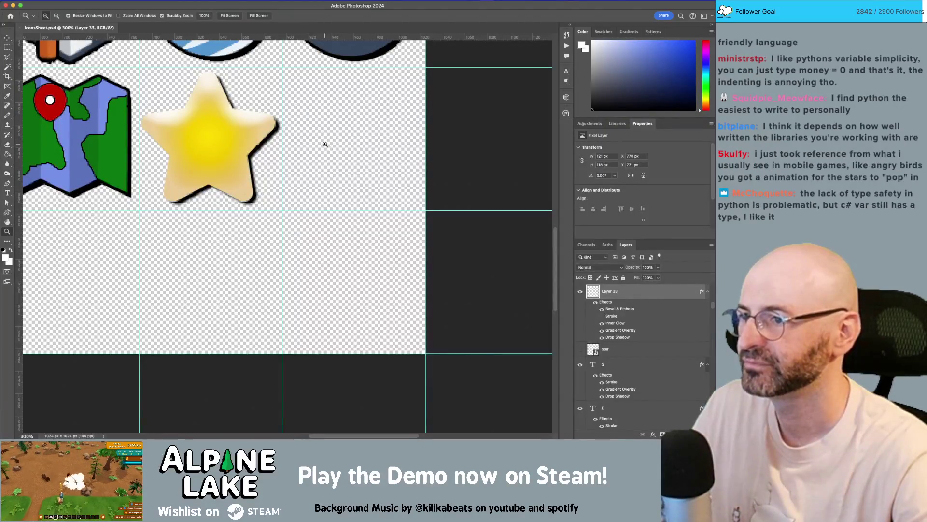
{"action": "key", "text": "v"}
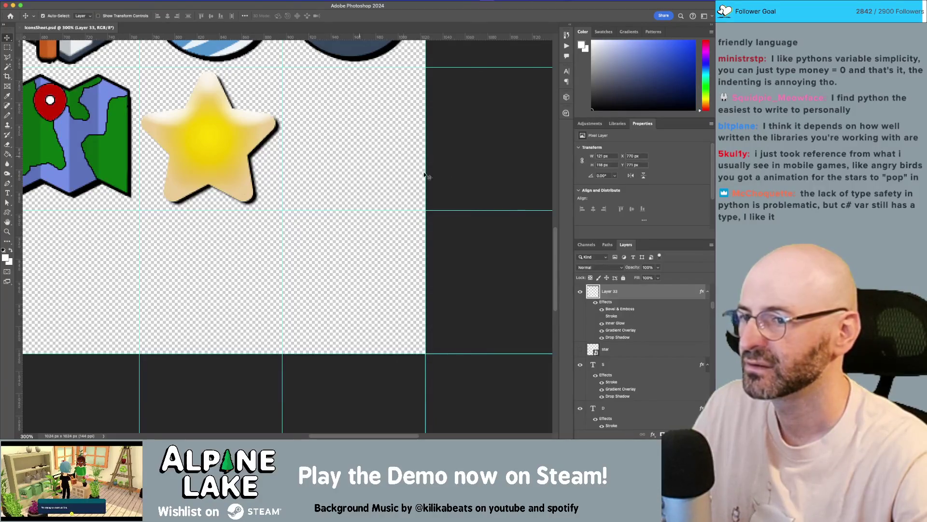
{"action": "scroll", "coordinate": [406, 182], "scroll_direction": "down", "scroll_amount": 5}
{"action": "scroll", "coordinate": [407, 183], "scroll_direction": "up", "scroll_amount": 3}
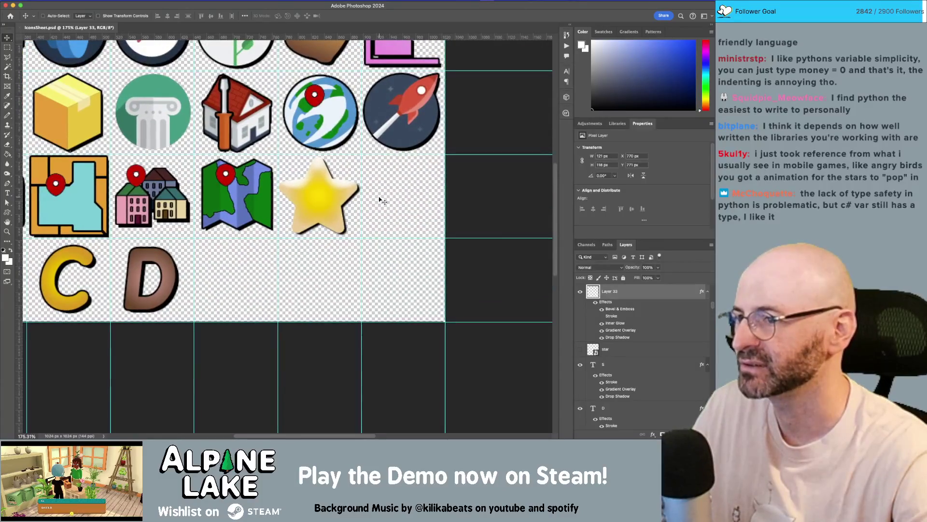
{"action": "scroll", "coordinate": [387, 197], "scroll_direction": "down", "scroll_amount": 4}
{"action": "scroll", "coordinate": [377, 198], "scroll_direction": "up", "scroll_amount": 2}
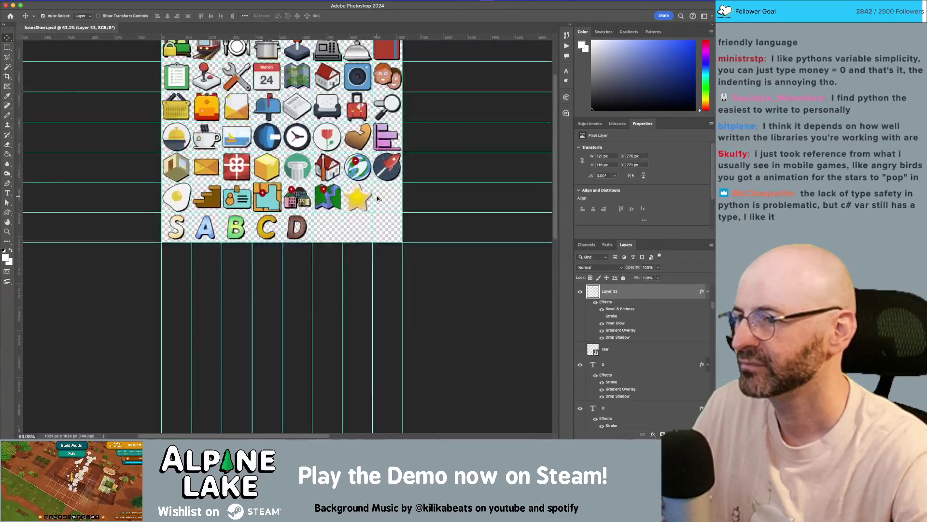
{"action": "scroll", "coordinate": [378, 196], "scroll_direction": "up", "scroll_amount": 1}
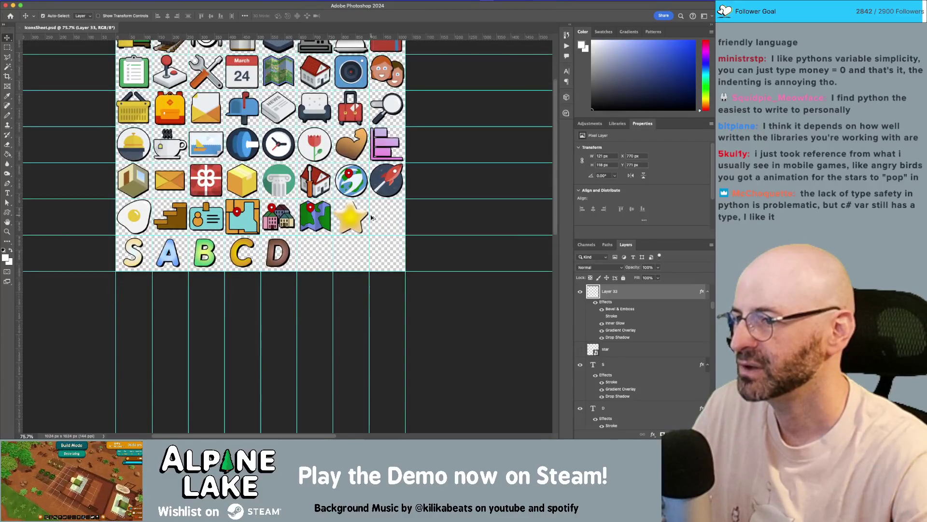
{"action": "scroll", "coordinate": [373, 217], "scroll_direction": "up", "scroll_amount": 2}
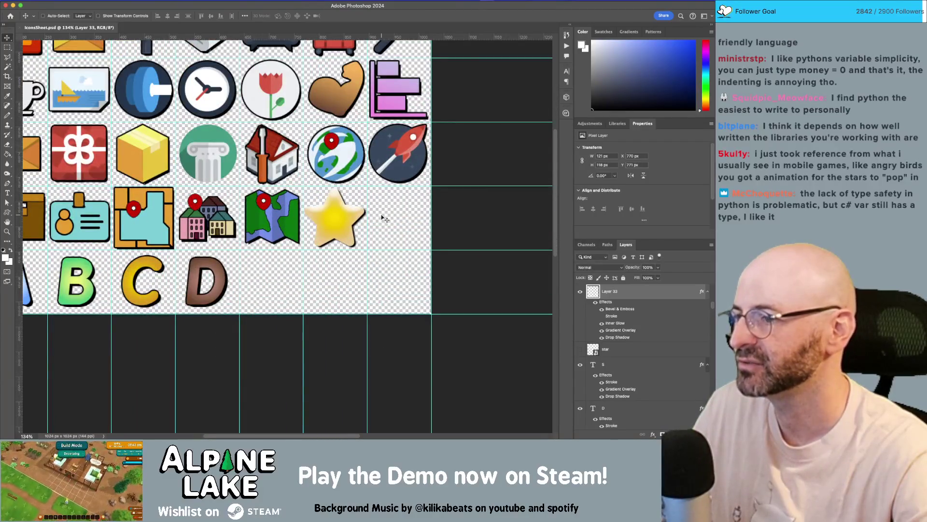
{"action": "scroll", "coordinate": [217, 265], "scroll_direction": "left", "scroll_amount": 5}
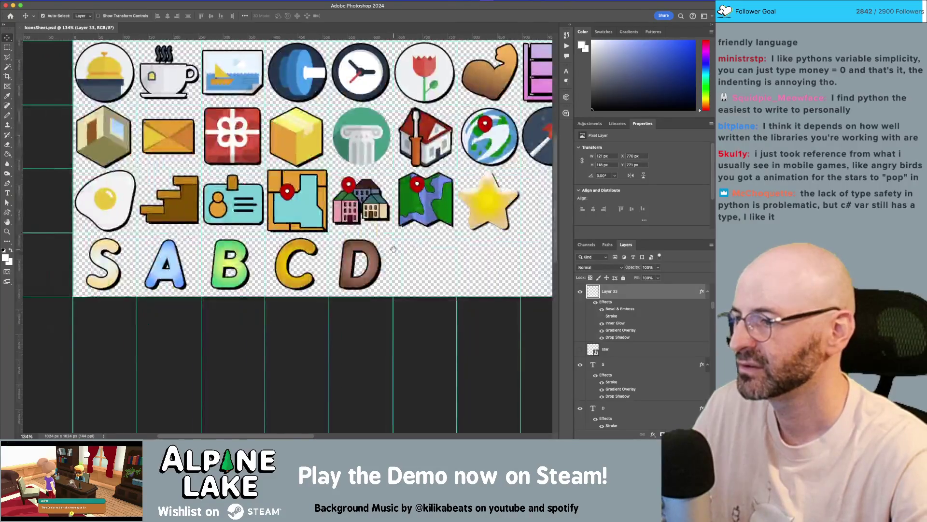
{"action": "mouse_move", "coordinate": [104, 239]}
{"action": "left_mouse_down"}
{"action": "mouse_move", "coordinate": [314, 259]}
{"action": "mouse_move", "coordinate": [363, 274]}
{"action": "left_mouse_up"}
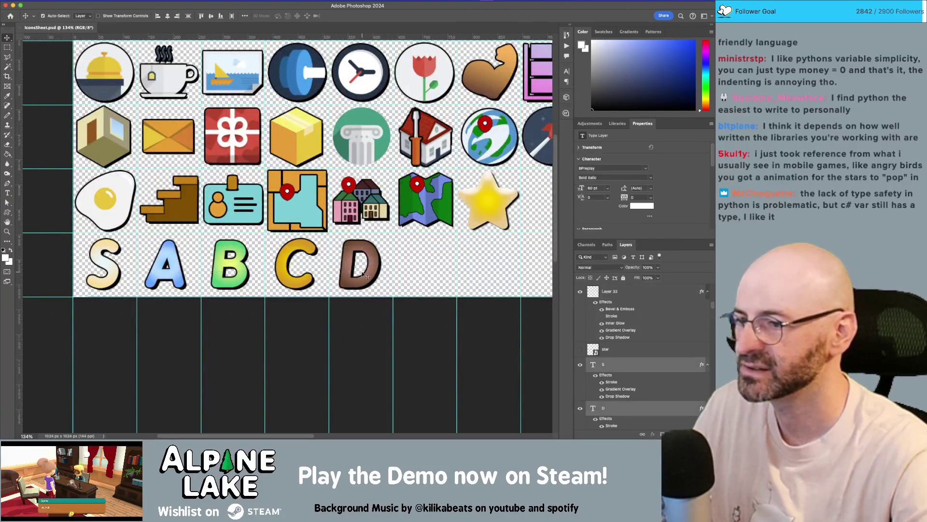
Select the S letter layer and open its Layer Style dialog
{"action": "double_click", "coordinate": [647, 365]}
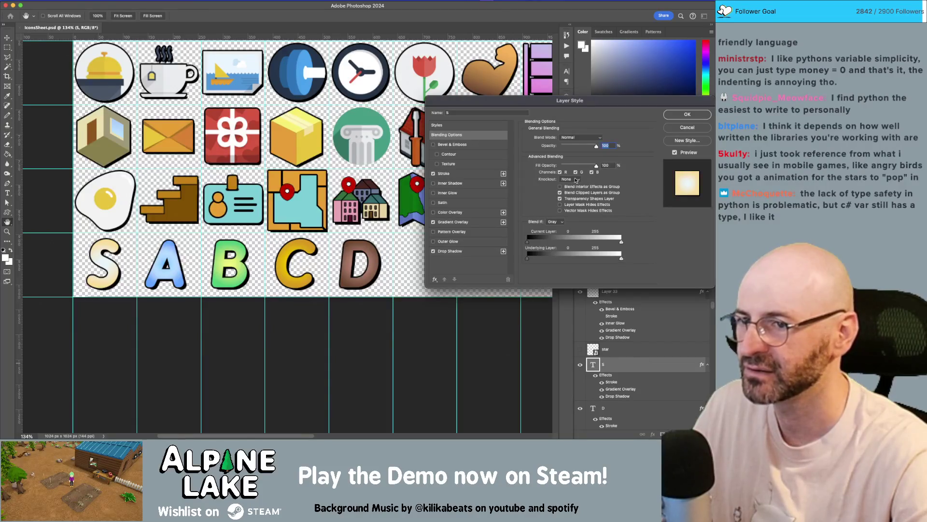
{"action": "key", "text": "Escape"}
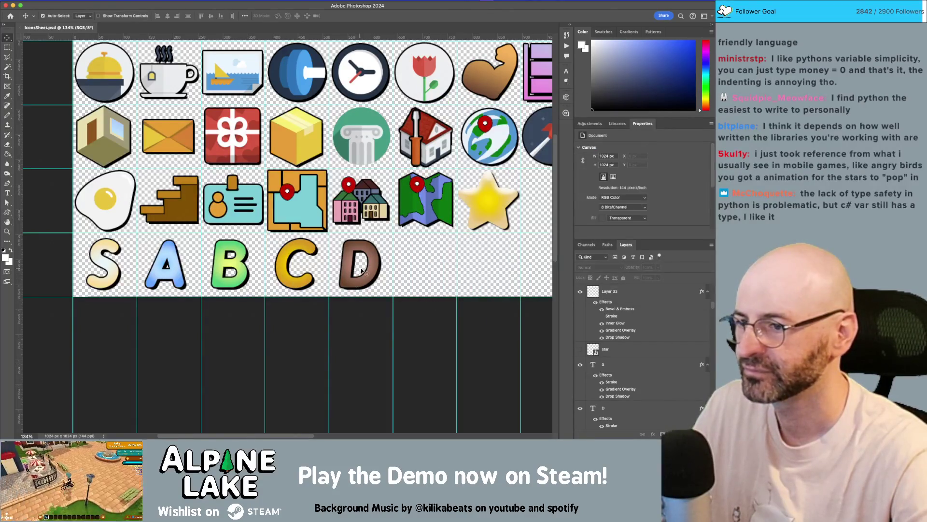
{"action": "scroll", "coordinate": [640, 382], "scroll_direction": "down", "scroll_amount": 1}
{"action": "left_click", "coordinate": [640, 396]}
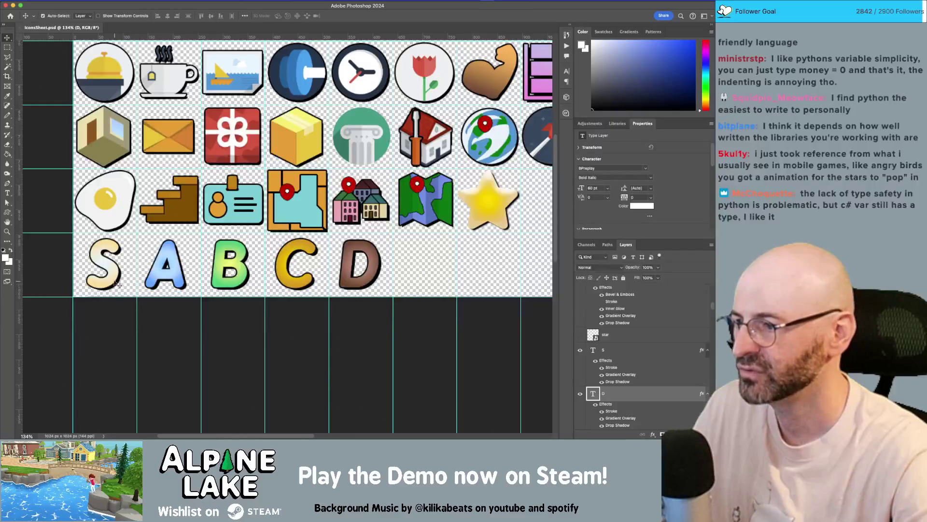
{"action": "left_click", "coordinate": [647, 350]}
{"action": "double_click", "coordinate": [654, 350]}
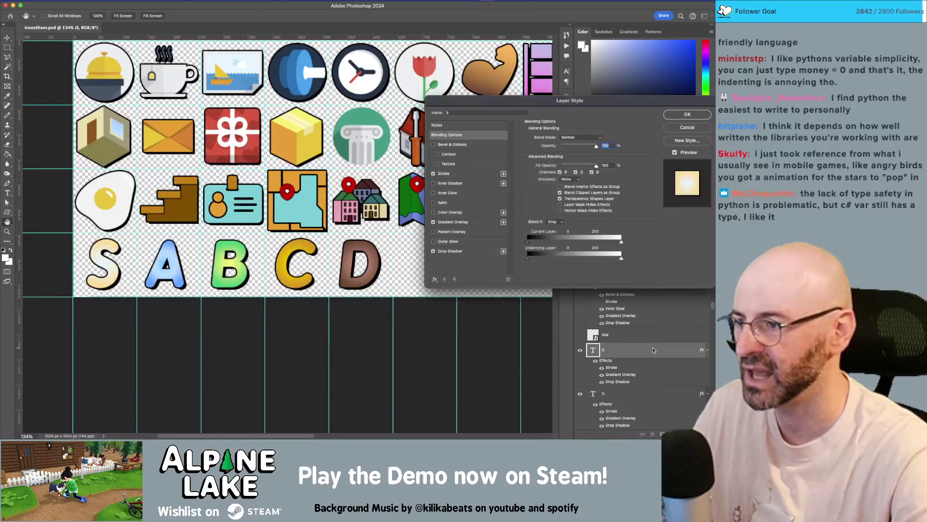
Change the S letter's Stroke colour to pure white, then open the A layer's style
{"action": "left_click", "coordinate": [468, 173]}
{"action": "left_click", "coordinate": [544, 192]}
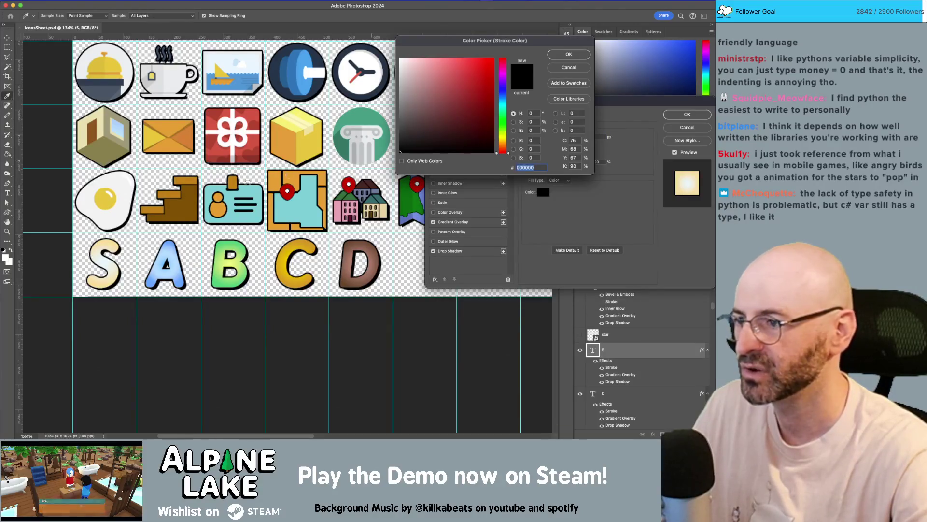
{"action": "left_click", "coordinate": [102, 253]}
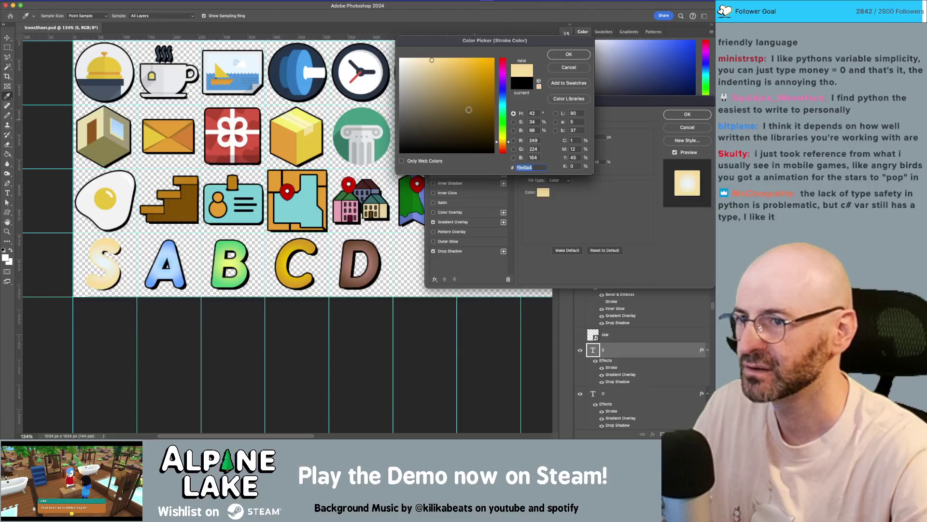
{"action": "mouse_move", "coordinate": [468, 110]}
{"action": "left_mouse_down"}
{"action": "mouse_move", "coordinate": [460, 99]}
{"action": "mouse_move", "coordinate": [519, 97]}
{"action": "left_mouse_up"}
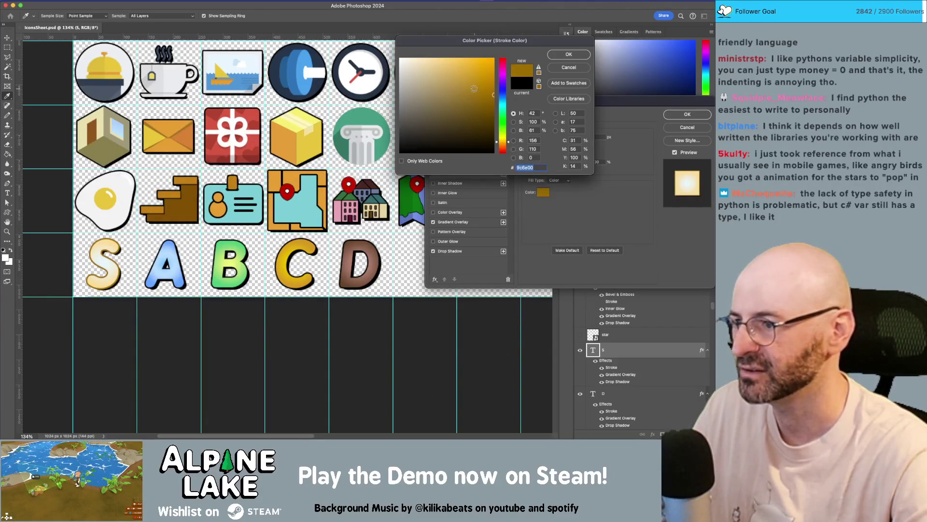
{"action": "left_click", "coordinate": [370, 85]}
{"action": "left_click_drag", "start_coordinate": [401, 88], "coordinate": [371, 18]}
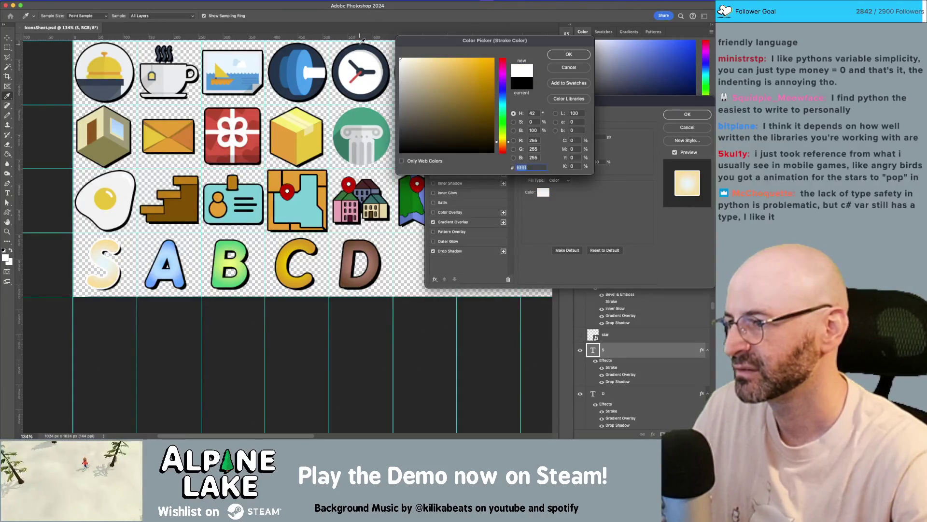
{"action": "left_click", "coordinate": [562, 55]}
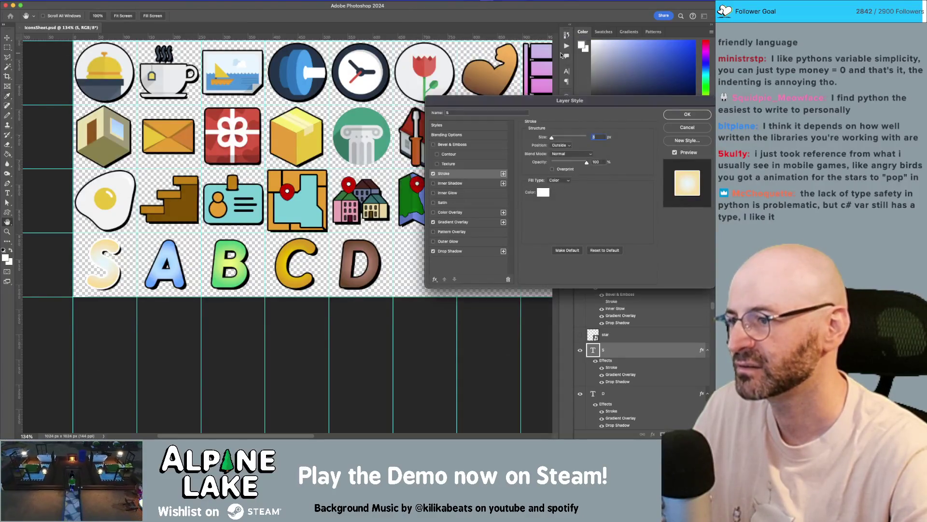
{"action": "left_click", "coordinate": [687, 115]}
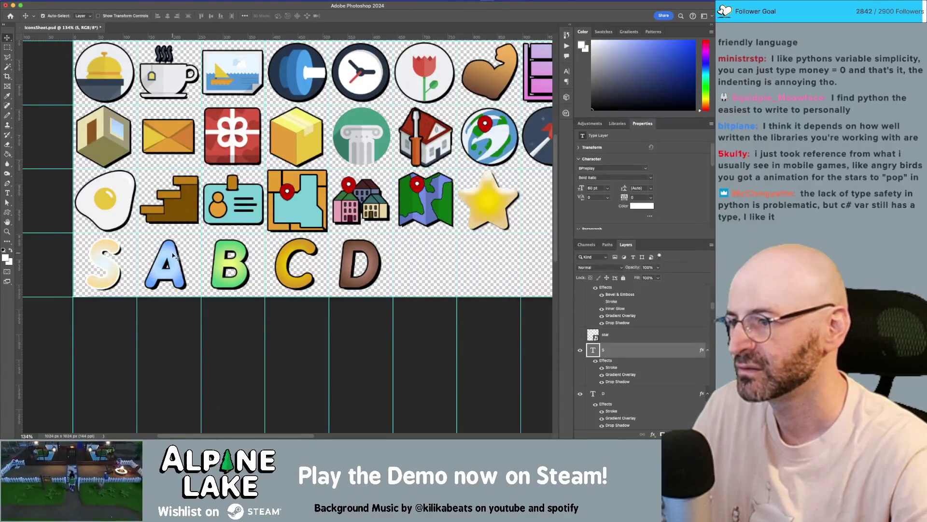
{"action": "scroll", "coordinate": [603, 350], "scroll_direction": "up", "scroll_amount": 1}
{"action": "double_click", "coordinate": [645, 392]}
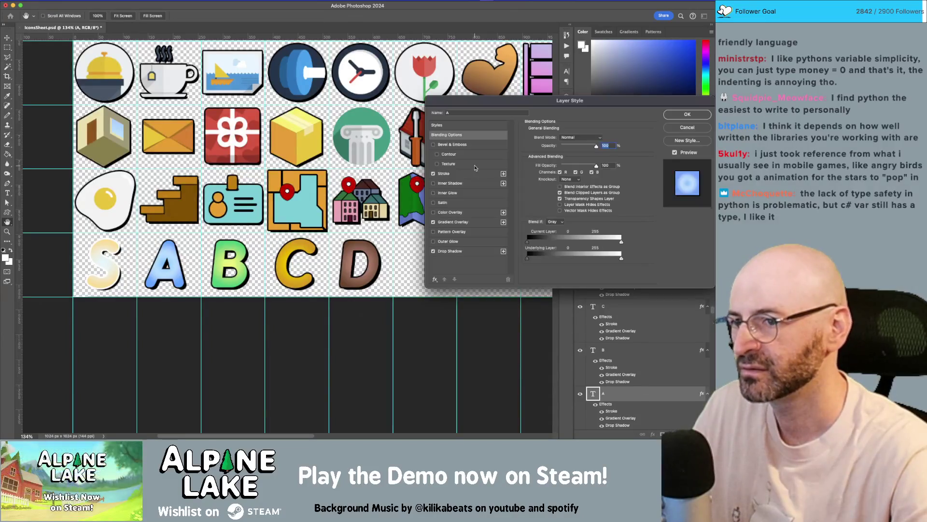
Set the A letter's Stroke colour to ffffff white
{"action": "left_click", "coordinate": [443, 174]}
{"action": "left_click", "coordinate": [543, 192]}
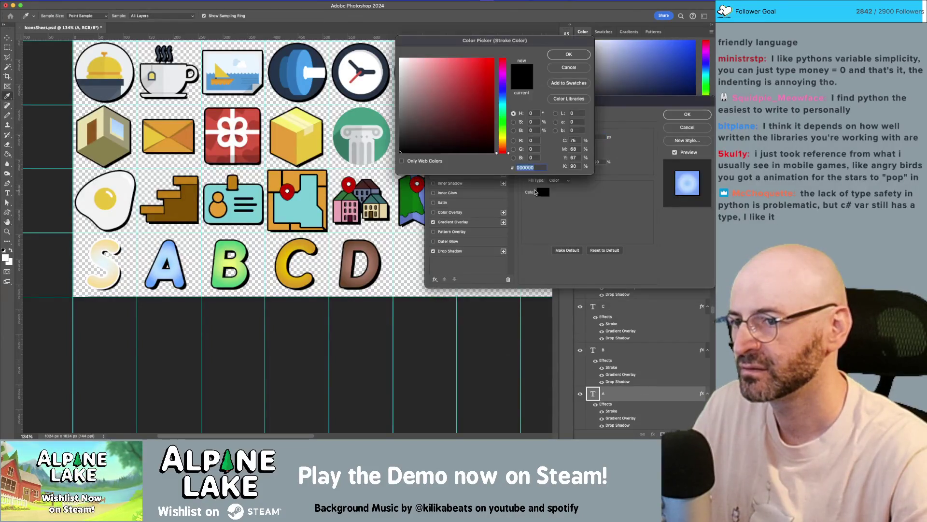
{"action": "type", "text": "ffffff"}
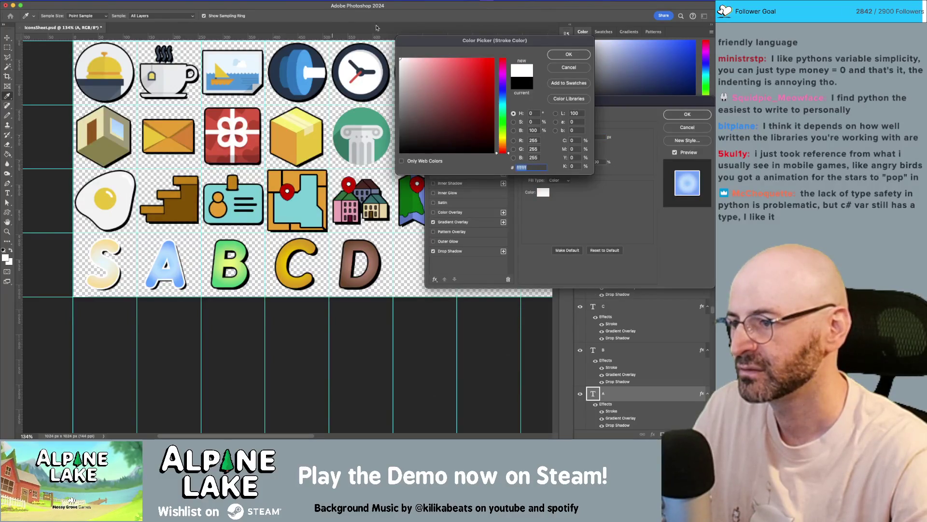
{"action": "left_click", "coordinate": [569, 54]}
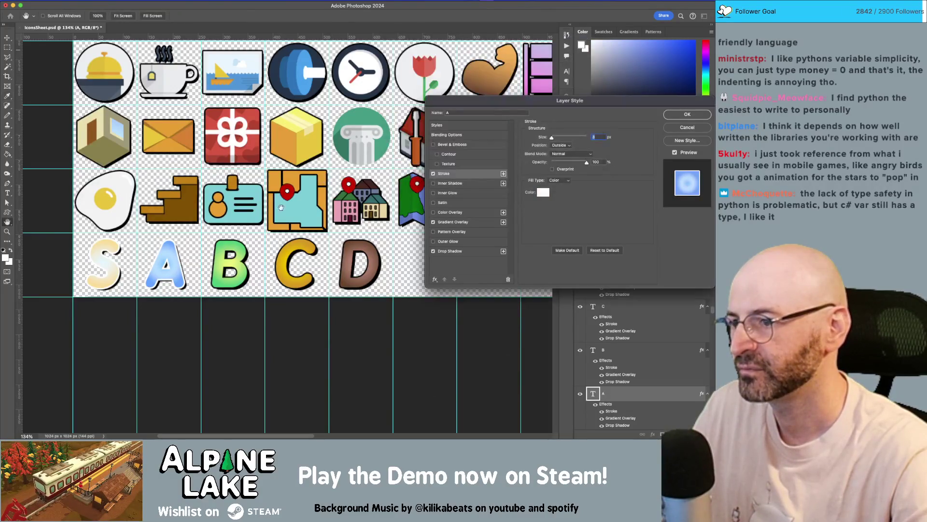
{"action": "left_click", "coordinate": [666, 114]}
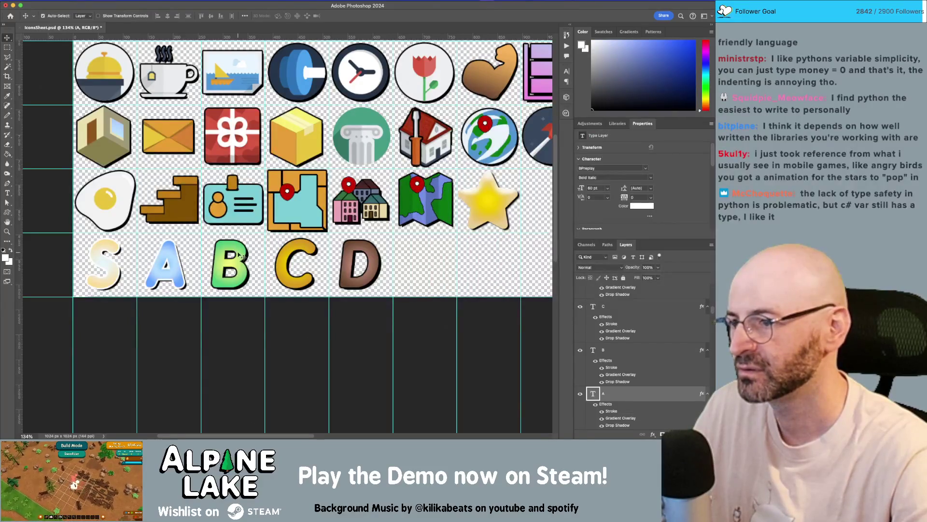
Check layer B's style without changes, then add a new empty Layer 34
{"action": "left_click", "coordinate": [627, 344]}
{"action": "double_click", "coordinate": [625, 347]}
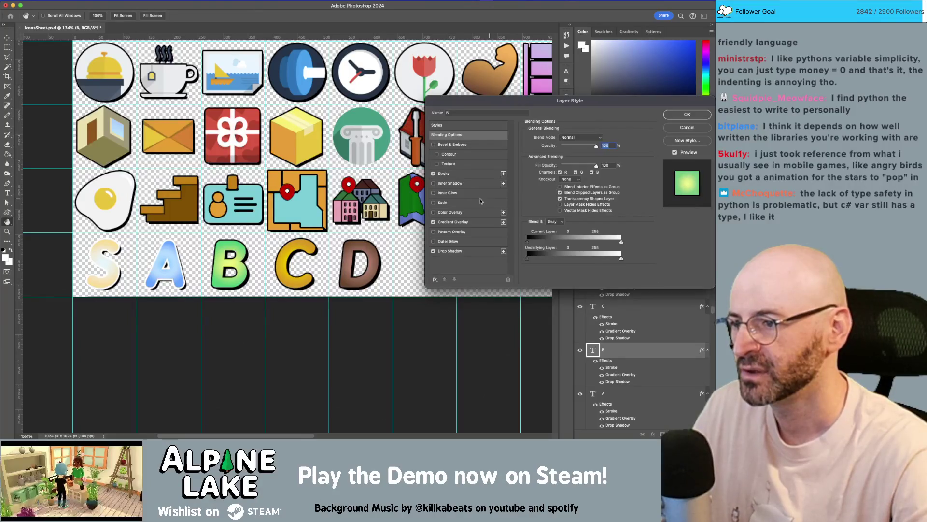
{"action": "left_click", "coordinate": [671, 127]}
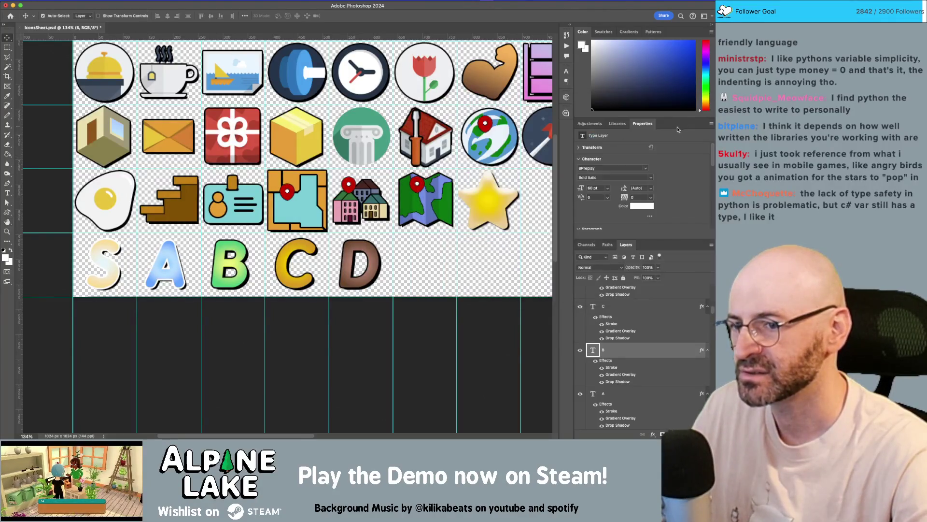
{"action": "left_click", "coordinate": [351, 287]}
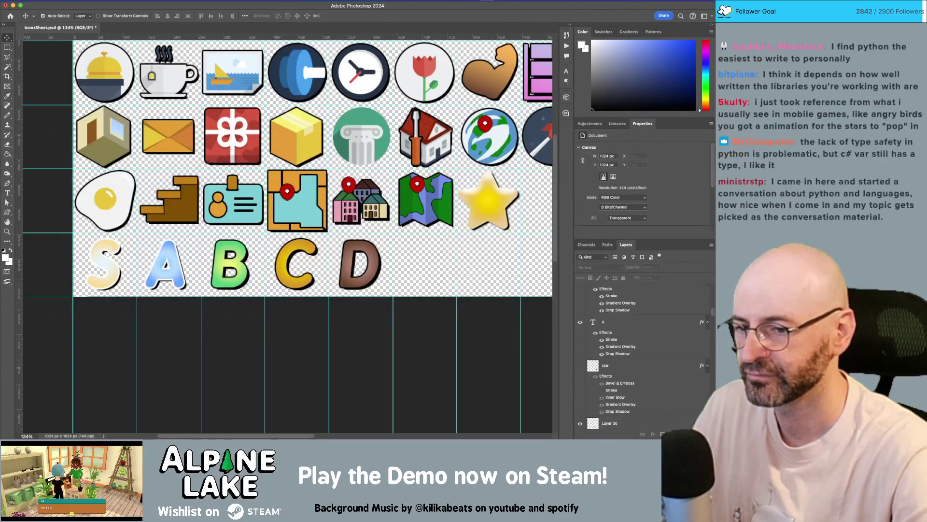
{"action": "left_click", "coordinate": [663, 434]}
Place the new layer under A, marquee the S–D letter row, and set the foreground to cyan
{"action": "mouse_move", "coordinate": [617, 292]}
{"action": "left_mouse_down"}
{"action": "mouse_move", "coordinate": [631, 351]}
{"action": "mouse_move", "coordinate": [635, 332]}
{"action": "left_mouse_up"}
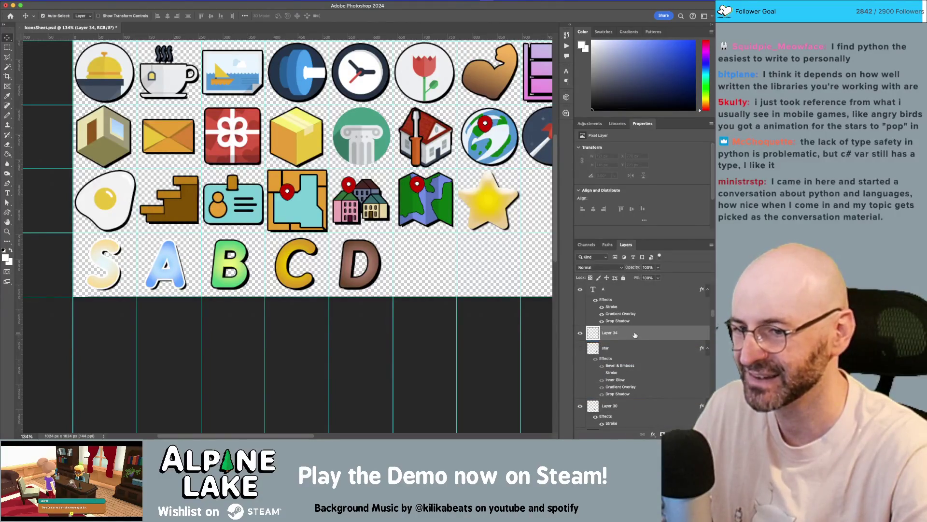
{"action": "key", "text": "m"}
{"action": "left_click_drag", "start_coordinate": [77, 238], "coordinate": [393, 297]}
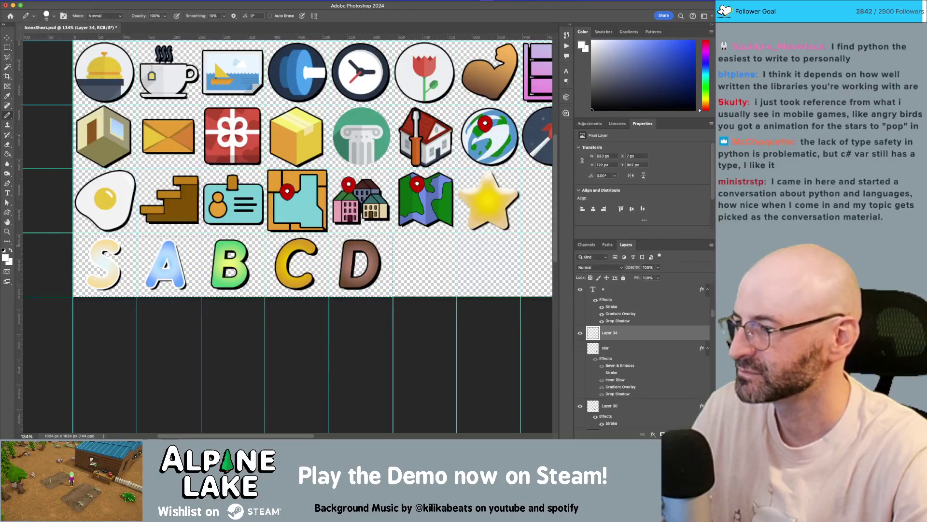
{"action": "key", "text": "d"}
{"action": "left_click", "coordinate": [5, 257]}
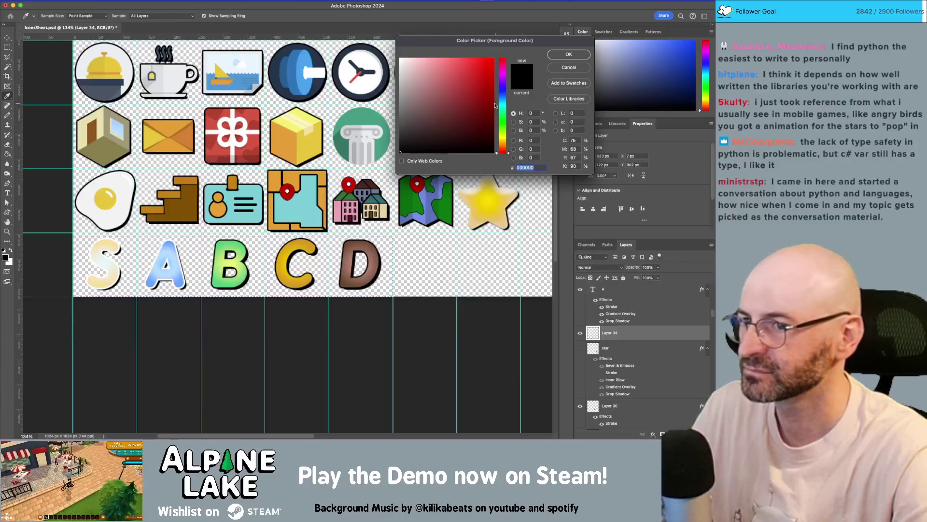
{"action": "left_click", "coordinate": [482, 89]}
{"action": "left_click", "coordinate": [503, 102]}
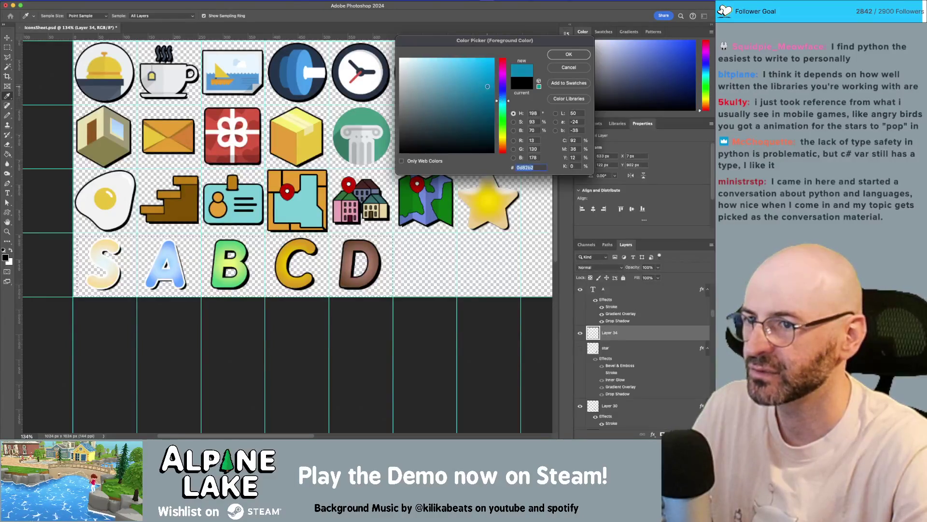
{"action": "left_click", "coordinate": [564, 55]}
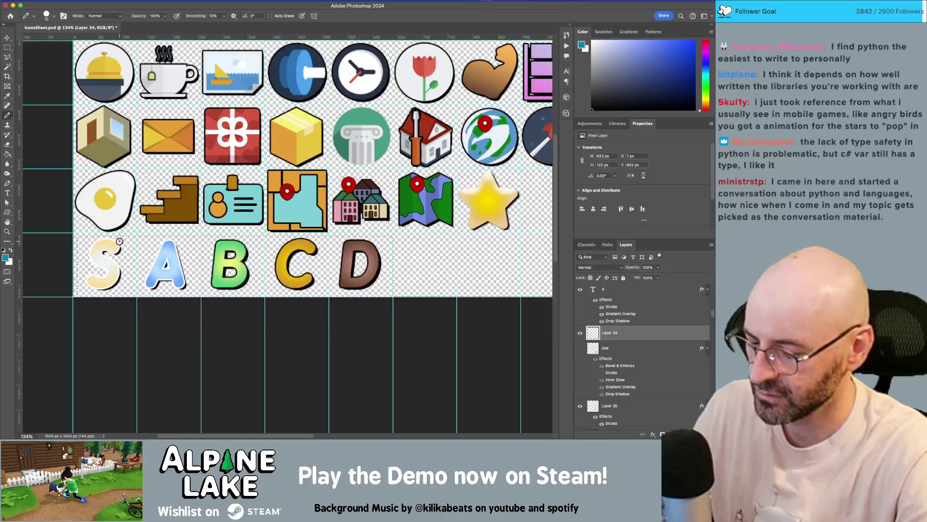
Fill the selection with cyan, then undo the fill and reselect layer A
{"action": "key", "text": "bracketright"}
{"action": "key", "text": "bracketright"}
{"action": "key", "text": "bracketright"}
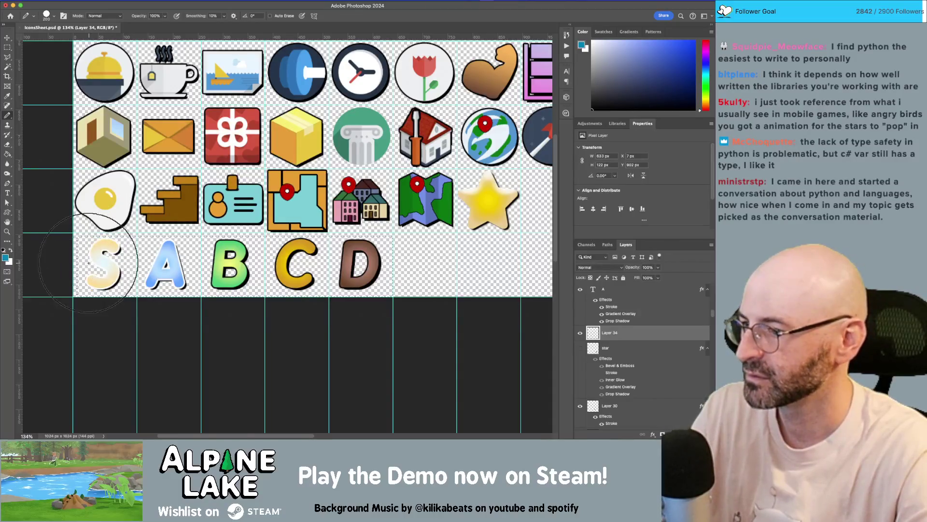
{"action": "key", "text": "alt+BackSpace"}
{"action": "key", "text": "m"}
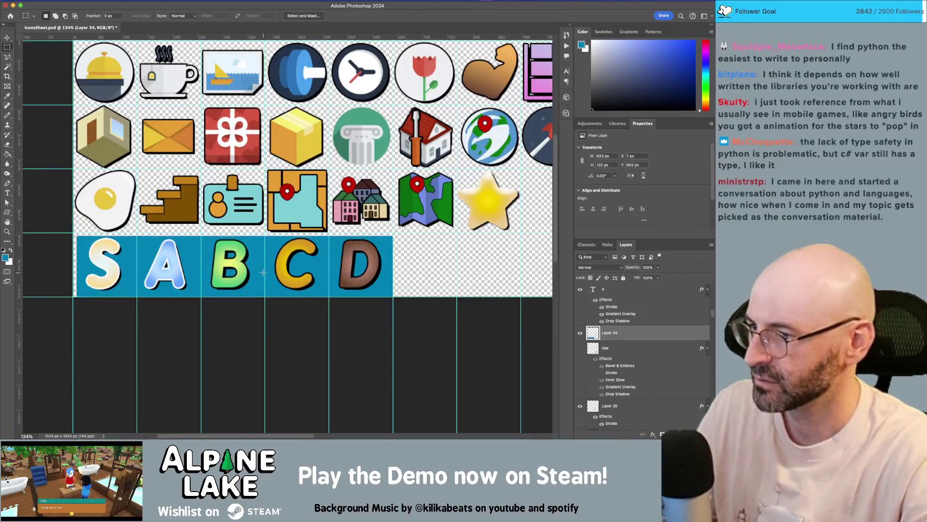
{"action": "key", "text": "ctrl+z"}
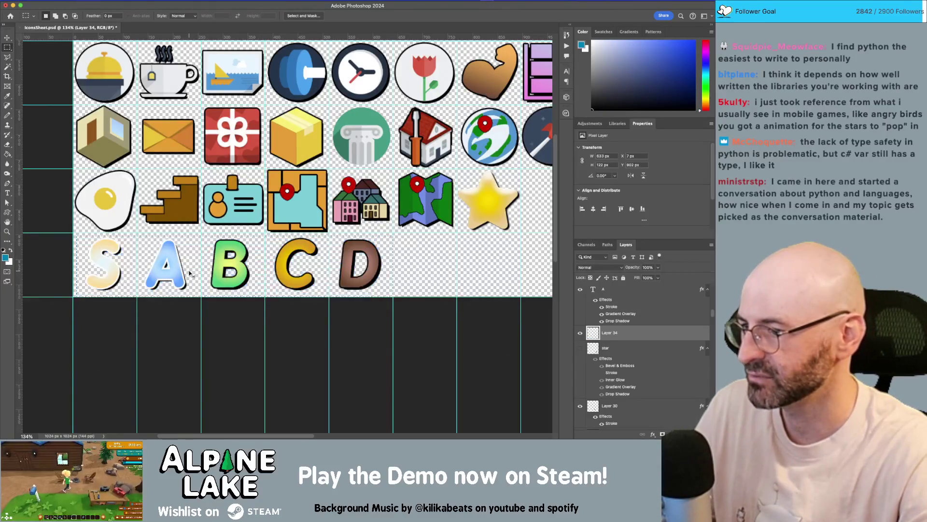
{"action": "left_click", "coordinate": [191, 273], "text": "ctrl"}
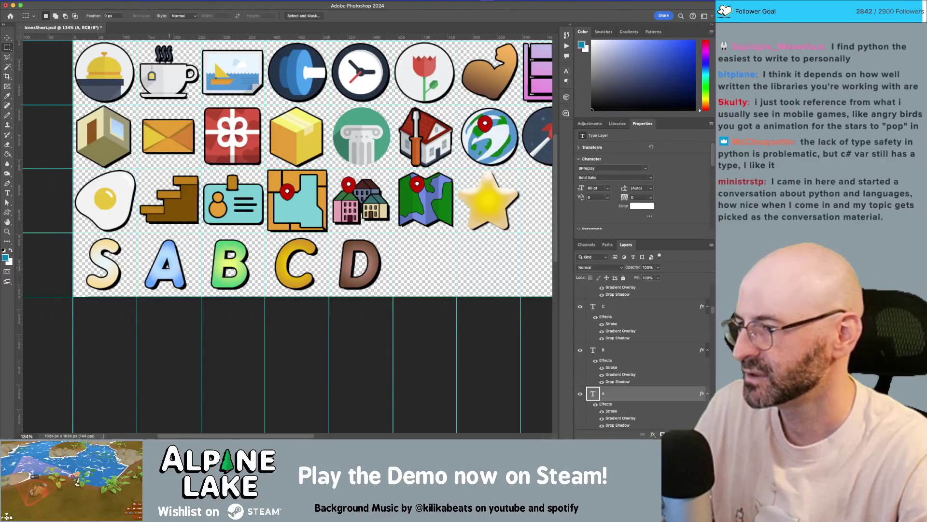
{"action": "key", "text": "v"}
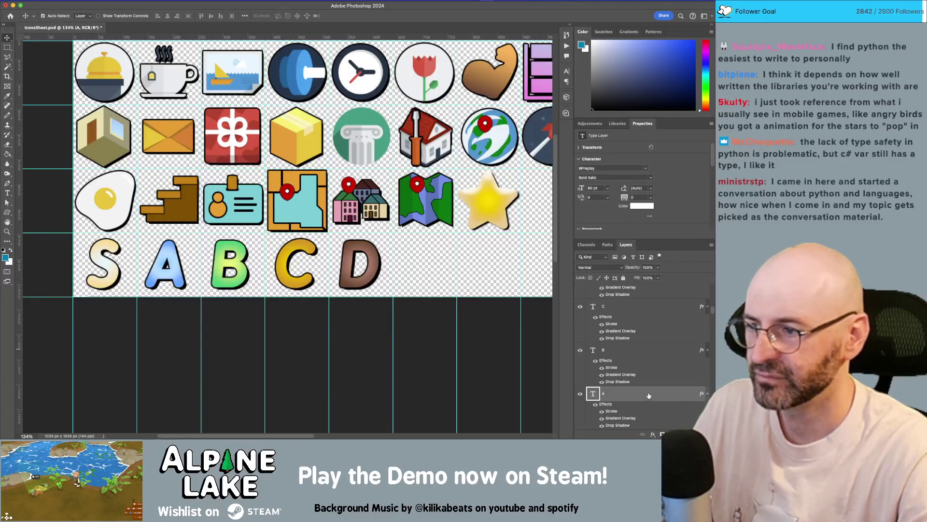
{"action": "double_click", "coordinate": [649, 395]}
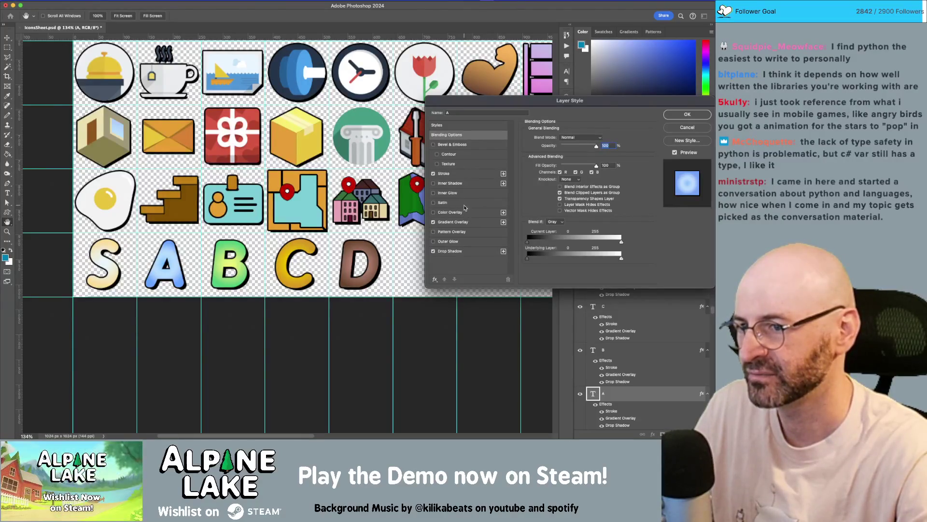
{"action": "left_click", "coordinate": [468, 176]}
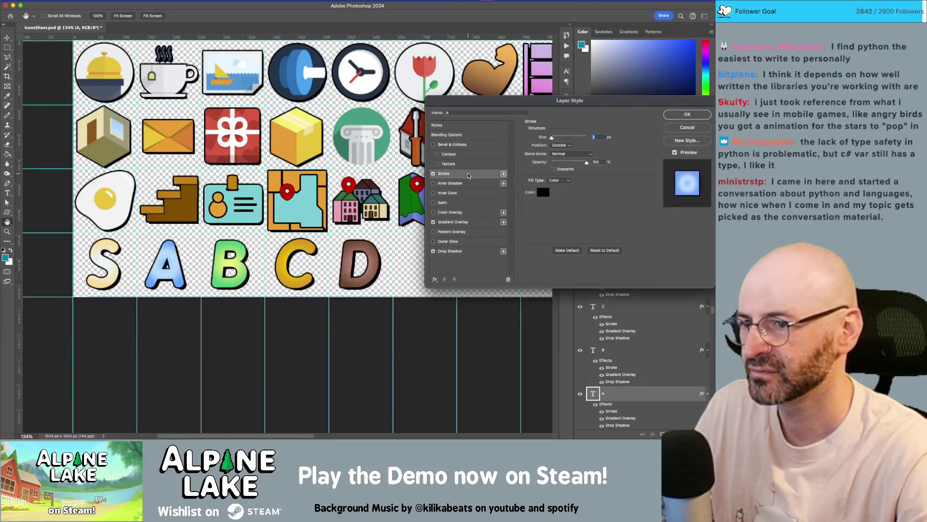
{"action": "left_click", "coordinate": [563, 154]}
{"action": "left_click", "coordinate": [563, 154]}
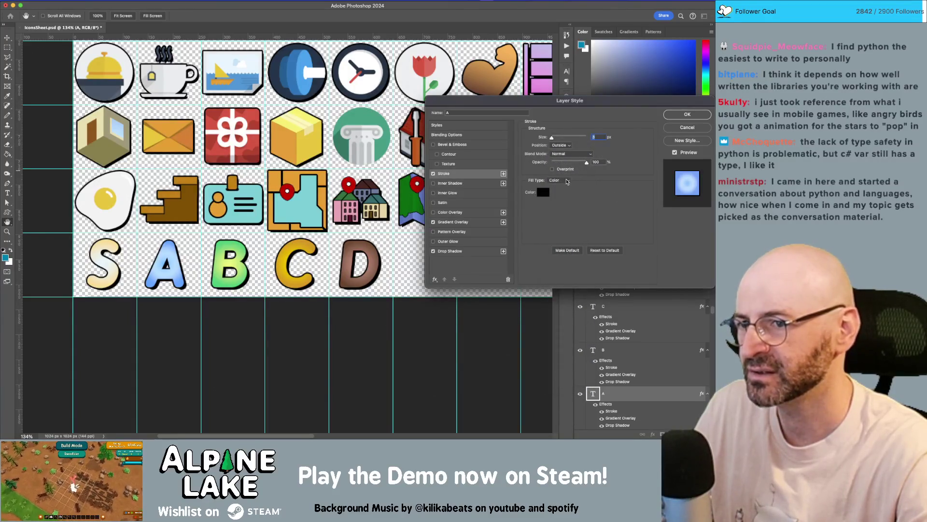
{"action": "left_click", "coordinate": [567, 181]}
{"action": "left_click", "coordinate": [566, 188]}
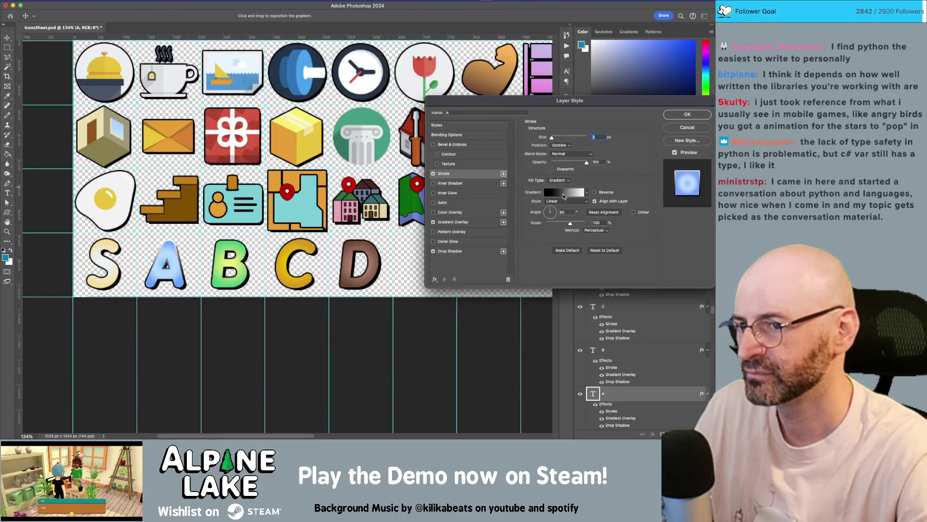
{"action": "left_click", "coordinate": [677, 126]}
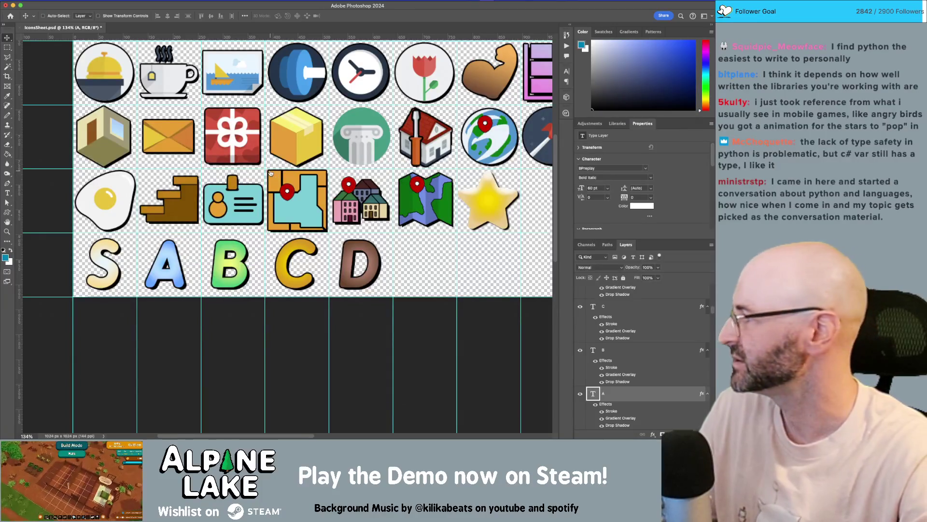
{"action": "key", "text": "super+Tab"}
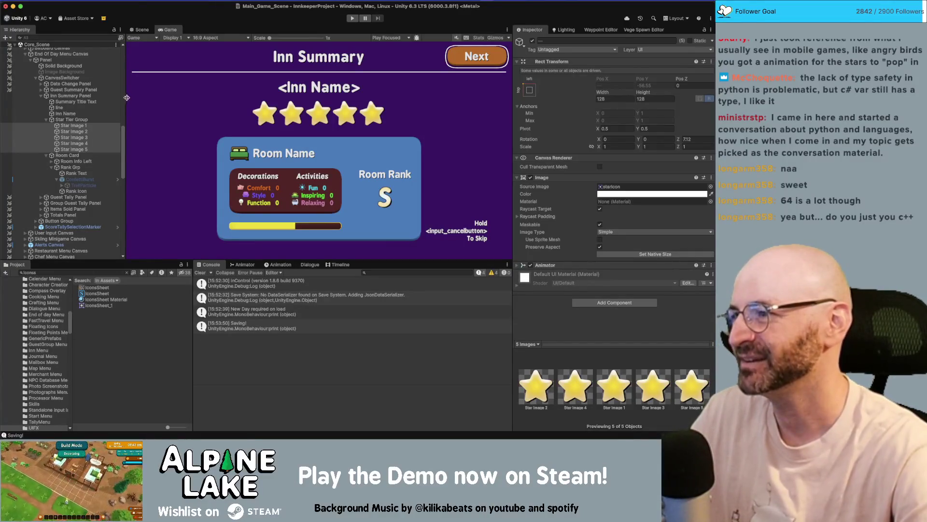
Collapse Star Tier Group and expand Room Card in the Hierarchy
{"action": "left_click", "coordinate": [103, 120]}
{"action": "key", "text": "Left"}
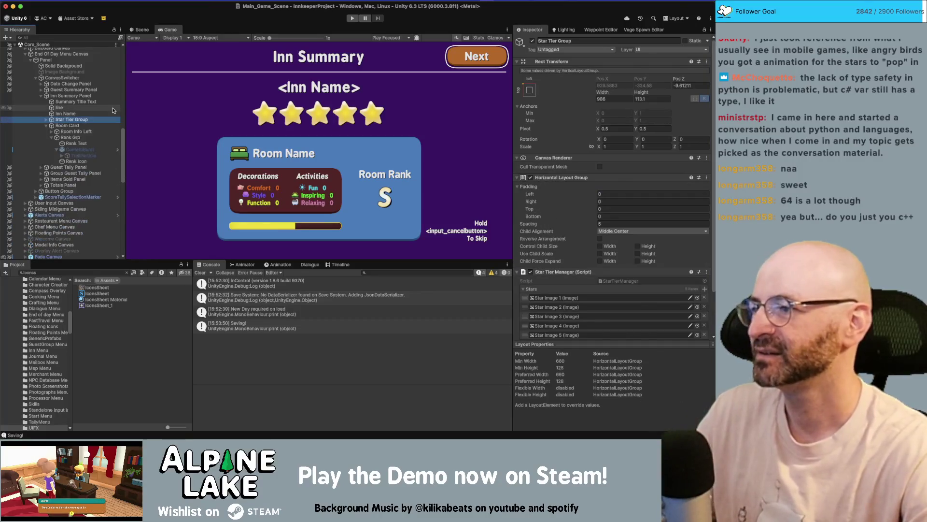
{"action": "key", "text": "Down"}
{"action": "key", "text": "Left"}
{"action": "key", "text": "Right"}
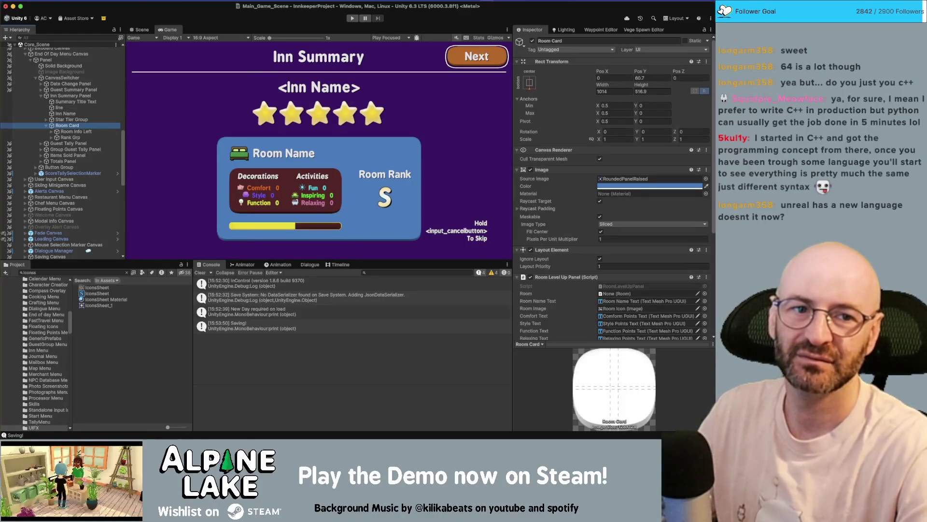
Select Star Tier Group and open its StarTierManager script in Rider from the Inspector
{"action": "key", "text": "super+Tab"}
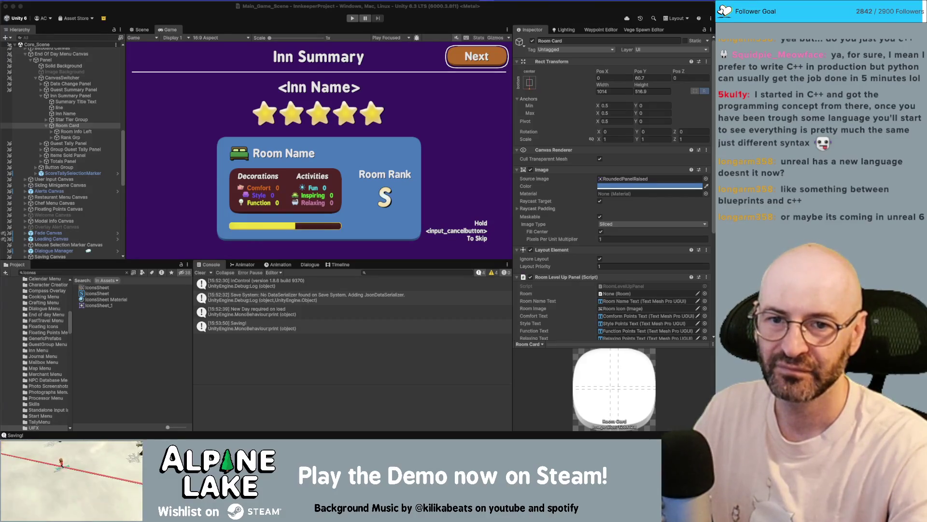
{"action": "left_click", "coordinate": [269, 87]}
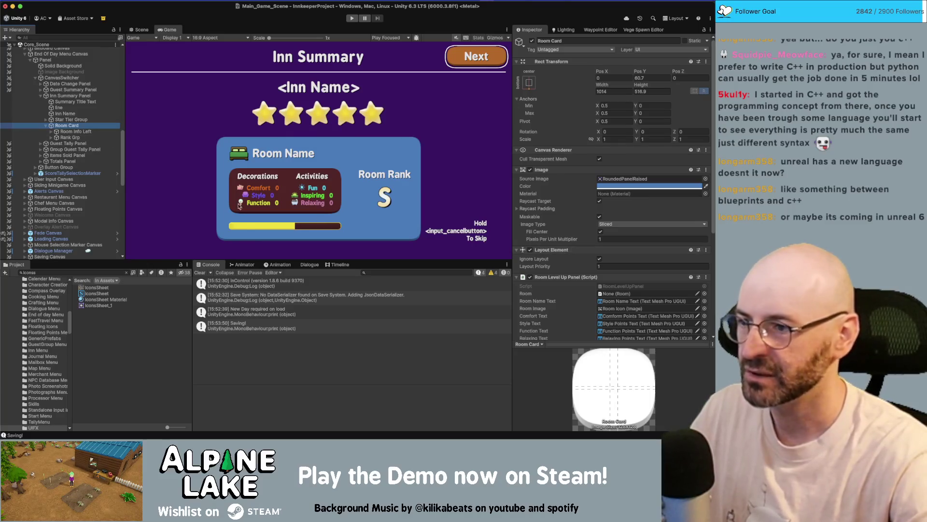
{"action": "left_click", "coordinate": [82, 119]}
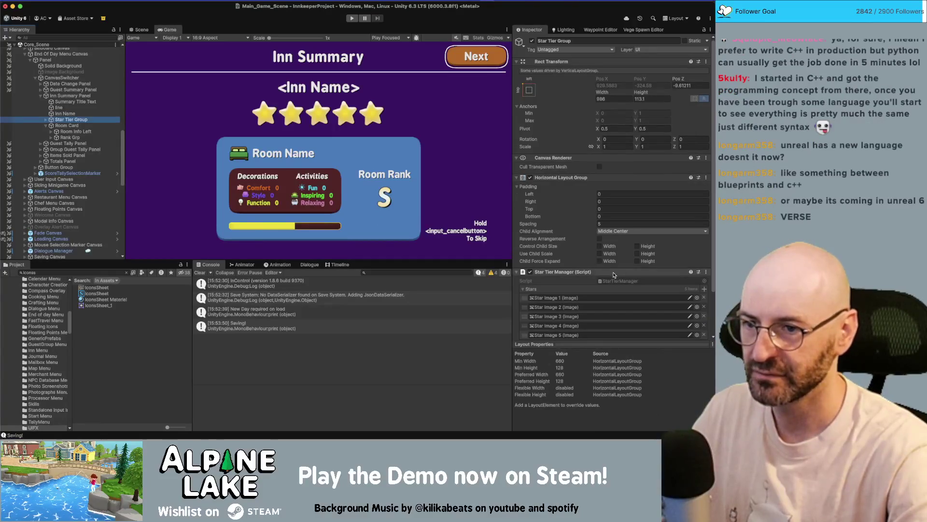
{"action": "double_click", "coordinate": [618, 280]}
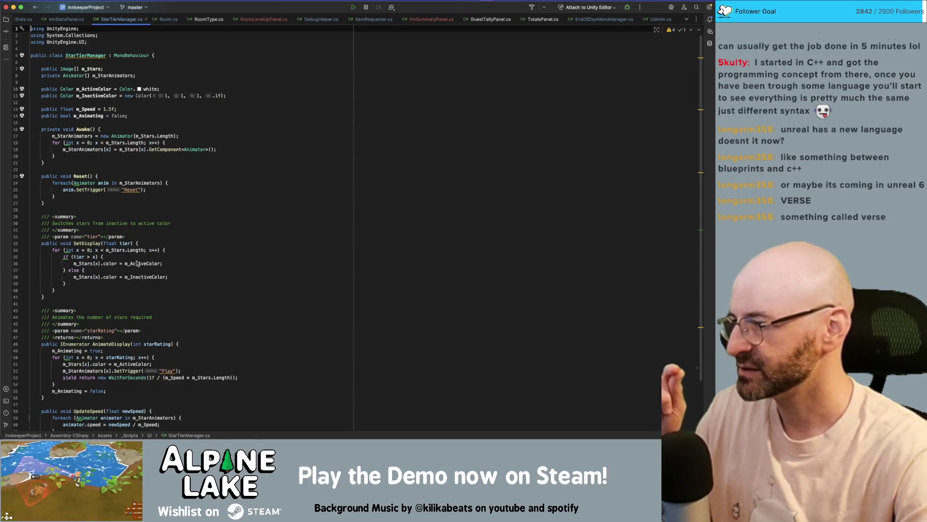
Highlight m_InactiveColor in StarTierManager.cs, then return to the Unity editor
{"action": "double_click", "coordinate": [137, 276]}
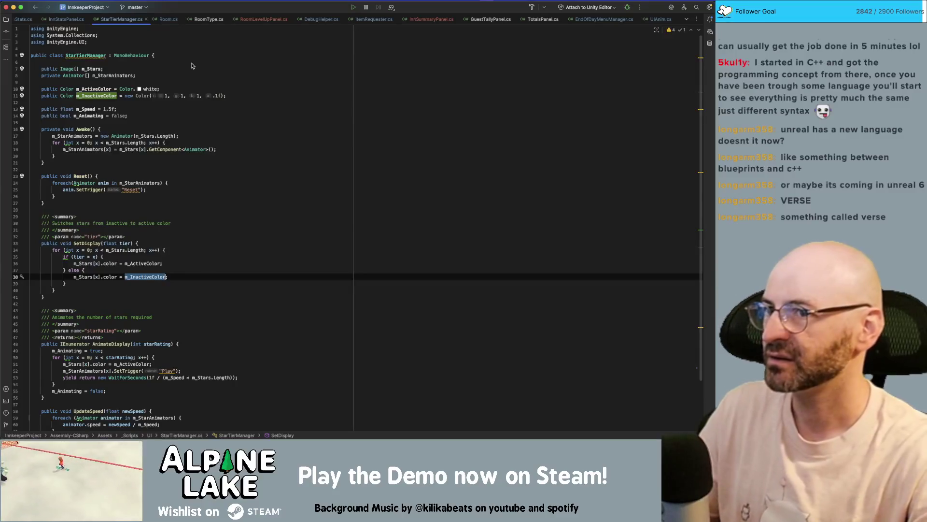
{"action": "key", "text": "super+Tab"}
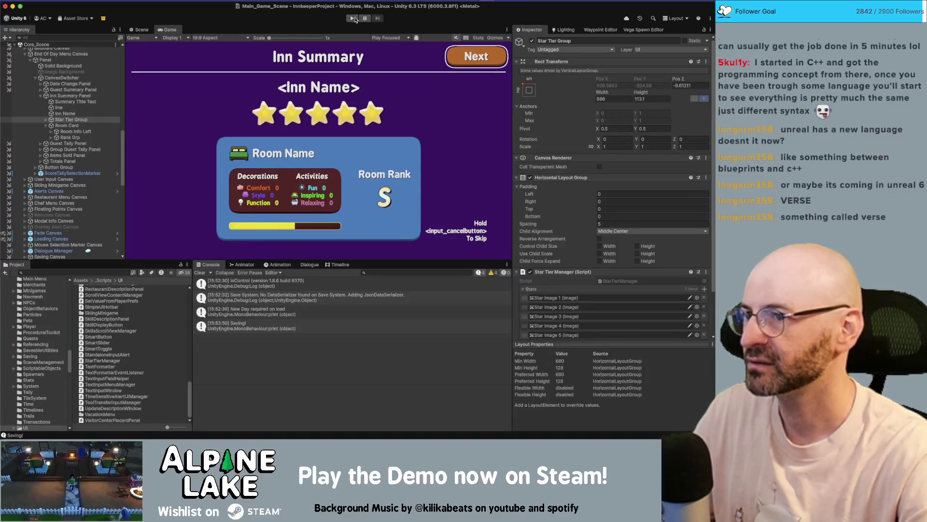
Enter play mode to test the stars and play through to 06:05 am Saturday near the inn
{"action": "left_click", "coordinate": [355, 19]}
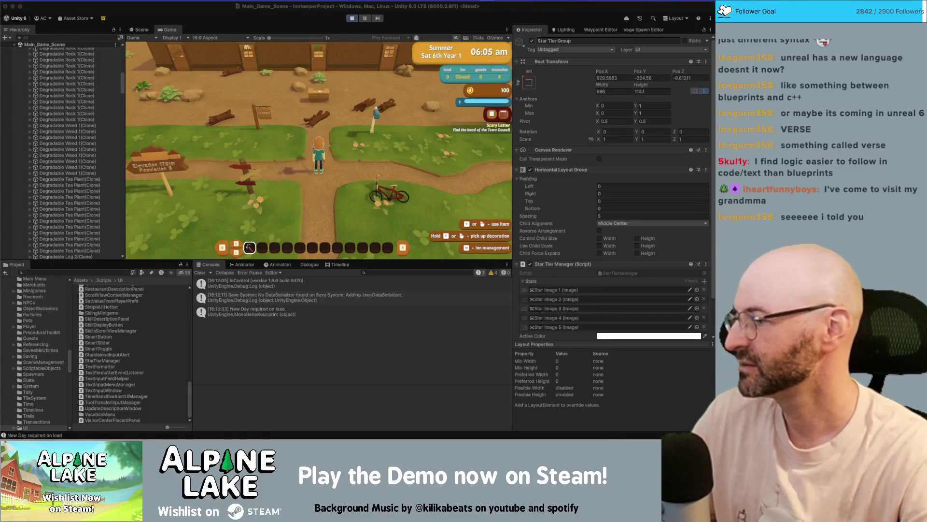
Walk the player north toward the inn wall and back south
{"action": "key", "text": "w"}
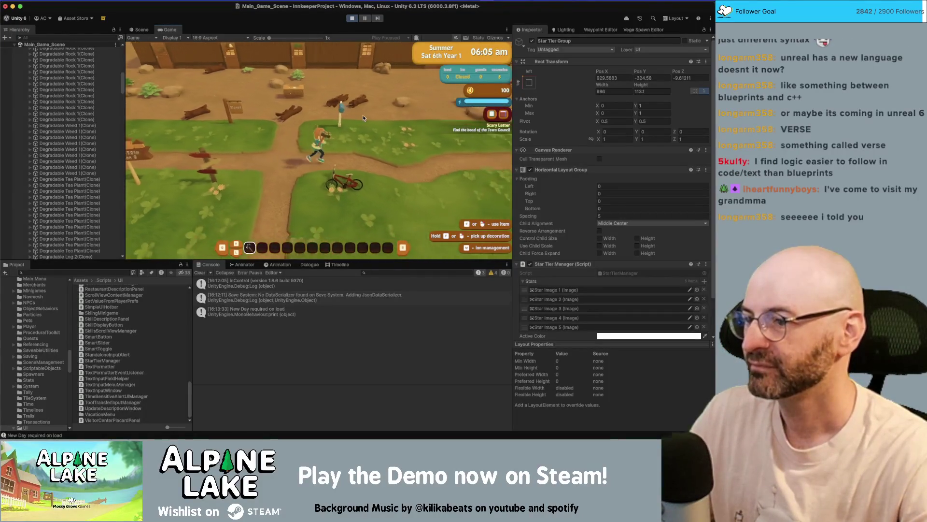
{"action": "key", "text": "w"}
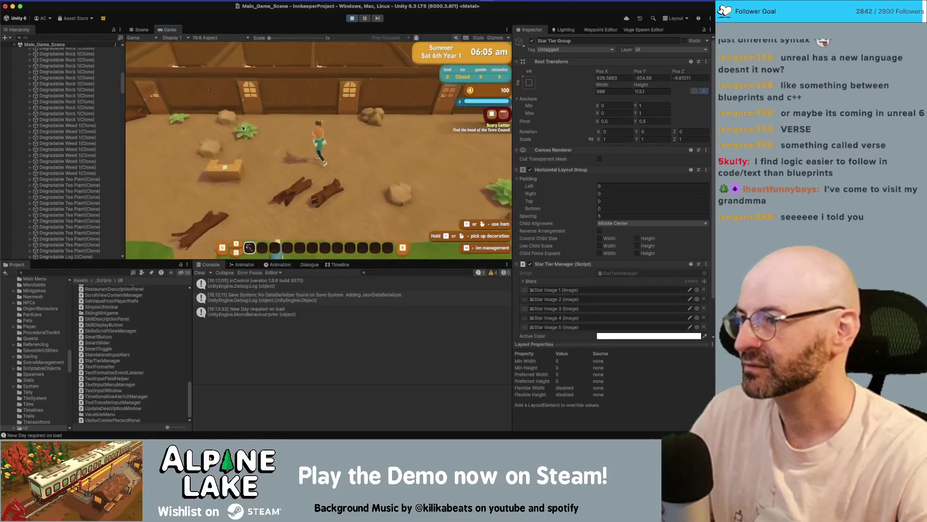
{"action": "key", "text": "s"}
Select three Decor Bed Single B(Clone) beds and set their Comfort Base Value to 50
{"action": "scroll", "coordinate": [68, 166], "scroll_direction": "down", "scroll_amount": 10}
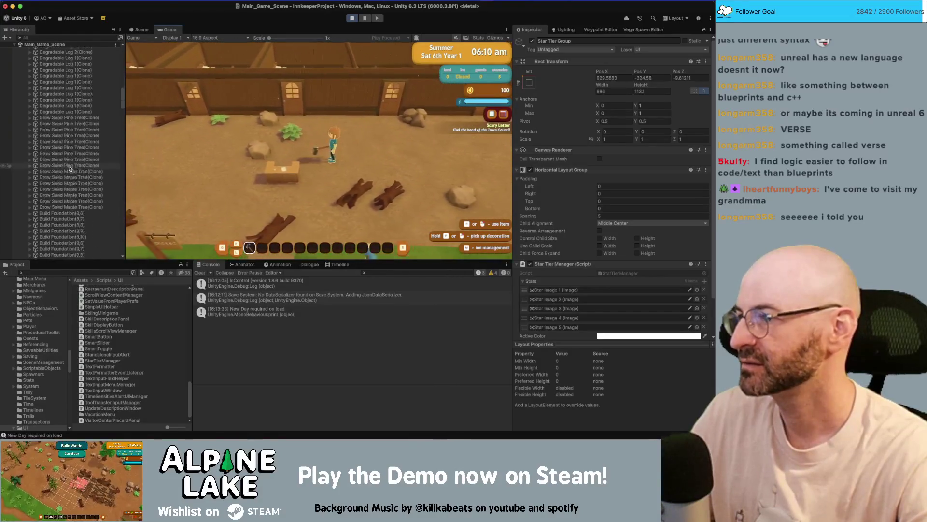
{"action": "scroll", "coordinate": [69, 165], "scroll_direction": "down", "scroll_amount": 10}
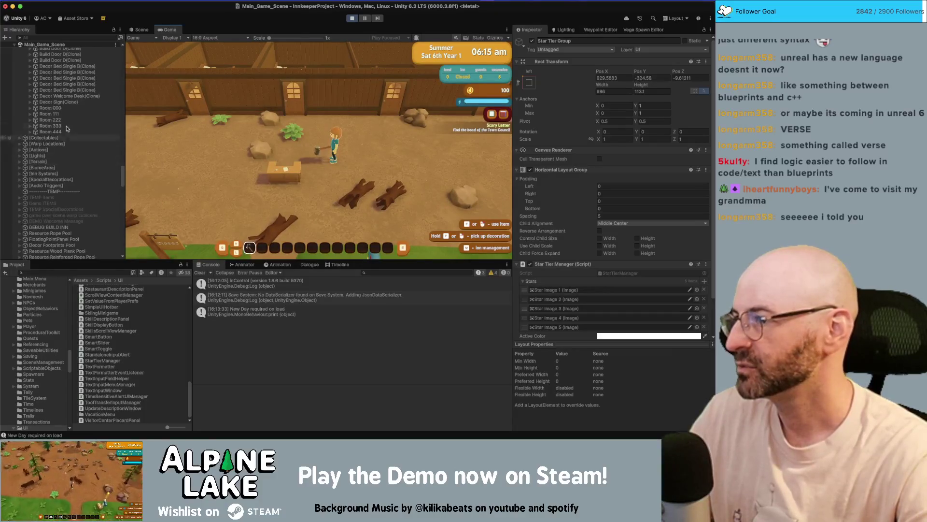
{"action": "left_click", "coordinate": [73, 90]}
{"action": "left_click", "coordinate": [72, 78], "text": "shift"}
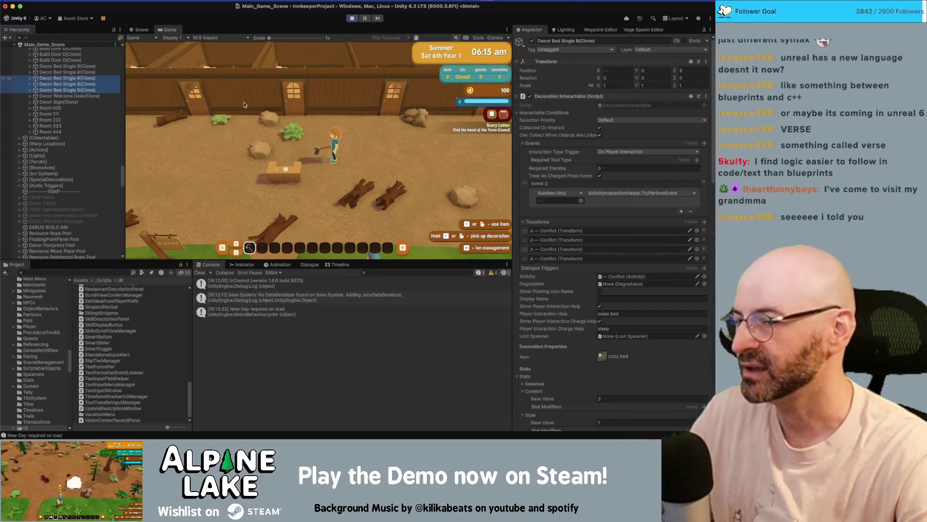
{"action": "left_click", "coordinate": [611, 398]}
{"action": "type", "text": "50"}
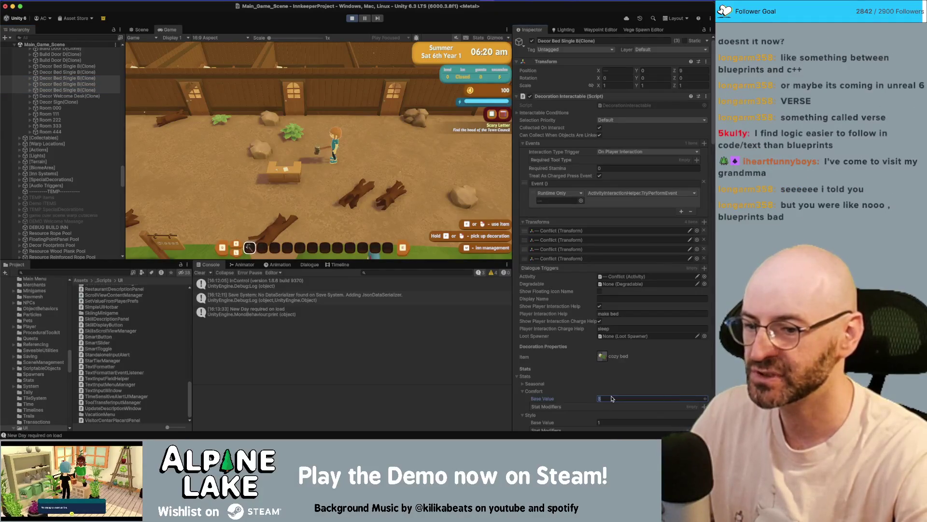
{"action": "type", "text": "w"}
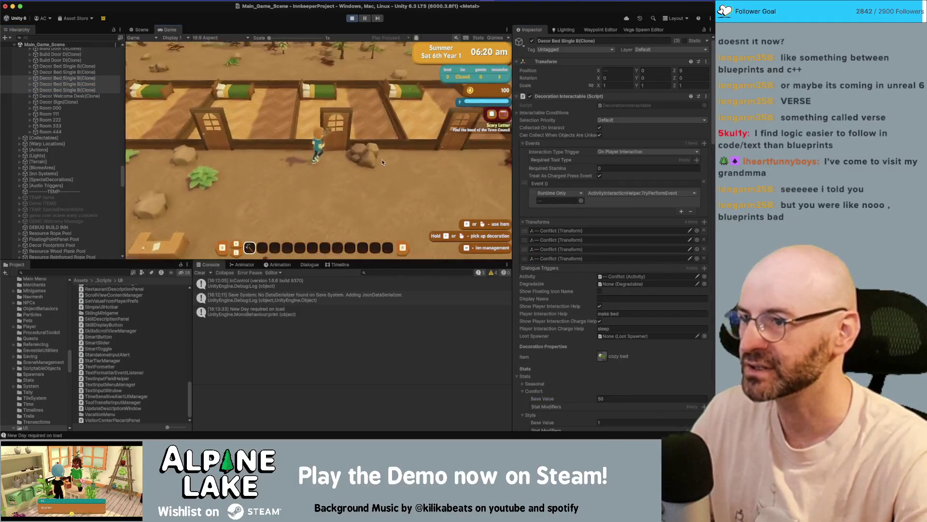
{"action": "type", "text": "f"}
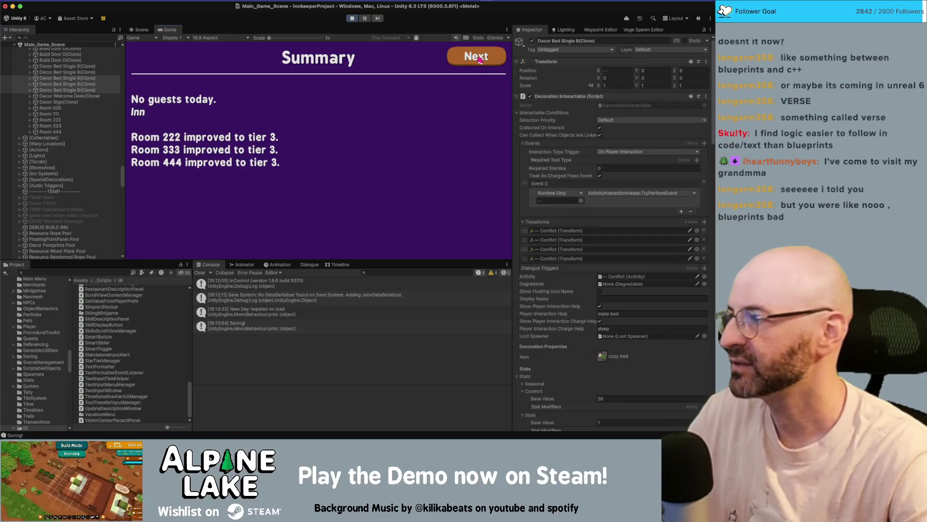
Advance through the Inn Summary room results to end the day, then open the inn menu showing Room 000
{"action": "left_click", "coordinate": [478, 59]}
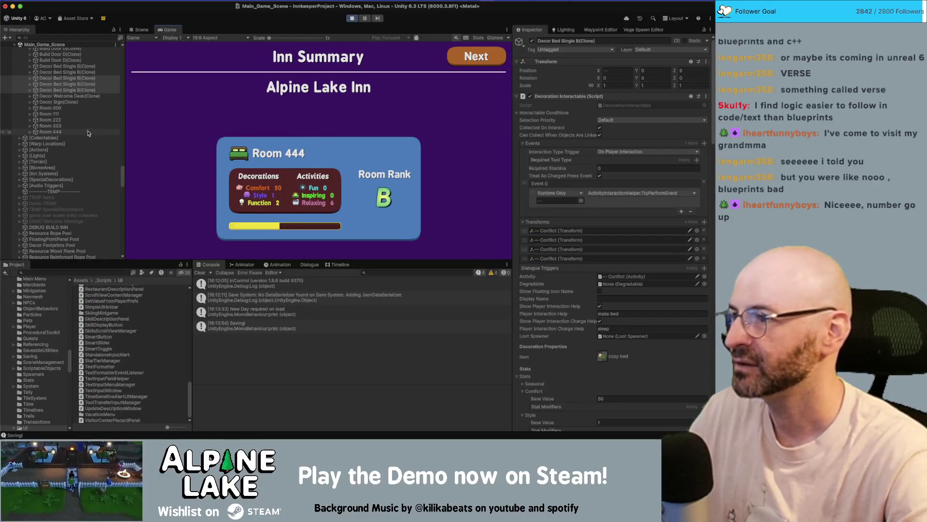
{"action": "key", "text": "space"}
{"action": "key", "text": "space"}
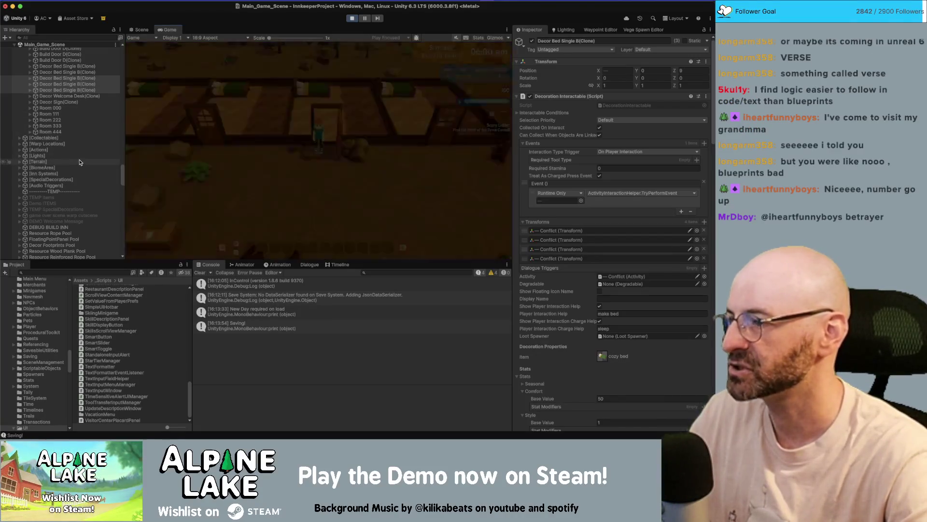
{"action": "key", "text": "i"}
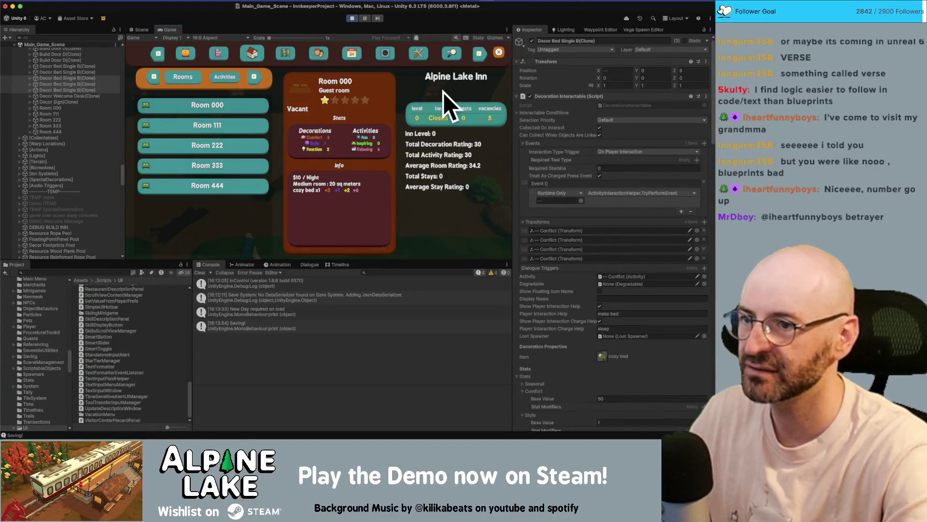
Expand Pause Menu Canvas > Contents > Panel > Window Inn > Inn Description Panel to the Star Tier Group
{"action": "scroll", "coordinate": [83, 136], "scroll_direction": "up", "scroll_amount": 10}
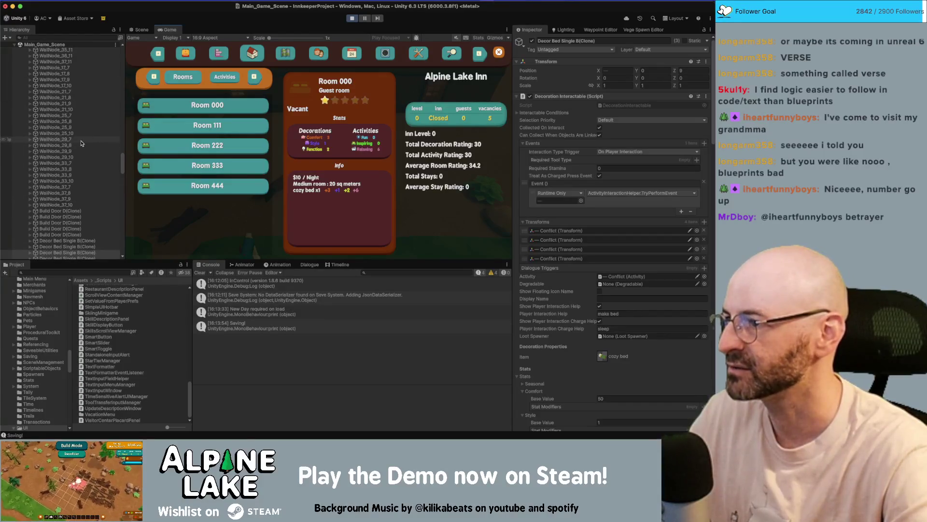
{"action": "scroll", "coordinate": [80, 140], "scroll_direction": "down", "scroll_amount": 10}
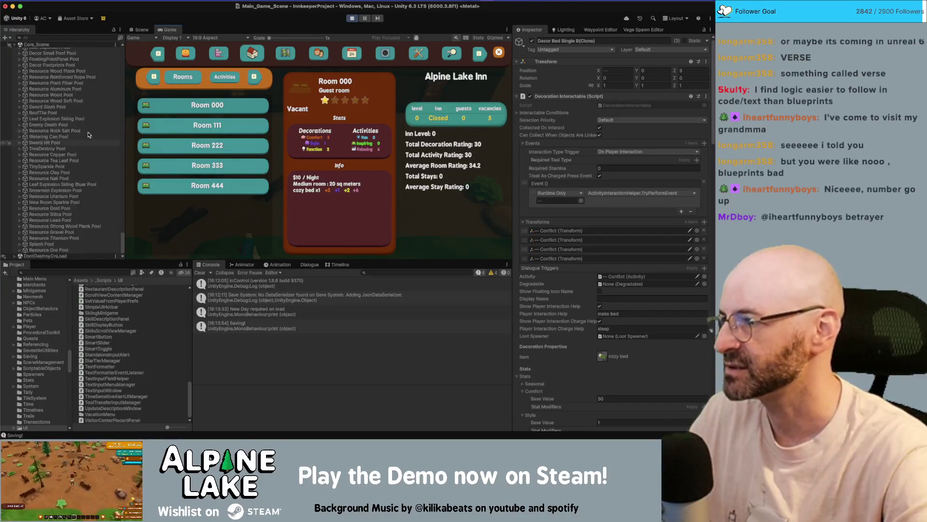
{"action": "scroll", "coordinate": [85, 131], "scroll_direction": "down", "scroll_amount": 5}
{"action": "scroll", "coordinate": [84, 131], "scroll_direction": "up", "scroll_amount": 5}
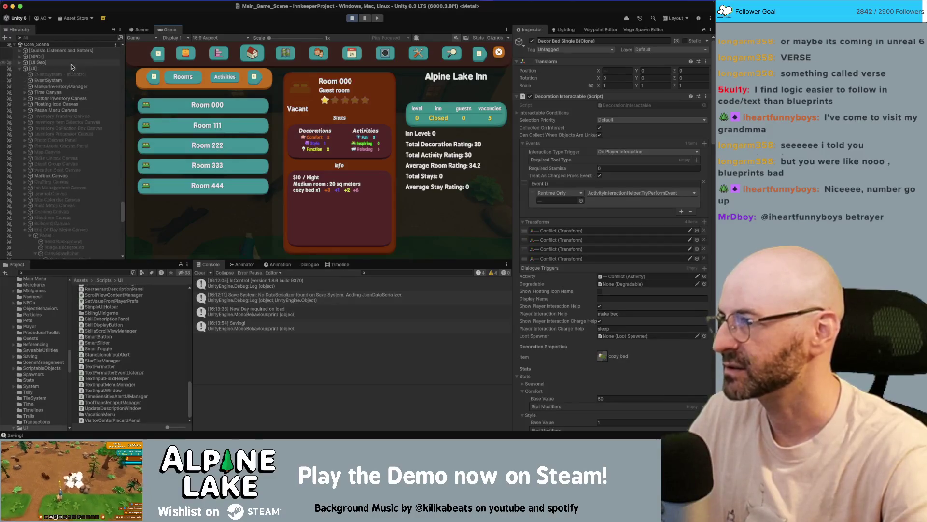
{"action": "left_click", "coordinate": [85, 128]}
{"action": "key", "text": "Up"}
{"action": "key", "text": "Up"}
{"action": "key", "text": "Up"}
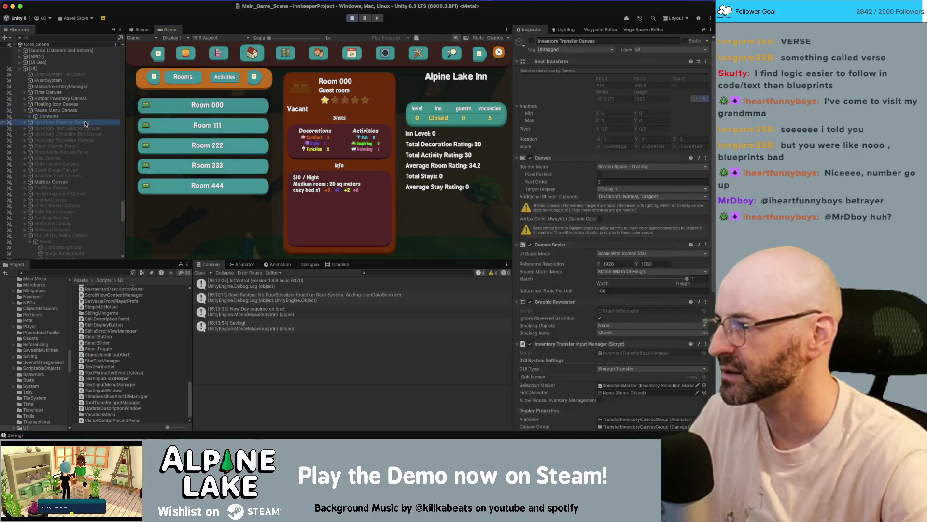
{"action": "key", "text": "Right"}
{"action": "key", "text": "Down"}
{"action": "key", "text": "Right"}
{"action": "key", "text": "Down"}
{"action": "key", "text": "Down"}
{"action": "key", "text": "Right"}
{"action": "key", "text": "Up"}
{"action": "key", "text": "Right"}
{"action": "key", "text": "Down"}
{"action": "key", "text": "Down"}
{"action": "key", "text": "Right"}
{"action": "key", "text": "Down"}
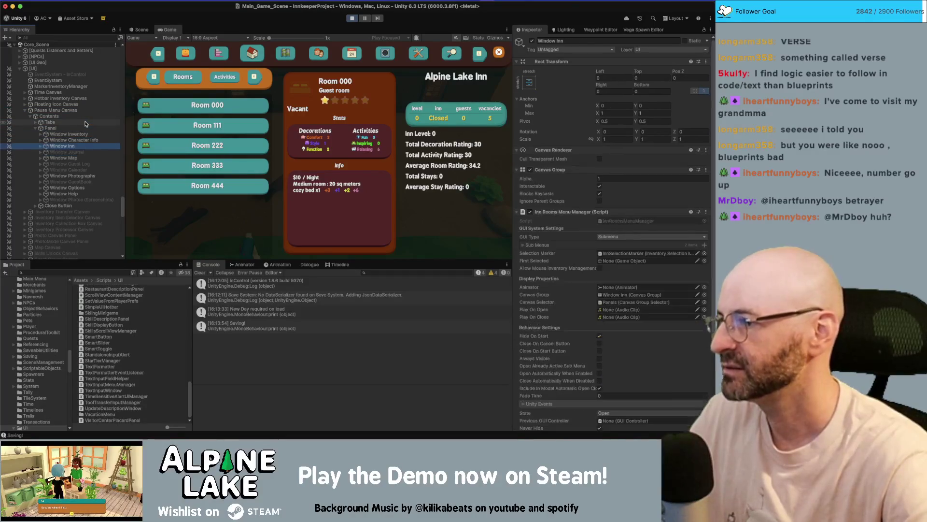
{"action": "key", "text": "Right"}
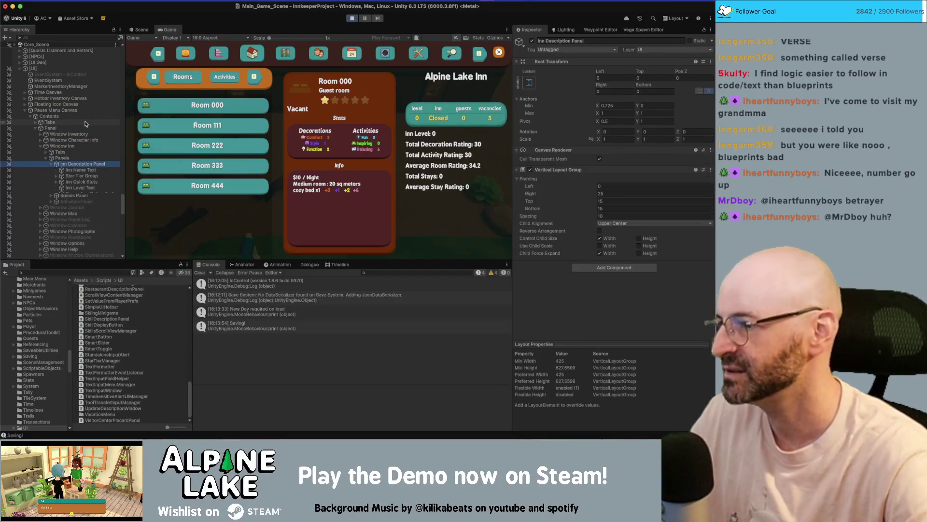
{"action": "key", "text": "Down"}
{"action": "key", "text": "Down"}
{"action": "key", "text": "Right"}
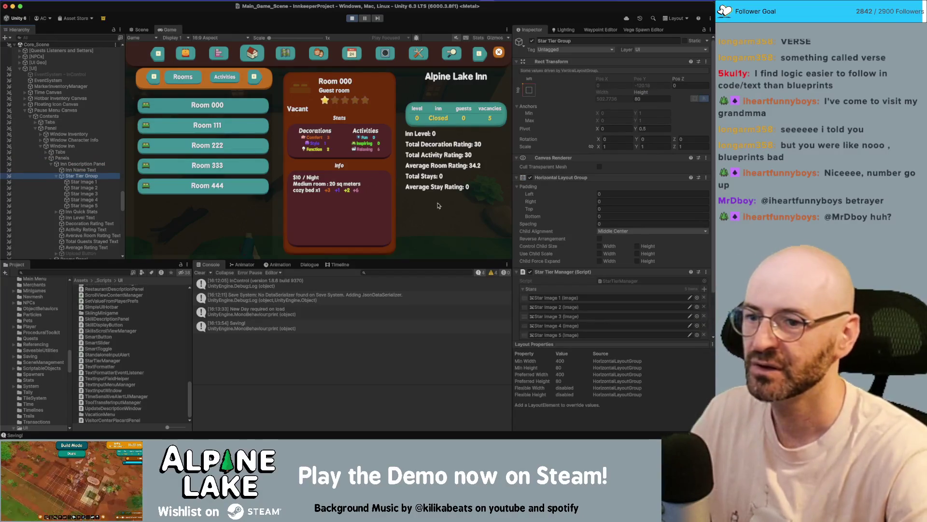
{"action": "scroll", "coordinate": [558, 205], "scroll_direction": "down", "scroll_amount": 3}
Check the Star Tier Group's faded and inactive star colours, then select Star Image 2
{"action": "left_click", "coordinate": [686, 302]}
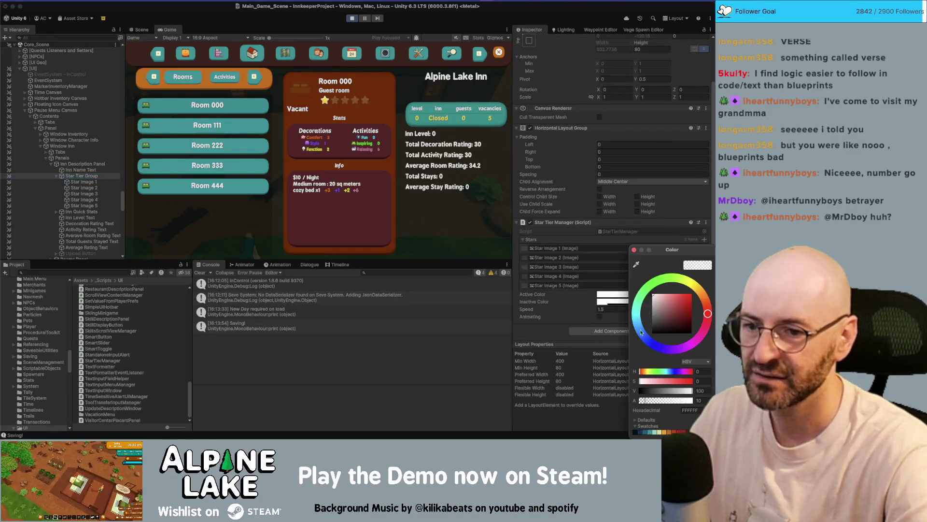
{"action": "left_click", "coordinate": [470, 179]}
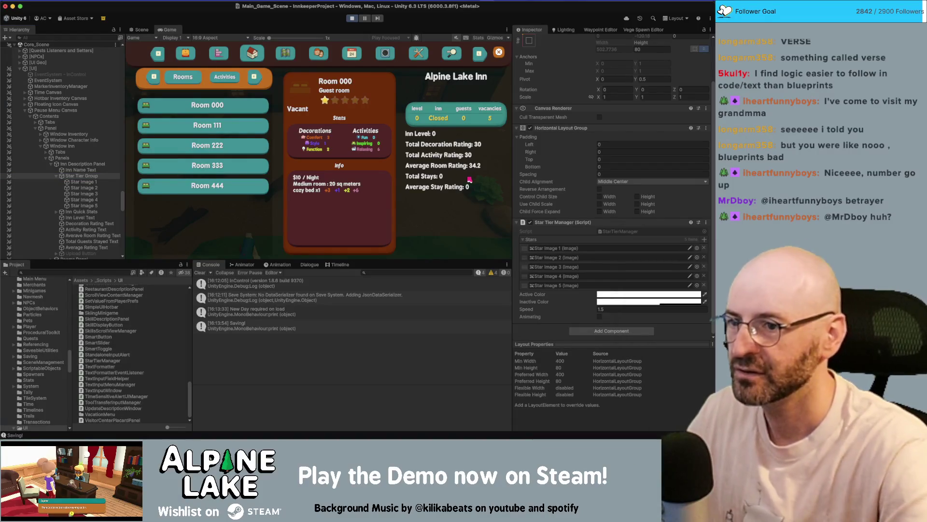
{"action": "key", "text": "Escape"}
{"action": "key", "text": "i"}
{"action": "key", "text": "m"}
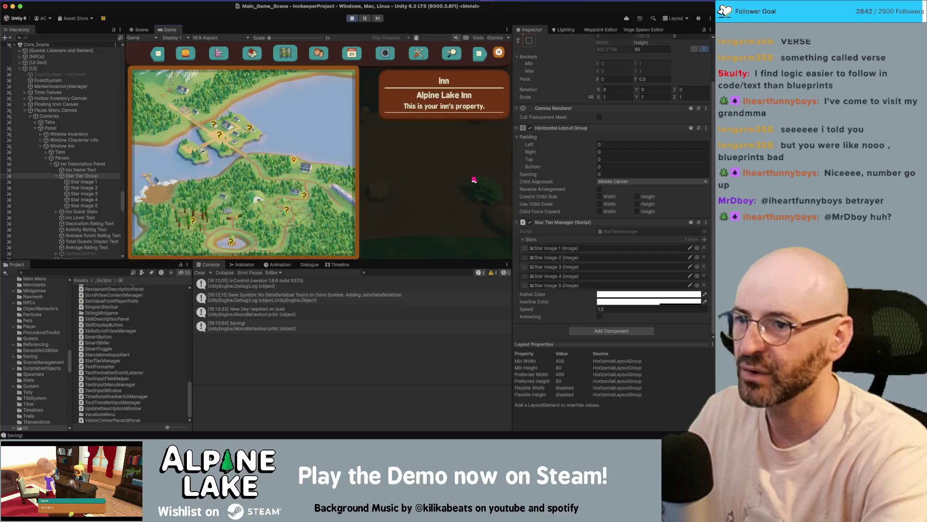
{"action": "key", "text": "i"}
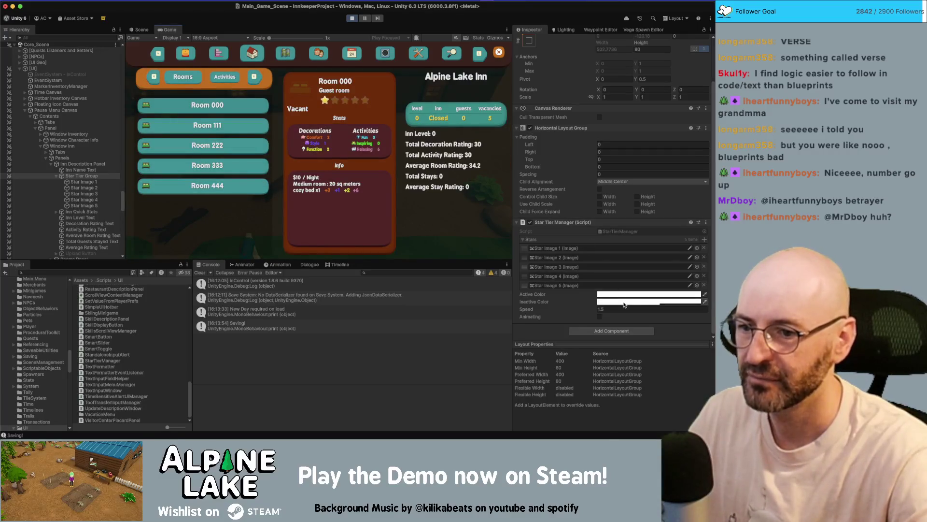
{"action": "left_click", "coordinate": [624, 304]}
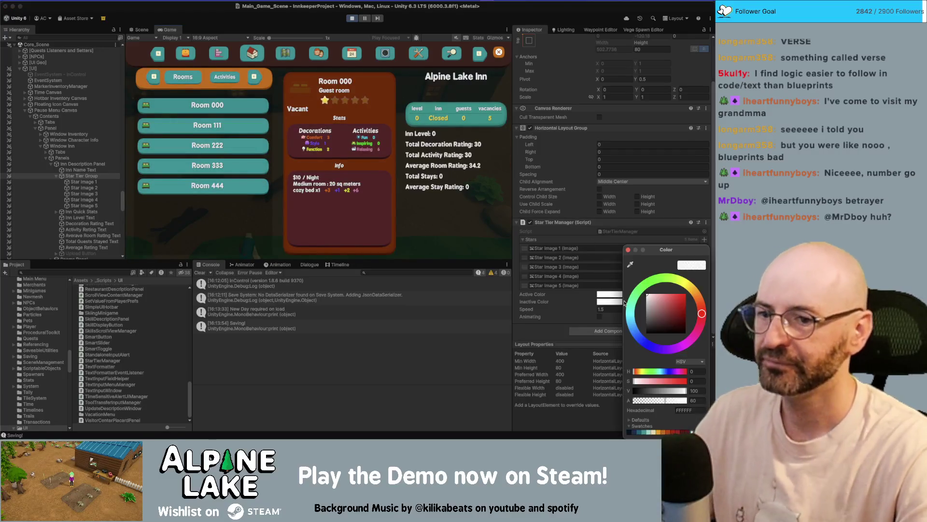
{"action": "left_click", "coordinate": [466, 217]}
{"action": "key", "text": "i"}
{"action": "key", "text": "i"}
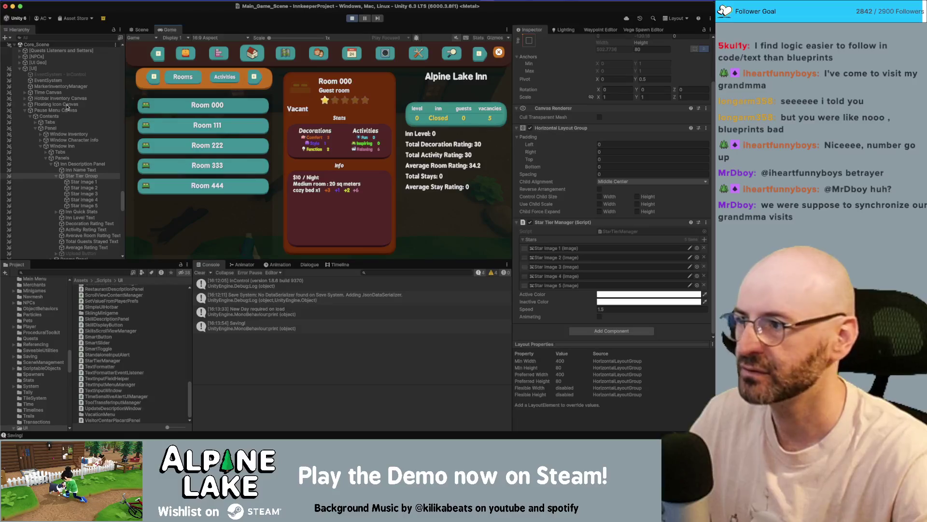
{"action": "left_click", "coordinate": [83, 187]}
Frame Star Image 2 in the Scene view and set its Image colour to white
{"action": "left_click", "coordinate": [141, 30]}
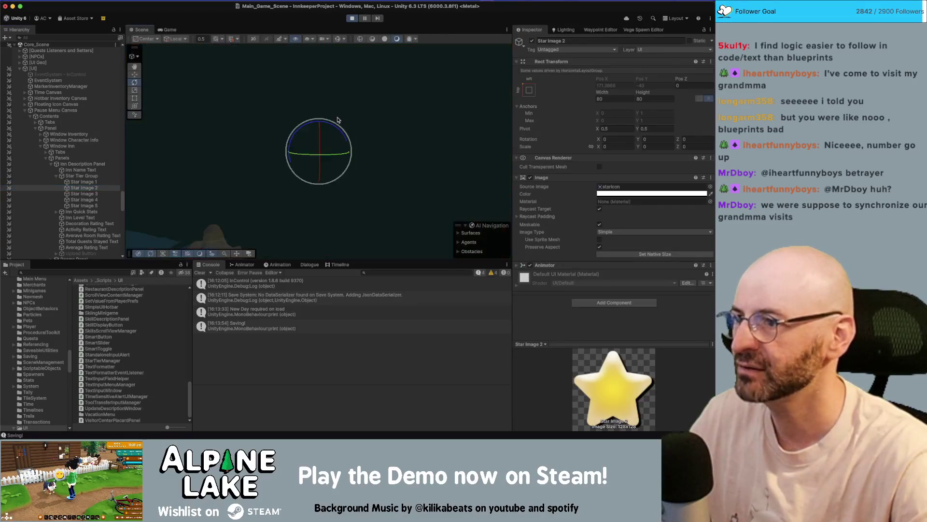
{"action": "key", "text": "f"}
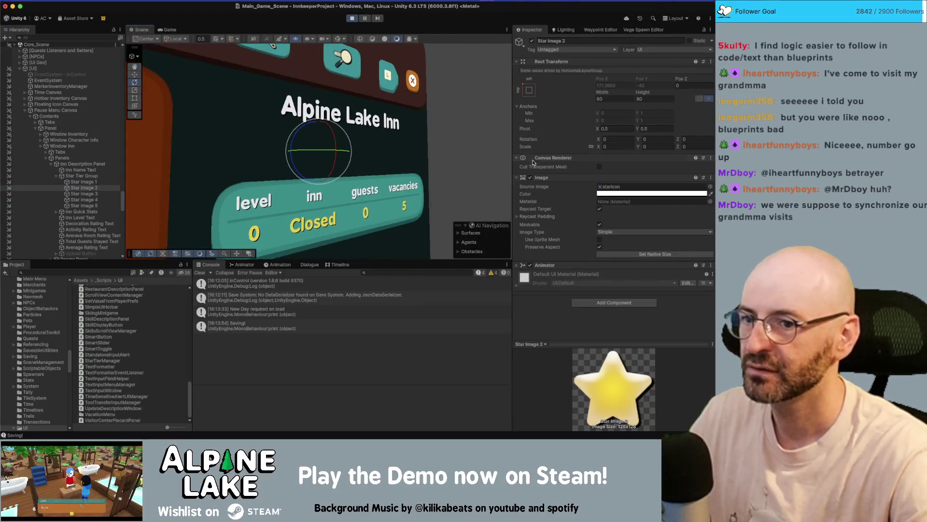
{"action": "left_click", "coordinate": [623, 193]}
{"action": "left_click_drag", "start_coordinate": [658, 346], "coordinate": [671, 345]}
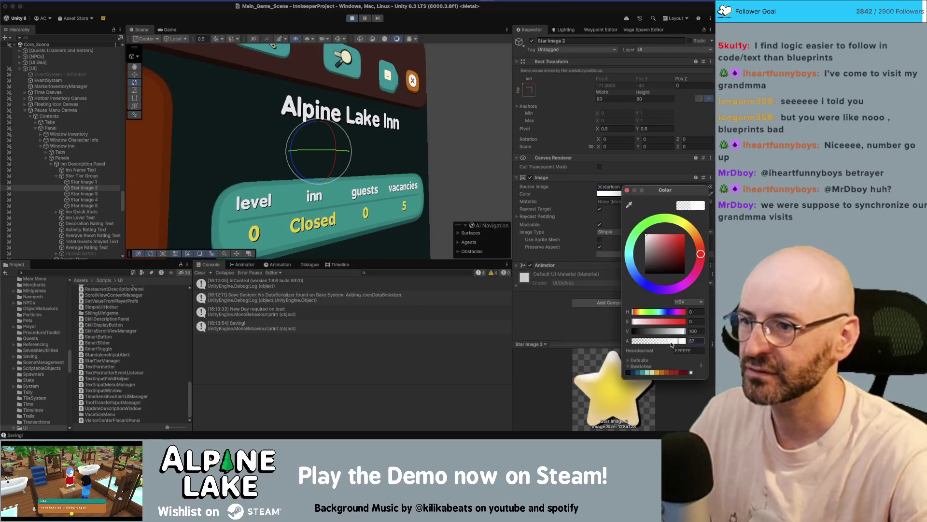
{"action": "key", "text": "Escape"}
{"action": "left_click", "coordinate": [604, 194]}
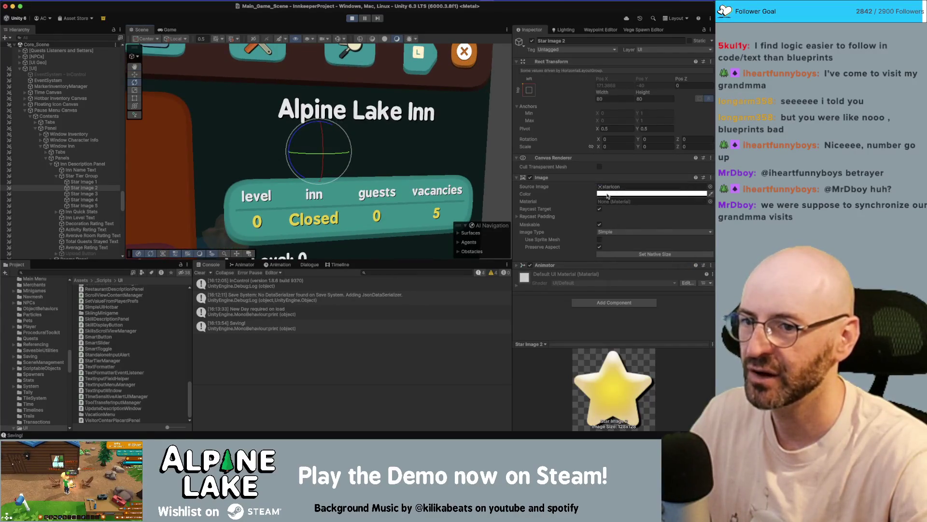
{"action": "left_click", "coordinate": [643, 340]}
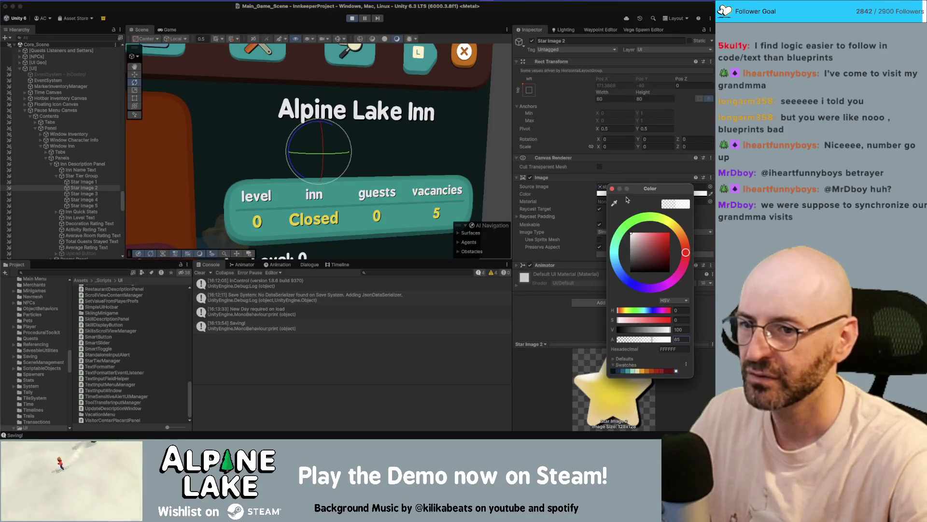
{"action": "left_click", "coordinate": [612, 188]}
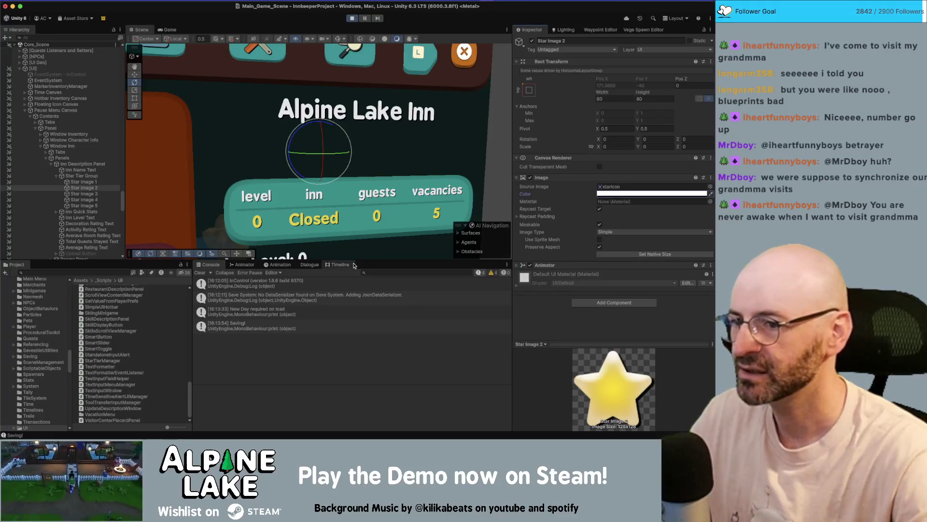
Open the Animator Star Rating Image controller's state graph and stop play mode
{"action": "left_click", "coordinate": [522, 265]}
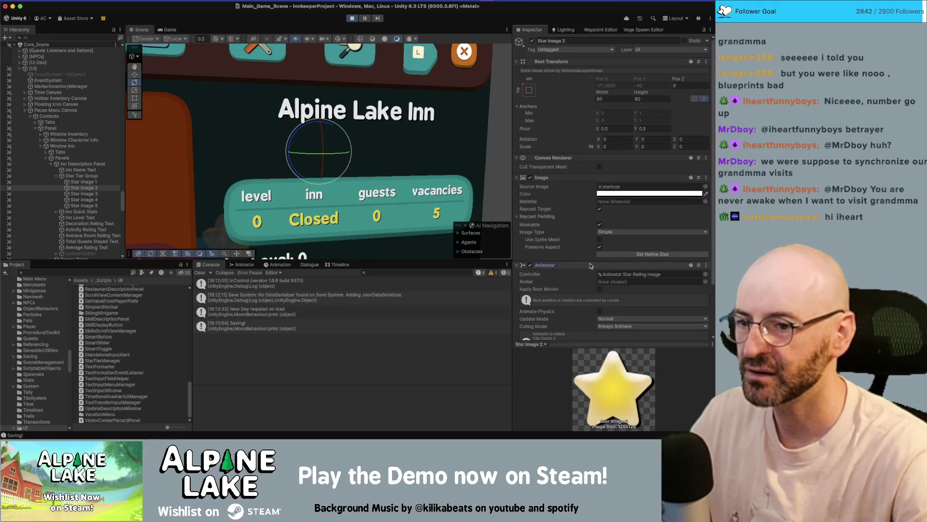
{"action": "scroll", "coordinate": [604, 242], "scroll_direction": "down", "scroll_amount": 2}
{"action": "left_click", "coordinate": [622, 248]}
{"action": "left_click", "coordinate": [128, 324]}
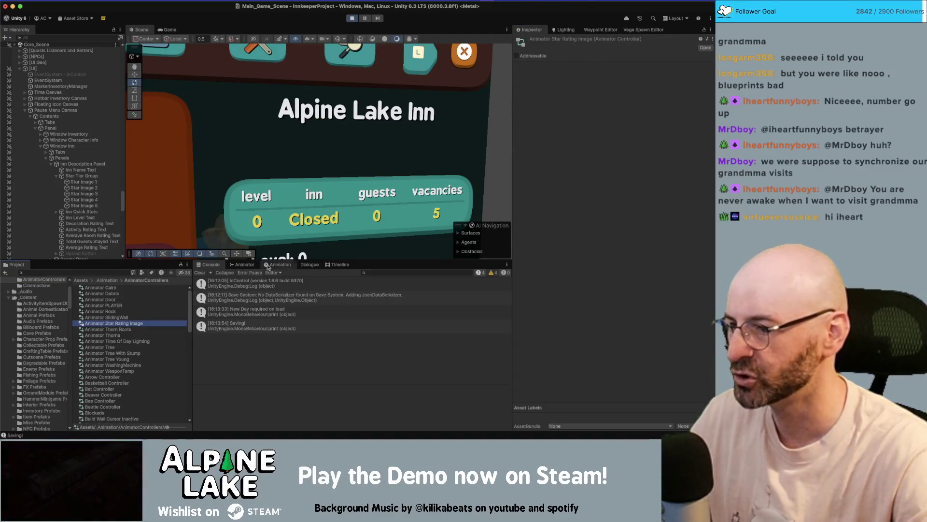
{"action": "left_click", "coordinate": [243, 265]}
{"action": "left_click", "coordinate": [351, 22]}
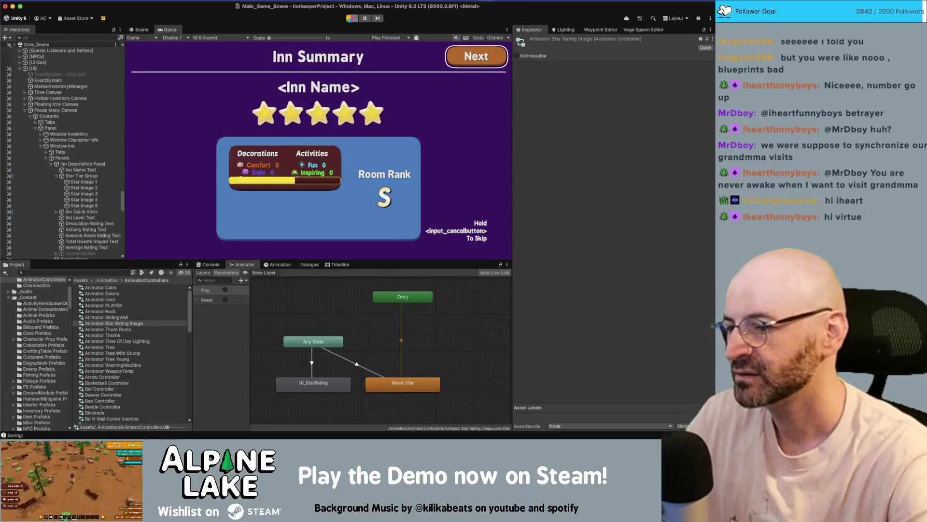
{"action": "left_click", "coordinate": [352, 352]}
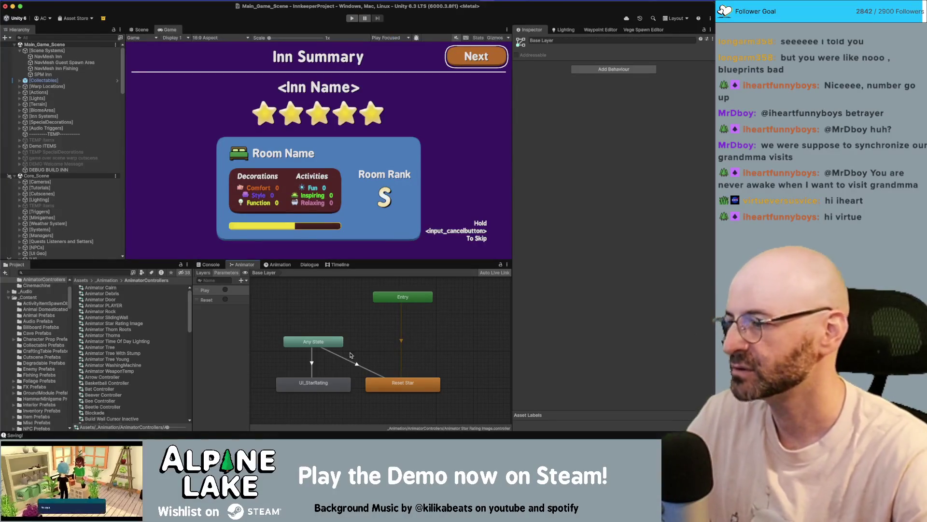
Inspect the Reset Star and UI_StarRating states, then open the Reset Star clip
{"action": "left_click", "coordinate": [402, 382]}
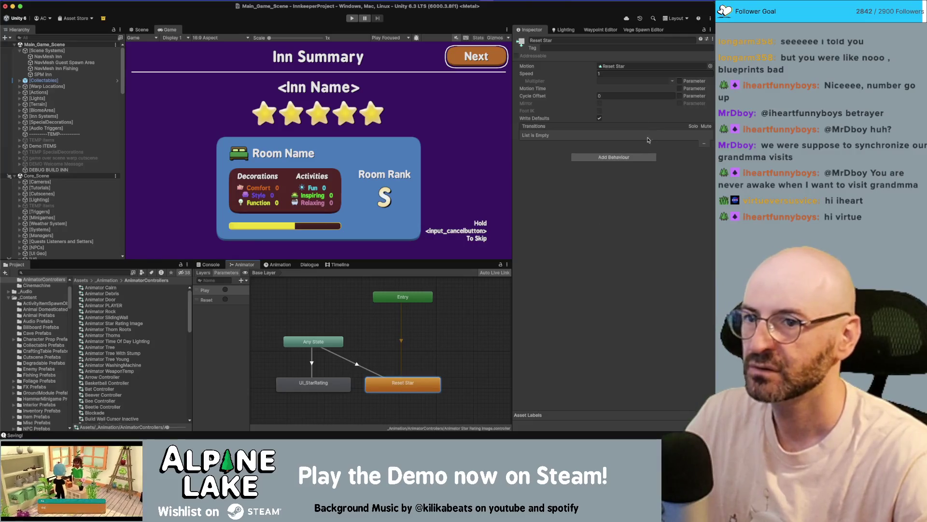
{"action": "left_click", "coordinate": [278, 265]}
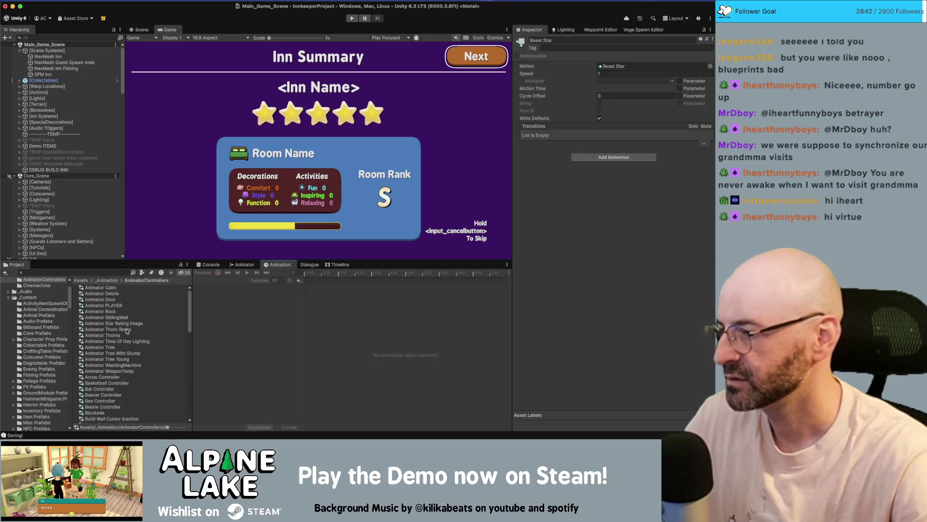
{"action": "left_click", "coordinate": [243, 265]}
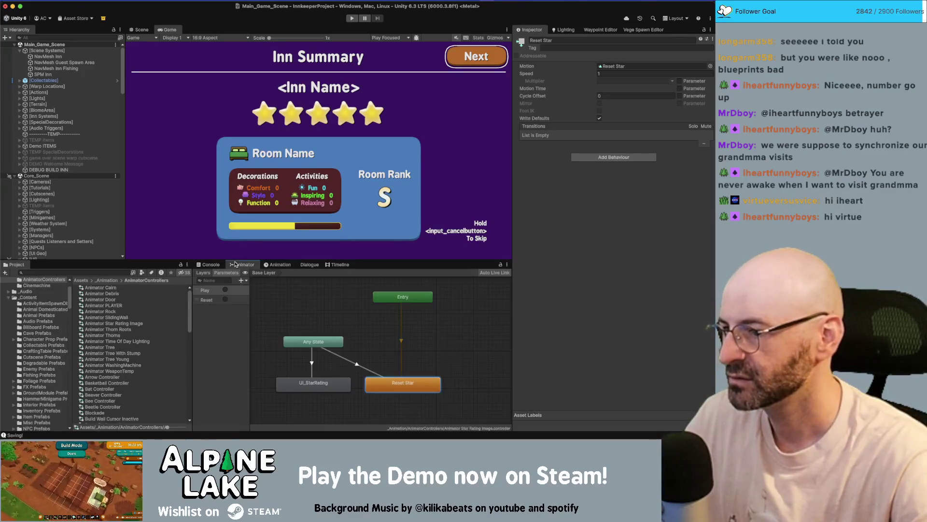
{"action": "left_click", "coordinate": [303, 388]}
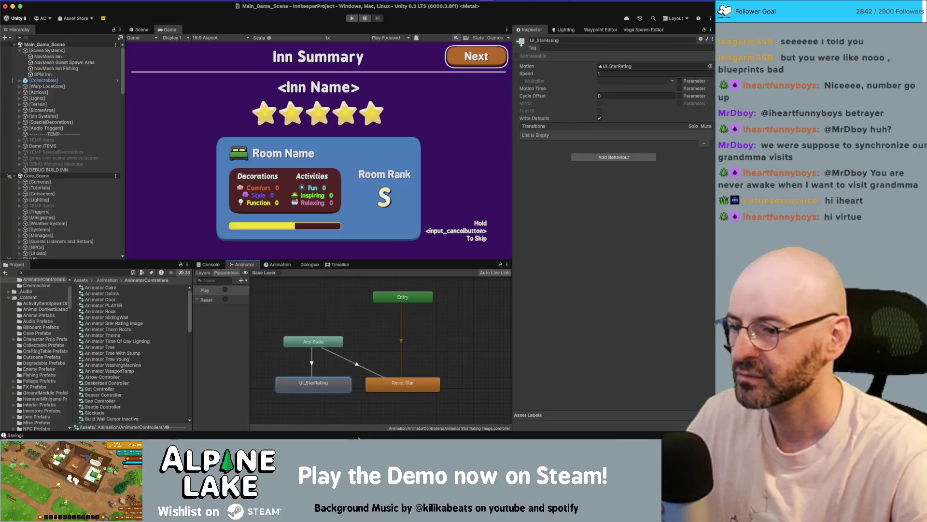
{"action": "left_click", "coordinate": [384, 389]}
{"action": "double_click", "coordinate": [384, 389]}
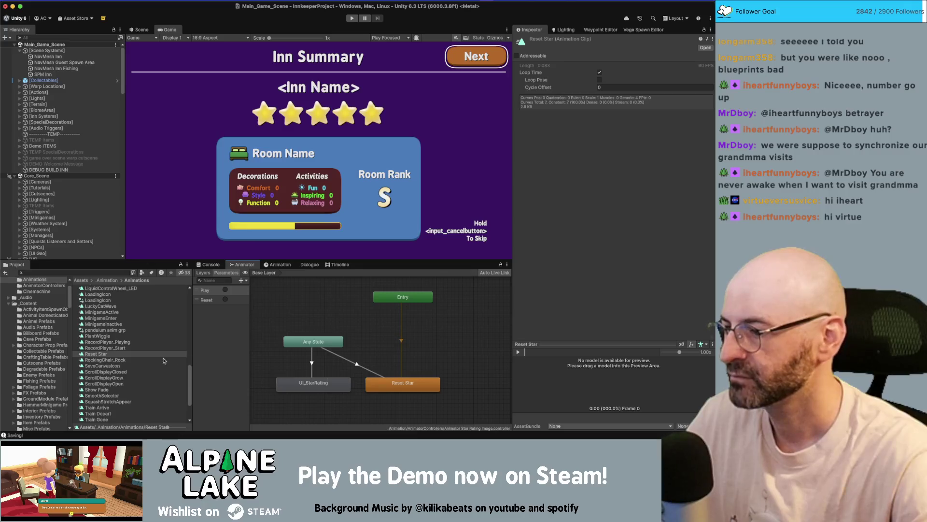
Expand the Reset Star clip's Color tracks and set Color.a to 0.2 at the first key
{"action": "left_click", "coordinate": [129, 355]}
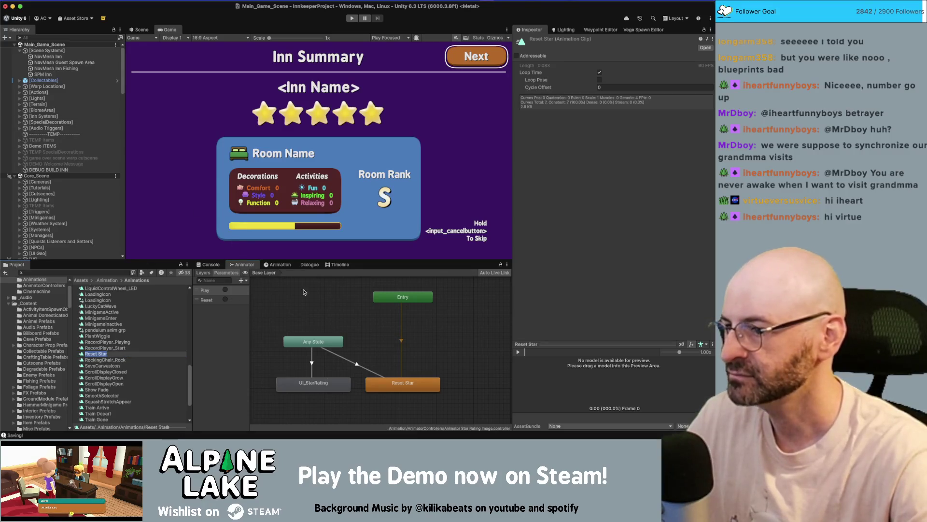
{"action": "left_click", "coordinate": [278, 264]}
{"action": "left_click", "coordinate": [197, 301]}
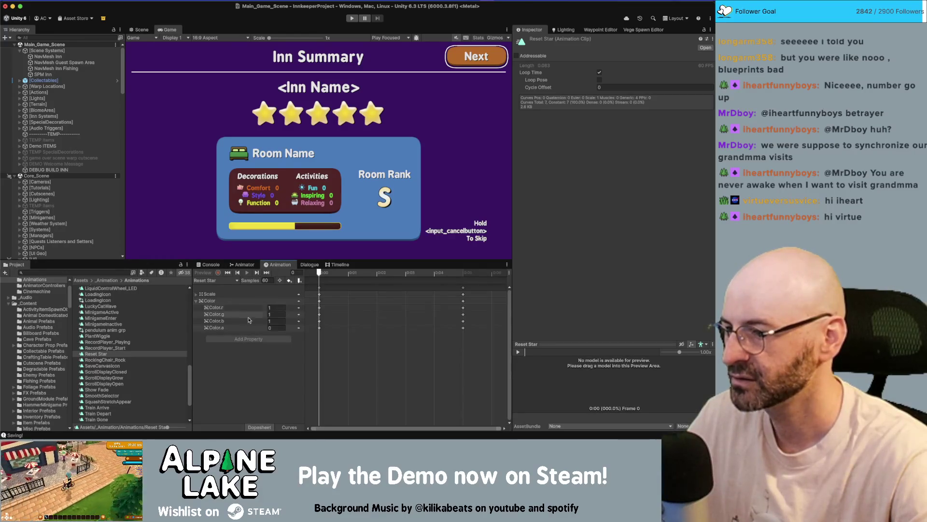
{"action": "left_click", "coordinate": [290, 427]}
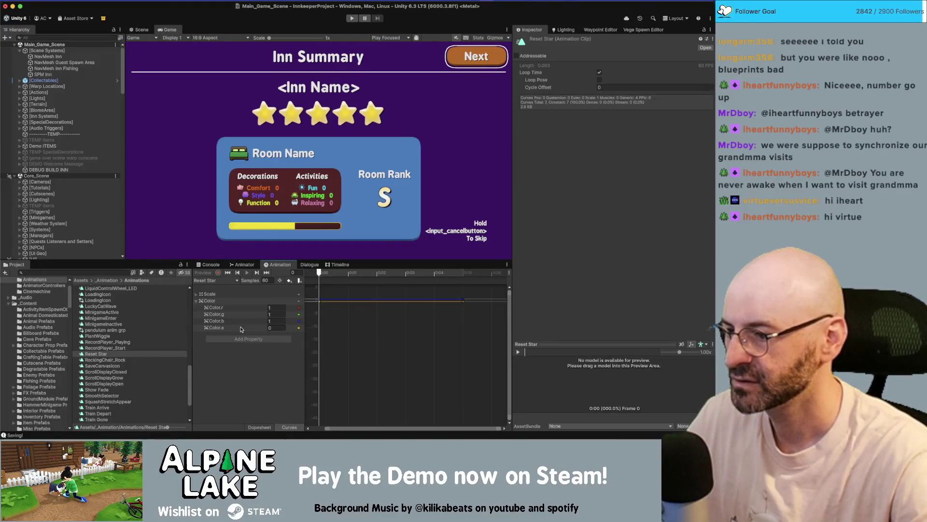
{"action": "scroll", "coordinate": [347, 295], "scroll_direction": "up", "scroll_amount": 3}
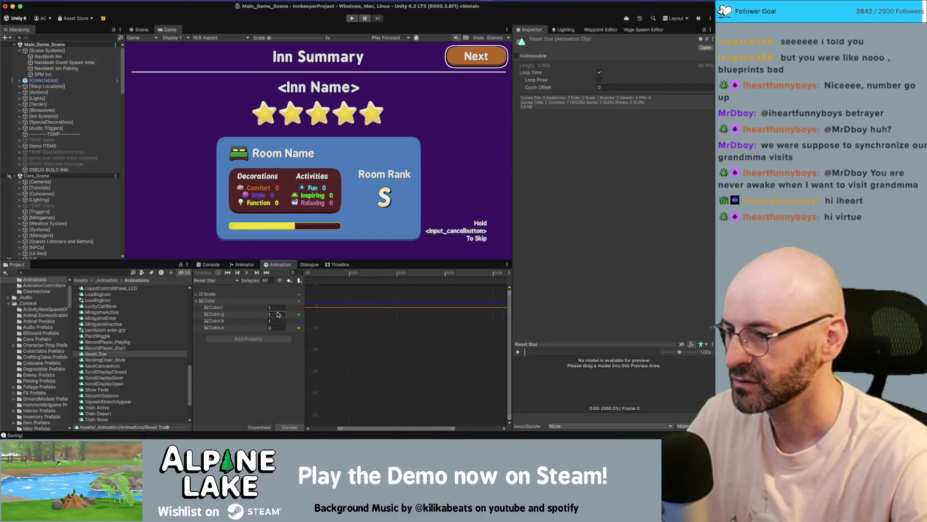
{"action": "left_click", "coordinate": [277, 328]}
{"action": "type", "text": "0.2"}
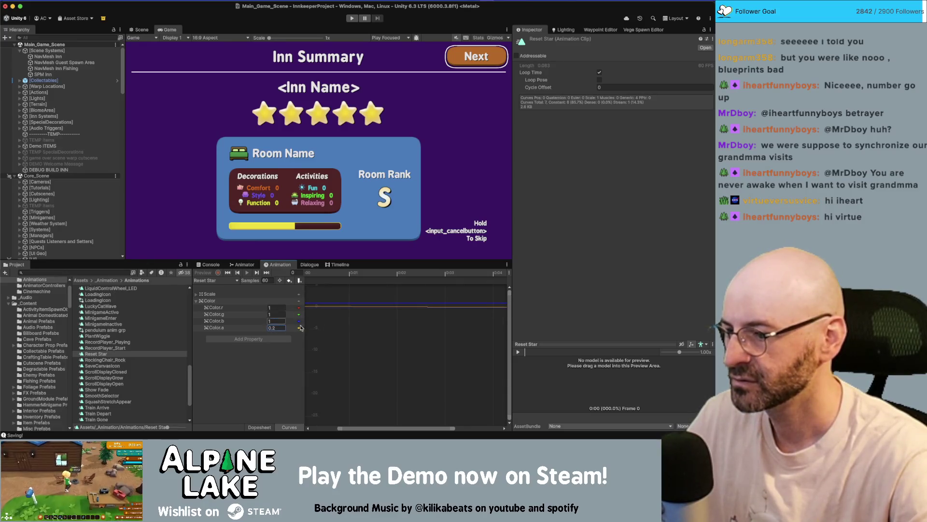
{"action": "left_click", "coordinate": [289, 426]}
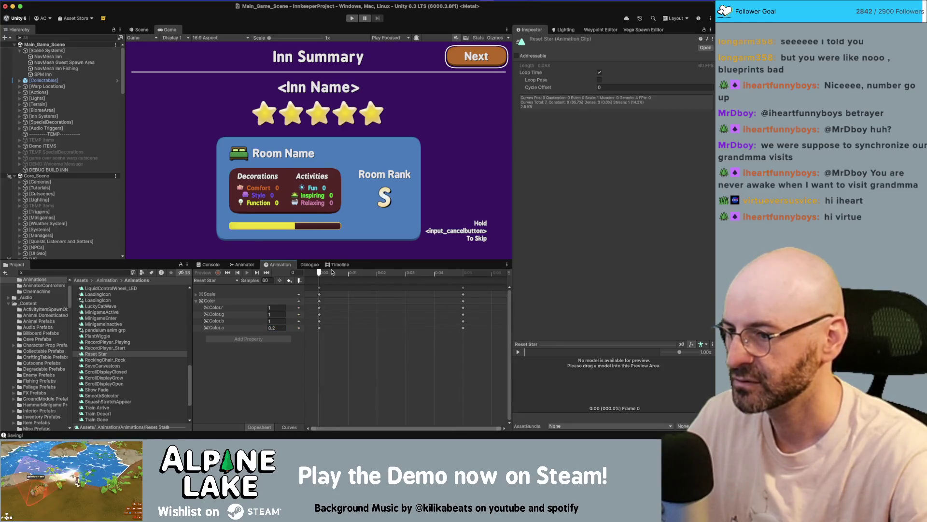
Set Color.a to 0.2 at frame 5 too, then open the UI_StarRating clip
{"action": "left_click", "coordinate": [266, 272]}
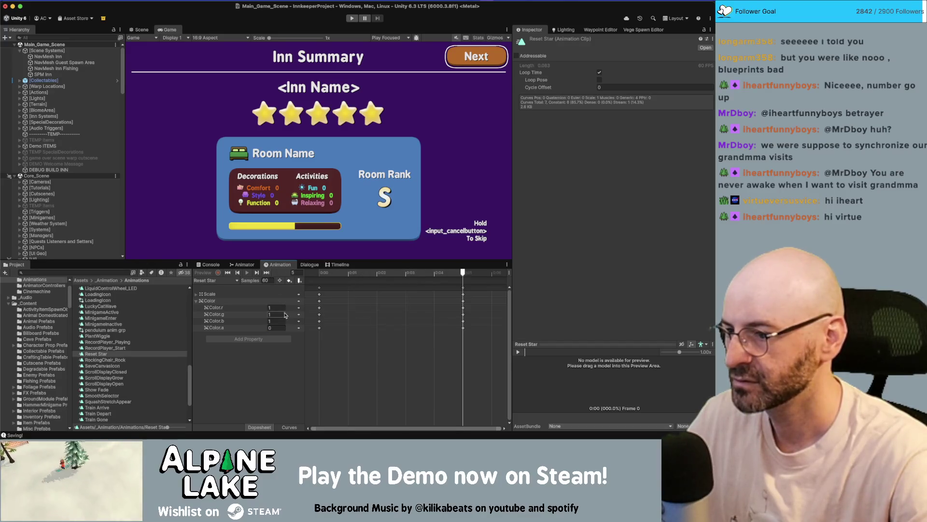
{"action": "left_click", "coordinate": [279, 328]}
{"action": "type", "text": "0.2"}
{"action": "key", "text": "Return"}
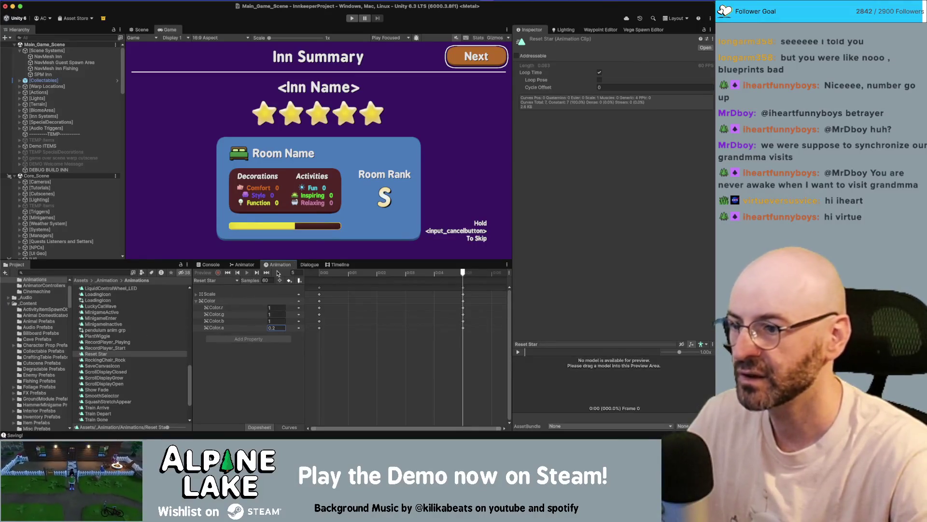
{"action": "left_click", "coordinate": [244, 265]}
{"action": "double_click", "coordinate": [313, 382]}
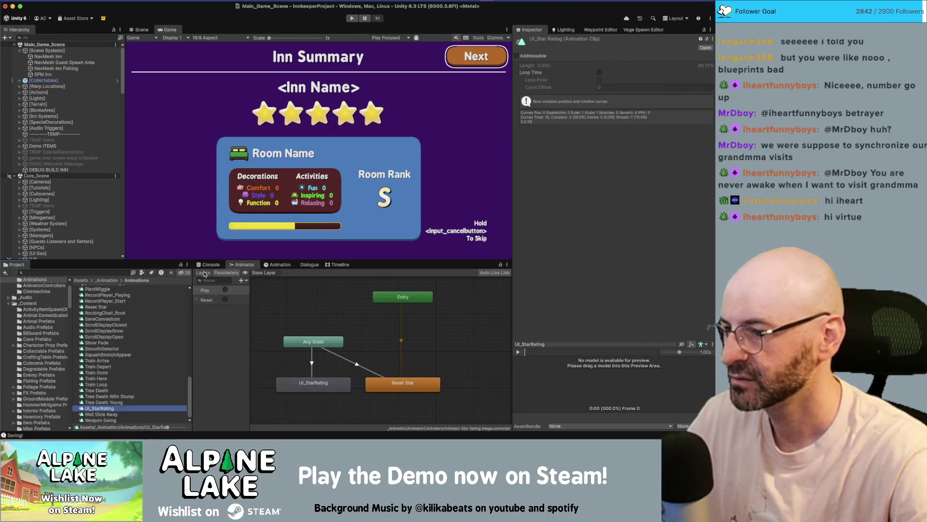
Set UI_StarRating's first Color.a key to 0.2, then start the game to test the stars
{"action": "left_click", "coordinate": [279, 265]}
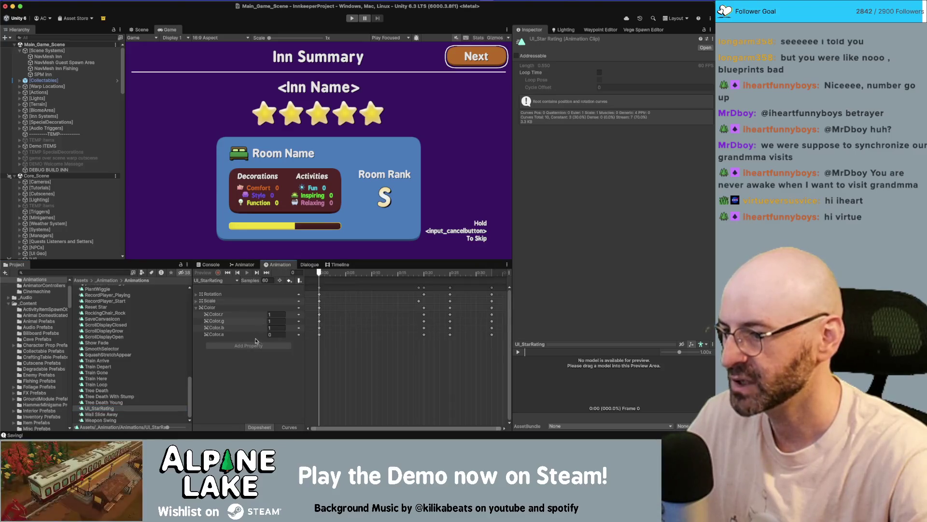
{"action": "left_click", "coordinate": [289, 427]}
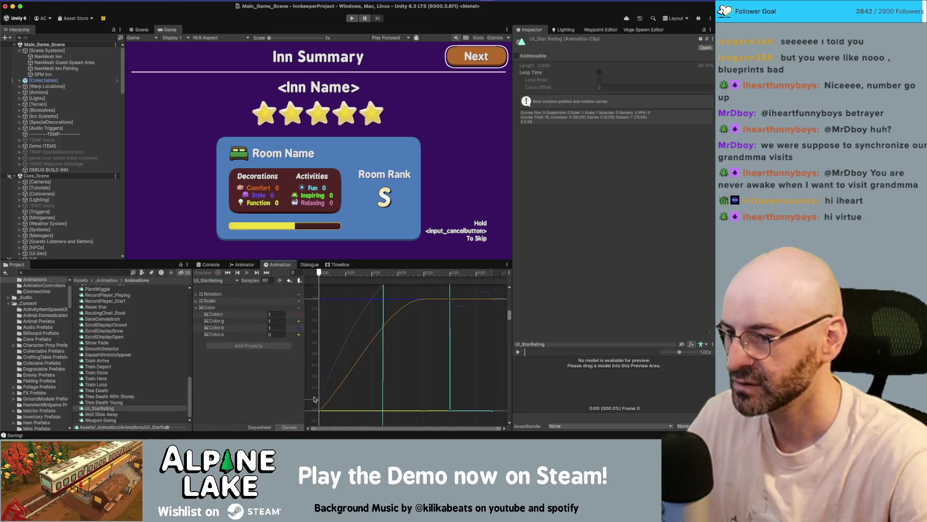
{"action": "left_click", "coordinate": [242, 335]}
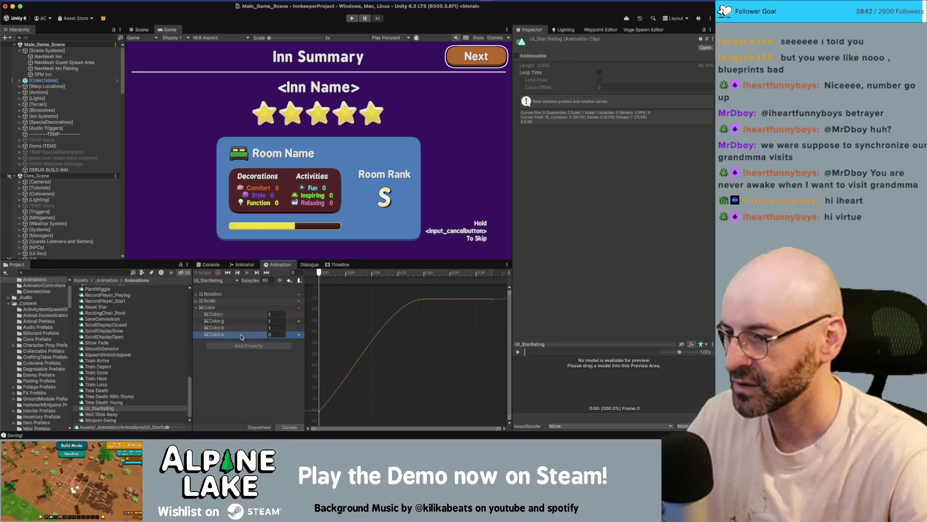
{"action": "left_click", "coordinate": [319, 411]}
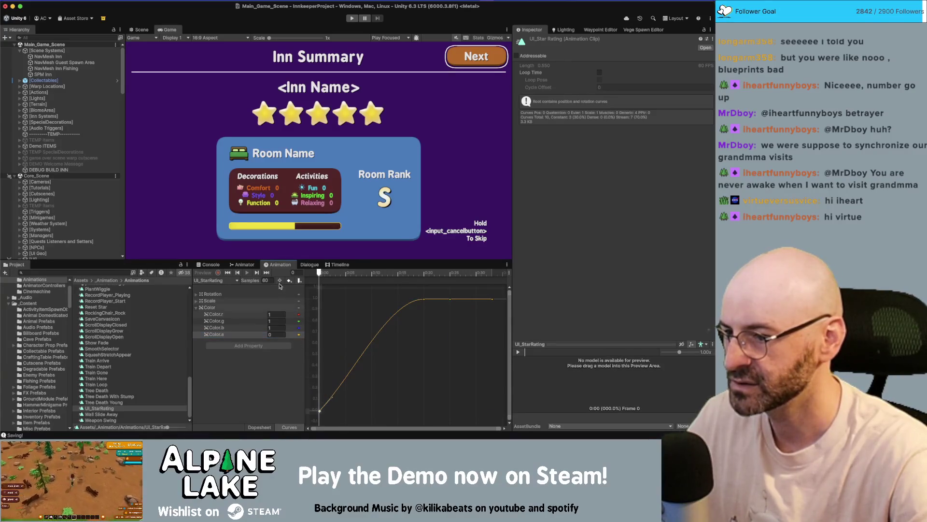
{"action": "left_click", "coordinate": [276, 334]}
{"action": "type", "text": "0.2"}
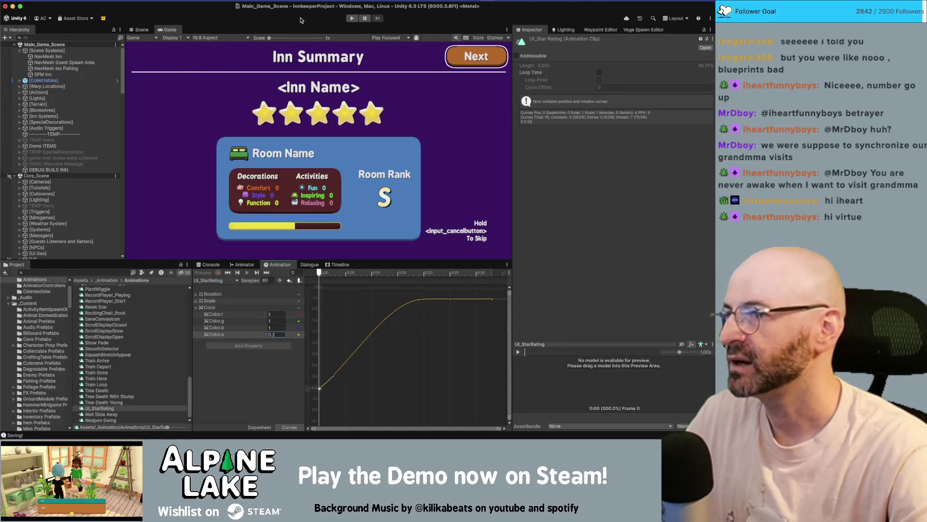
{"action": "key", "text": "Return"}
{"action": "key", "text": "super+1"}
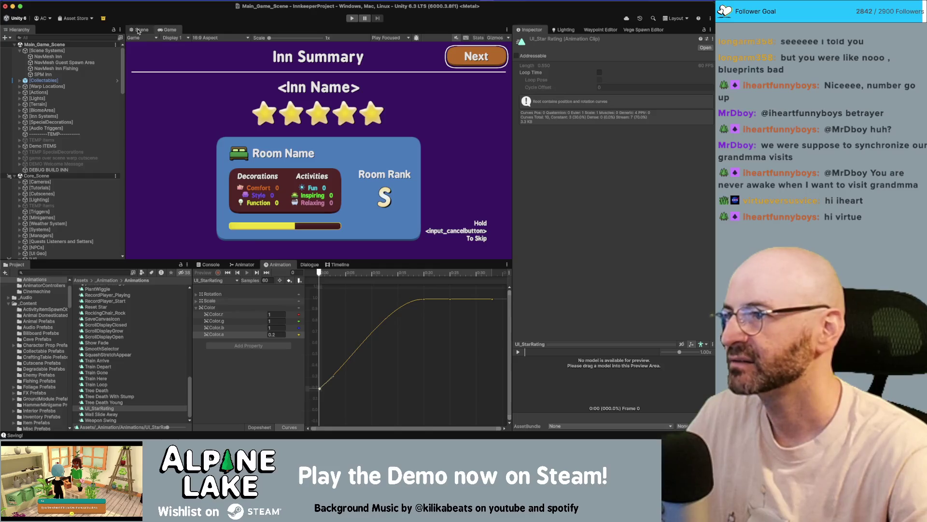
{"action": "left_click", "coordinate": [353, 19]}
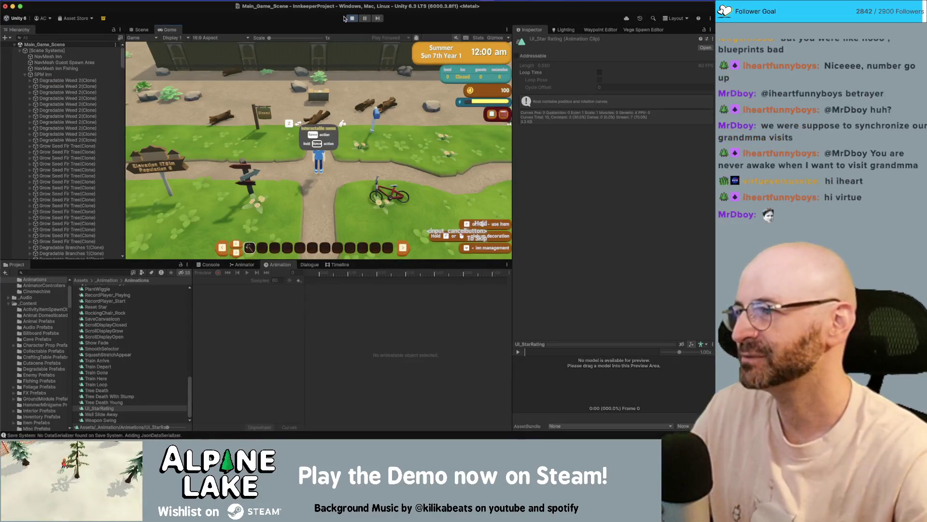
Walk the character toward the inn wall and bring up the in-game inn page with the Rooms list
{"action": "key", "text": "w"}
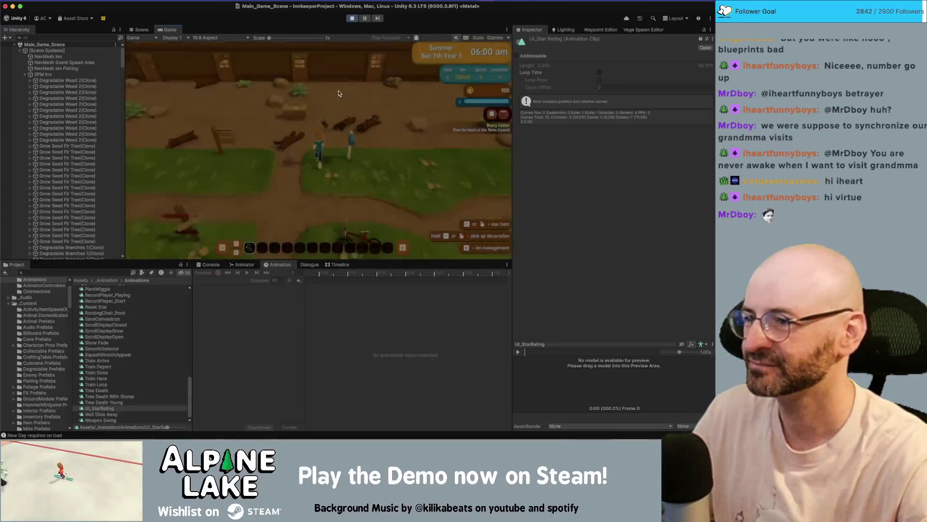
{"action": "scroll", "coordinate": [50, 171], "scroll_direction": "down", "scroll_amount": 20}
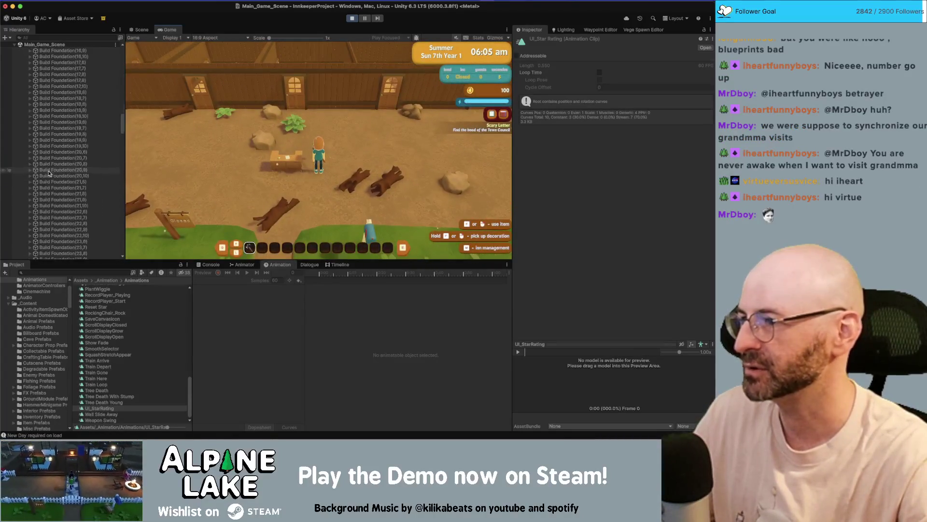
{"action": "scroll", "coordinate": [60, 170], "scroll_direction": "up", "scroll_amount": 1}
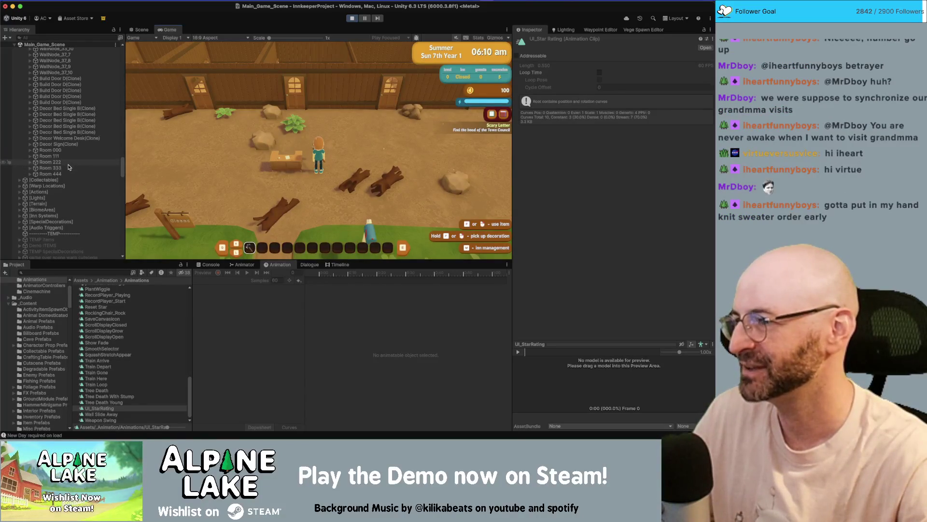
{"action": "scroll", "coordinate": [82, 149], "scroll_direction": "up", "scroll_amount": 1}
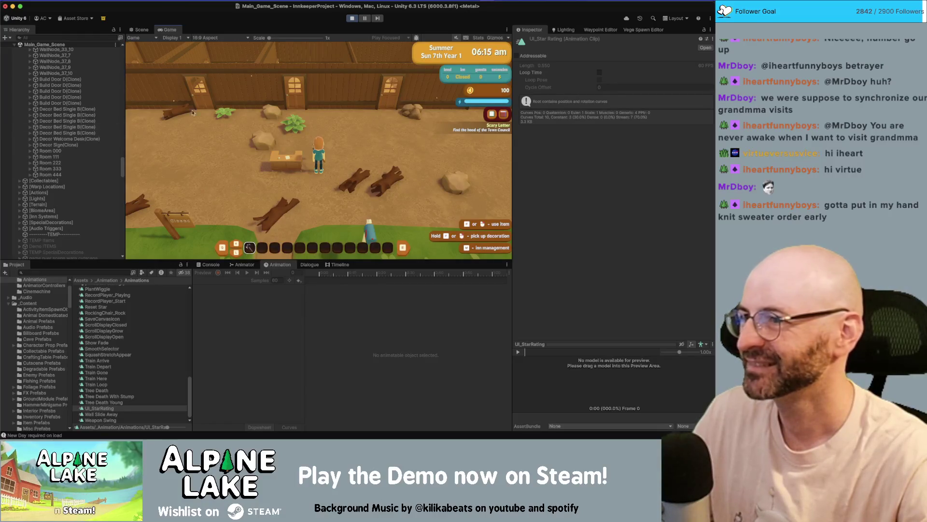
{"action": "key", "text": "Tab"}
{"action": "key", "text": "m"}
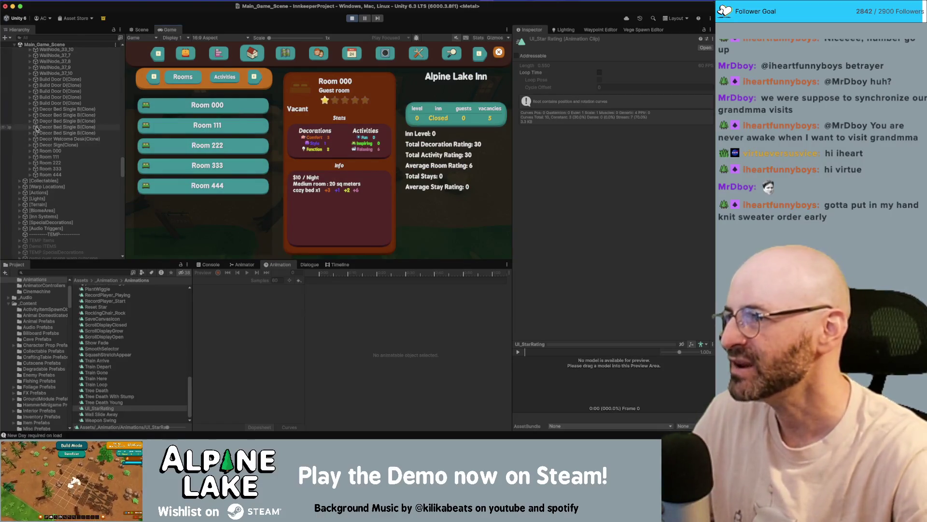
Scroll the Hierarchy to Window Inn's Star Tier Group and select Star Image 1
{"action": "scroll", "coordinate": [80, 135], "scroll_direction": "up", "scroll_amount": 10}
{"action": "scroll", "coordinate": [77, 140], "scroll_direction": "down", "scroll_amount": 10}
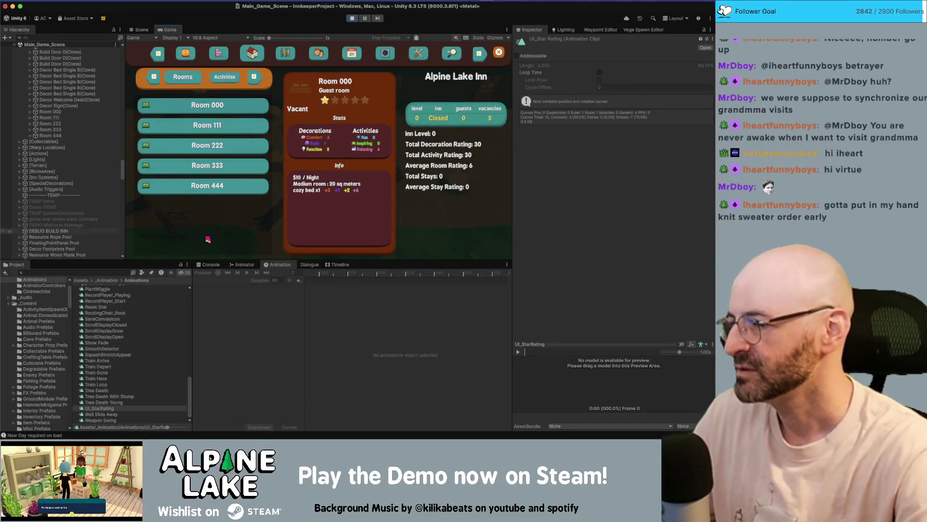
{"action": "scroll", "coordinate": [71, 132], "scroll_direction": "down", "scroll_amount": 5}
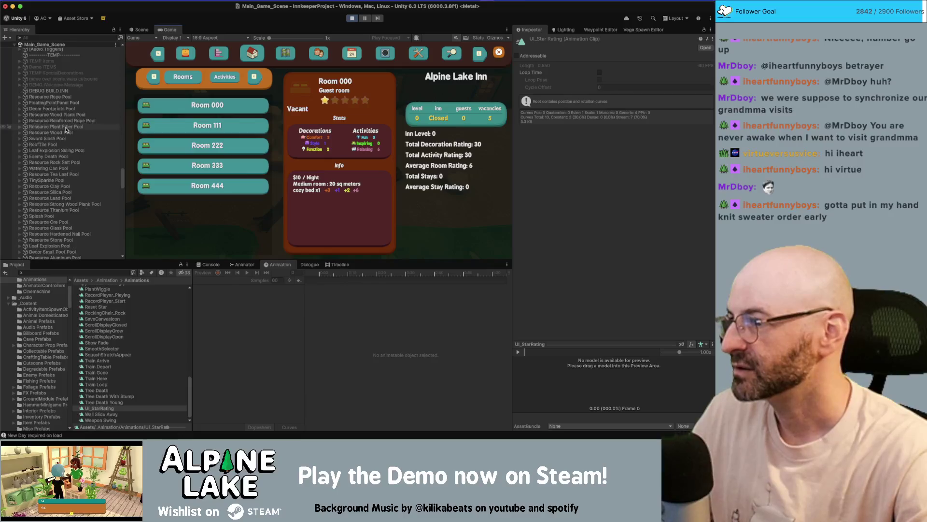
{"action": "scroll", "coordinate": [66, 131], "scroll_direction": "down", "scroll_amount": 15}
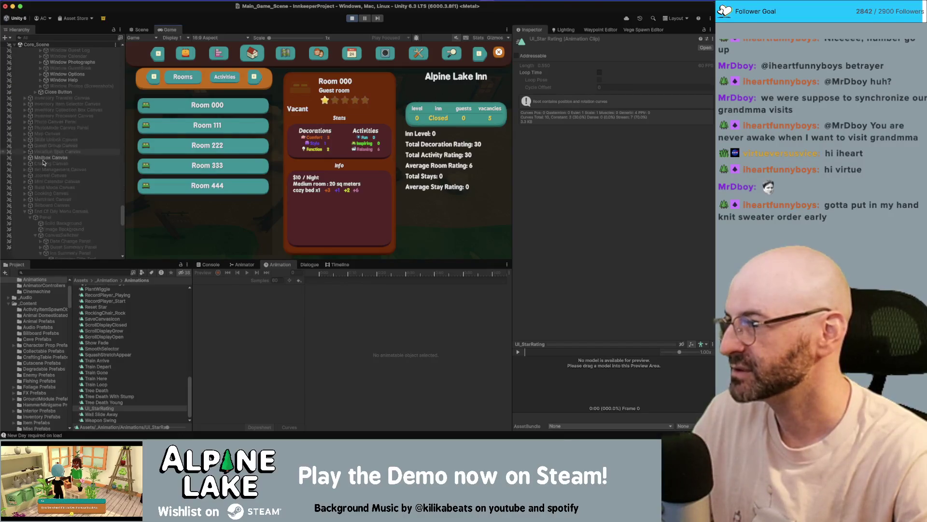
{"action": "left_click", "coordinate": [92, 151]}
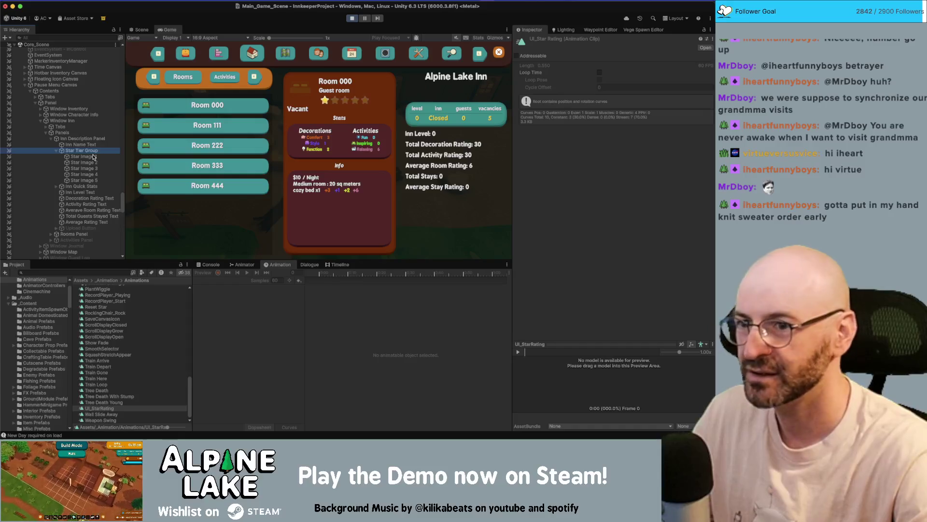
{"action": "left_click", "coordinate": [92, 157]}
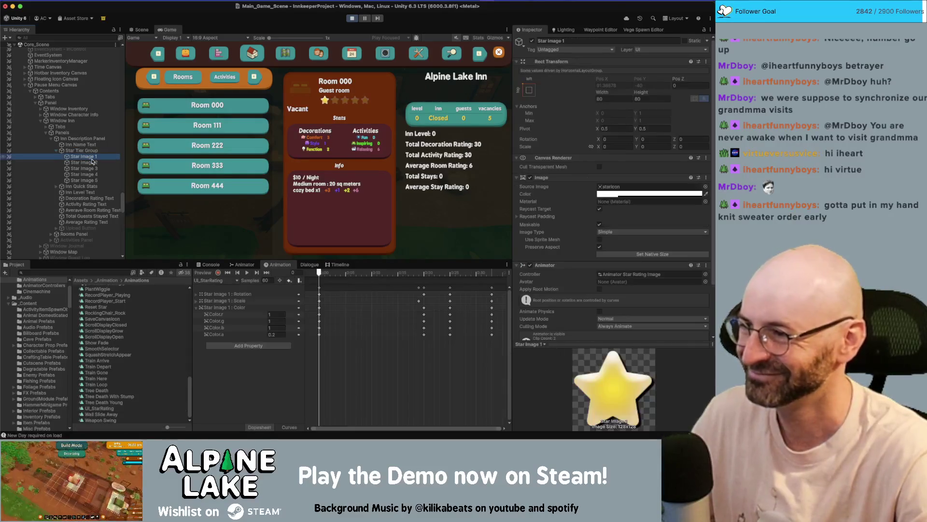
Compare the animation tracks of Star Image 2 and Star Image 1, then switch to the Scene view
{"action": "left_click", "coordinate": [92, 157]}
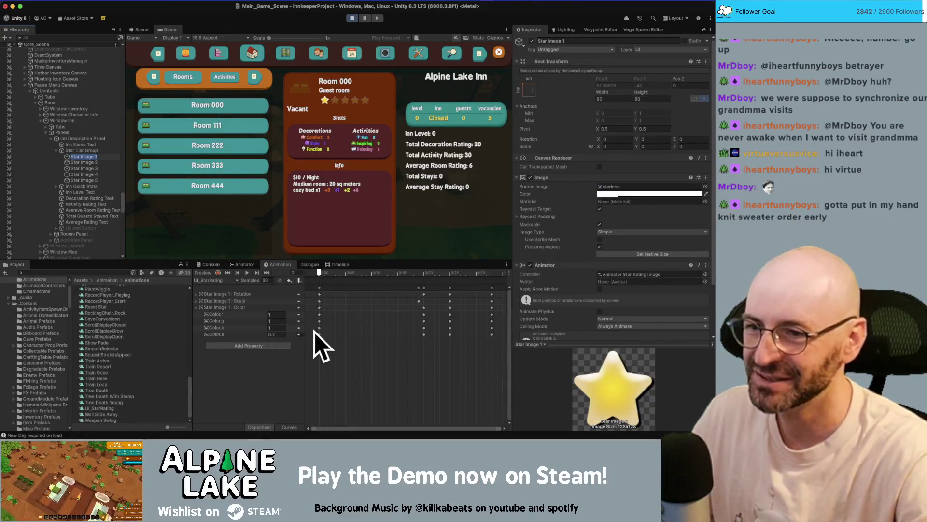
{"action": "left_click", "coordinate": [86, 163]}
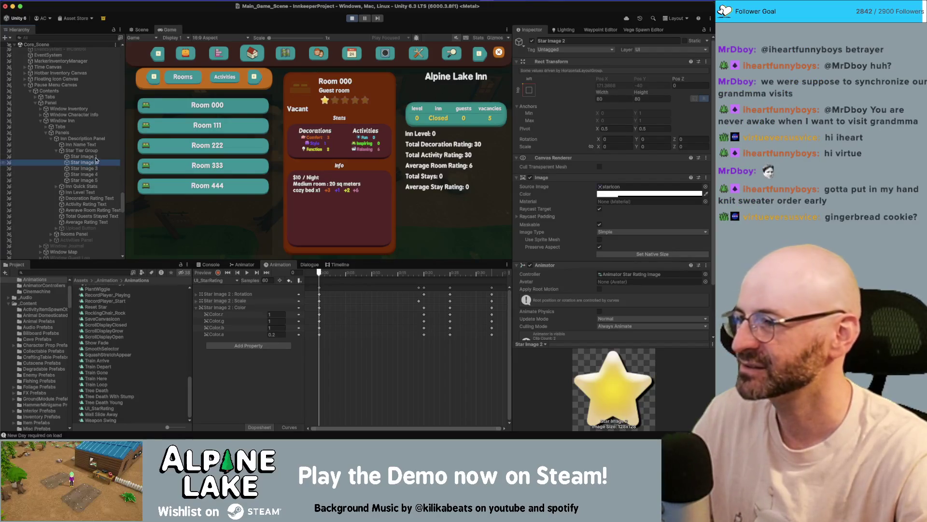
{"action": "left_click", "coordinate": [94, 157]}
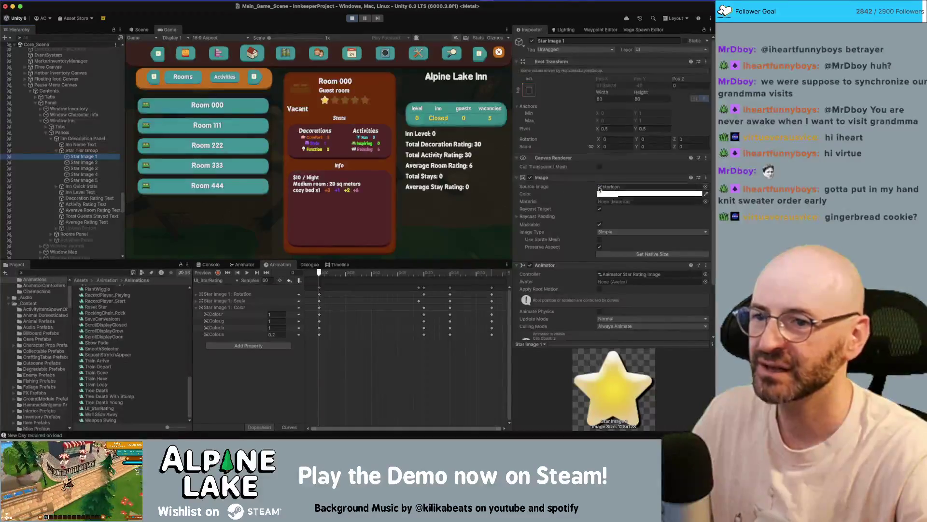
{"action": "left_click", "coordinate": [140, 29]}
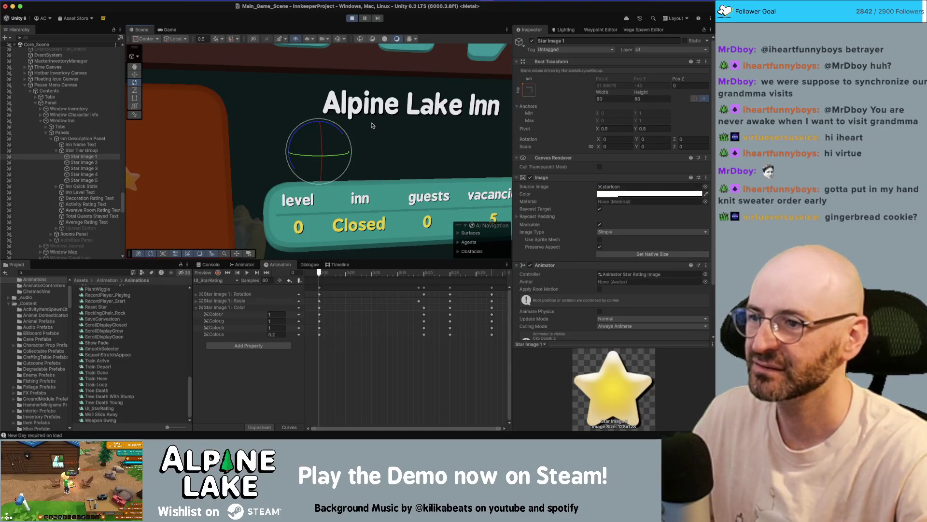
Duplicate Star Image 1, remove the copy's Animator and raise its colour alpha to 100
{"action": "mouse_move", "coordinate": [373, 125]}
{"action": "left_mouse_down"}
{"action": "mouse_move", "coordinate": [585, 104]}
{"action": "mouse_move", "coordinate": [361, 112]}
{"action": "left_mouse_up"}
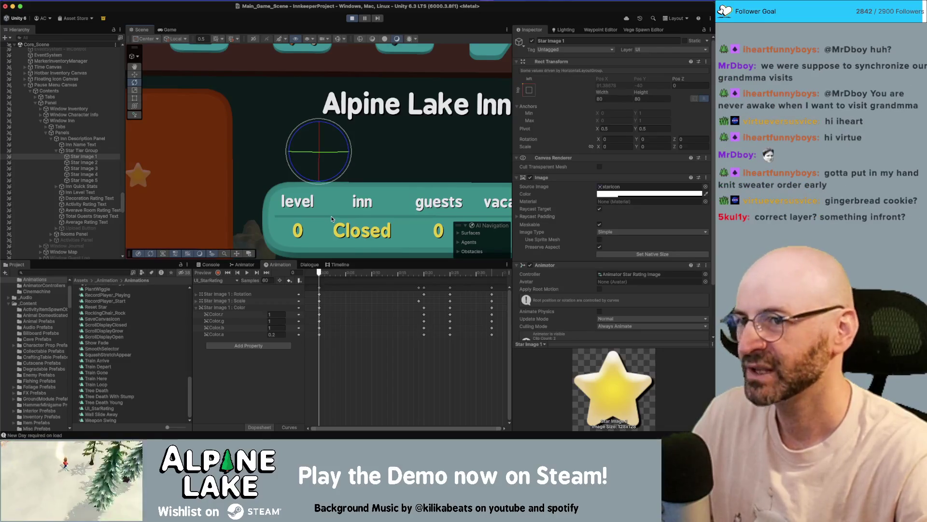
{"action": "left_click", "coordinate": [96, 156]}
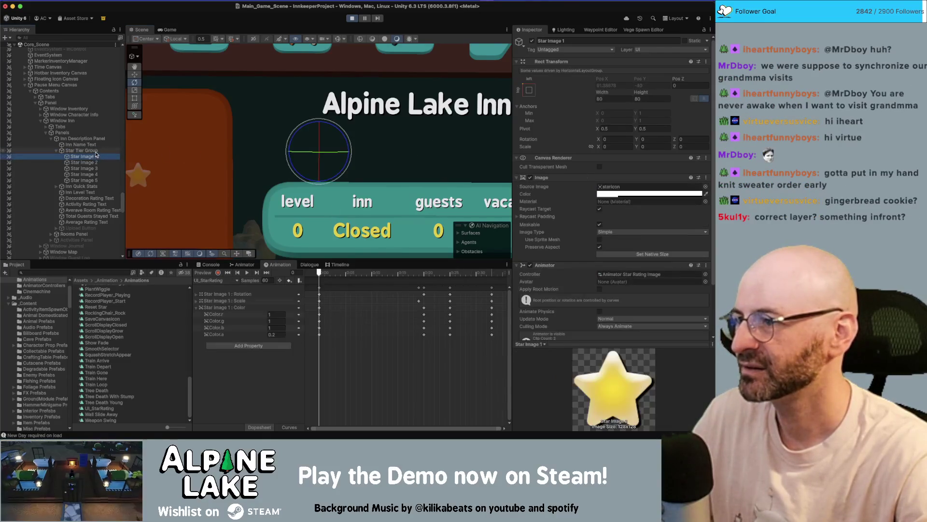
{"action": "key", "text": "super+d"}
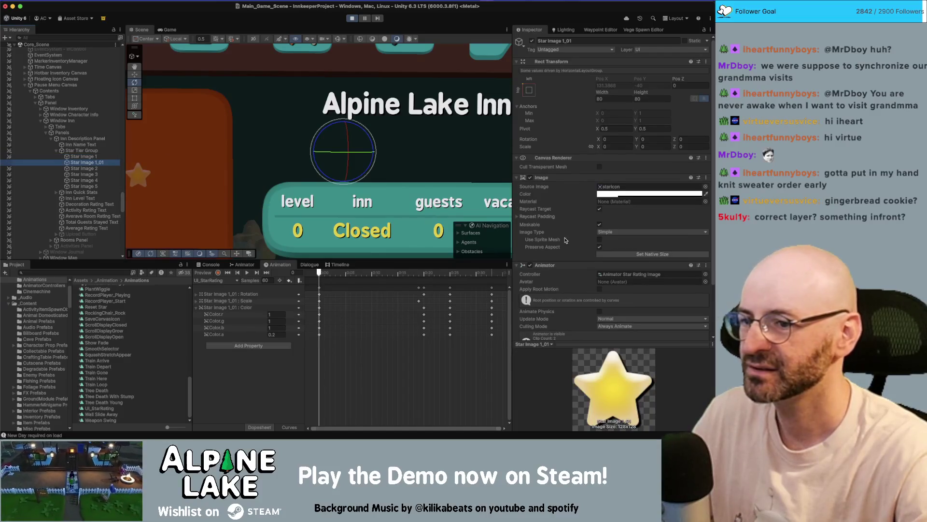
{"action": "scroll", "coordinate": [522, 208], "scroll_direction": "down", "scroll_amount": 2}
{"action": "right_click", "coordinate": [558, 228]}
{"action": "left_click", "coordinate": [566, 243]}
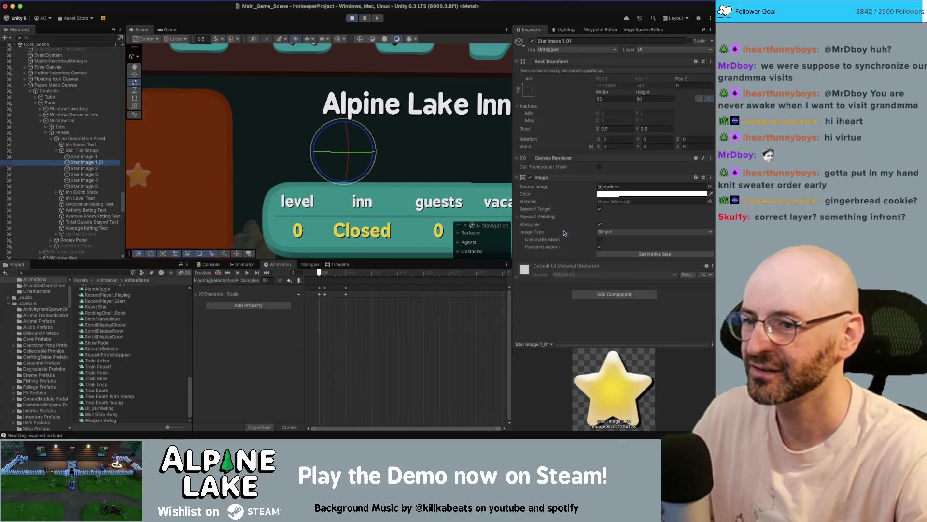
{"action": "left_click", "coordinate": [623, 194]}
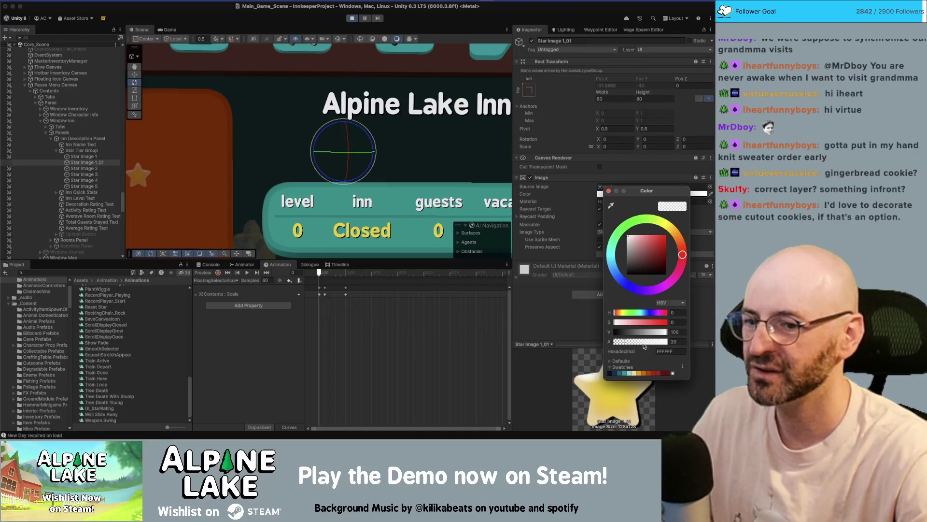
{"action": "left_click_drag", "start_coordinate": [644, 344], "coordinate": [669, 342]}
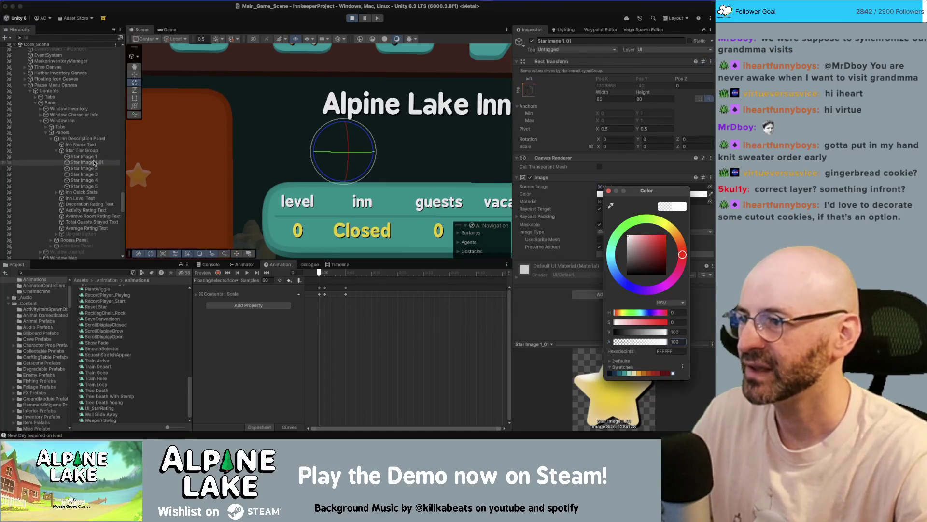
Move Star Image 1_01 under Inn Description Panel and frame it in the scene
{"action": "left_click_drag", "start_coordinate": [94, 164], "coordinate": [92, 143]}
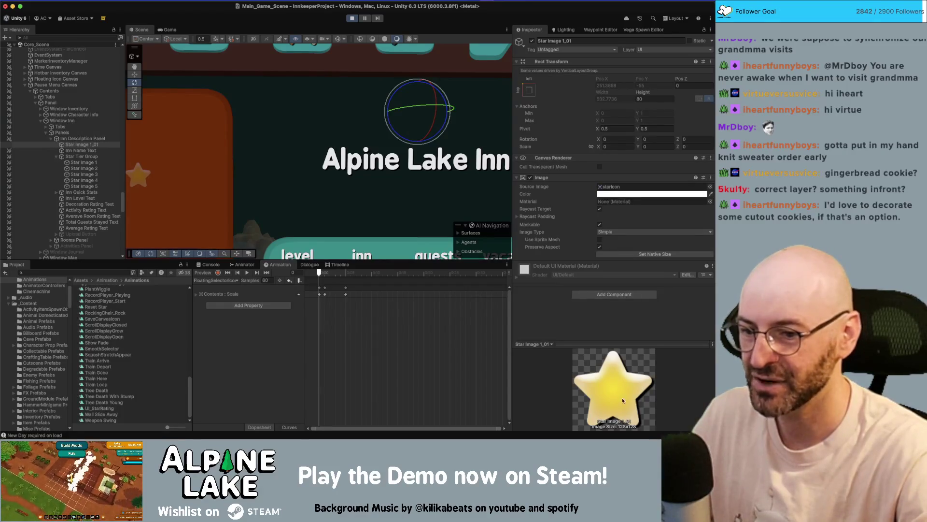
{"action": "scroll", "coordinate": [354, 161], "scroll_direction": "down", "scroll_amount": 5}
{"action": "scroll", "coordinate": [354, 160], "scroll_direction": "up", "scroll_amount": 3}
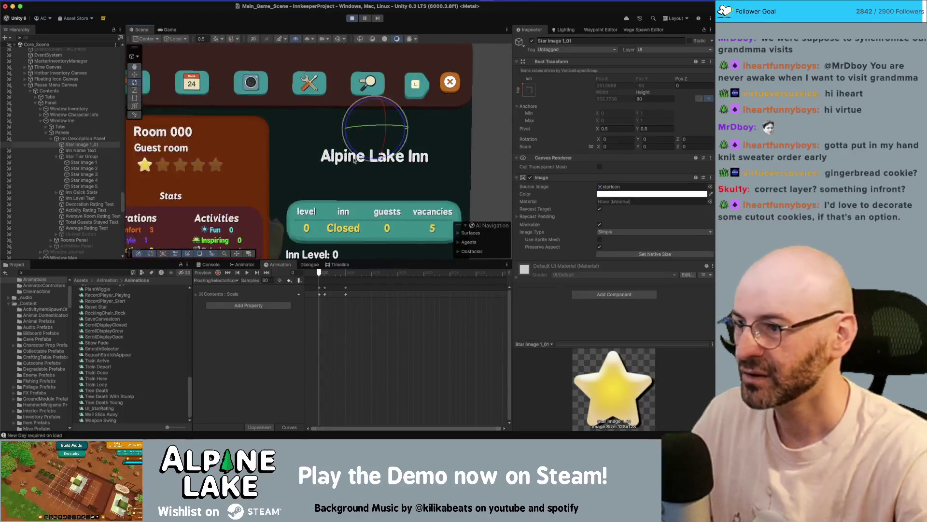
{"action": "key", "text": "f"}
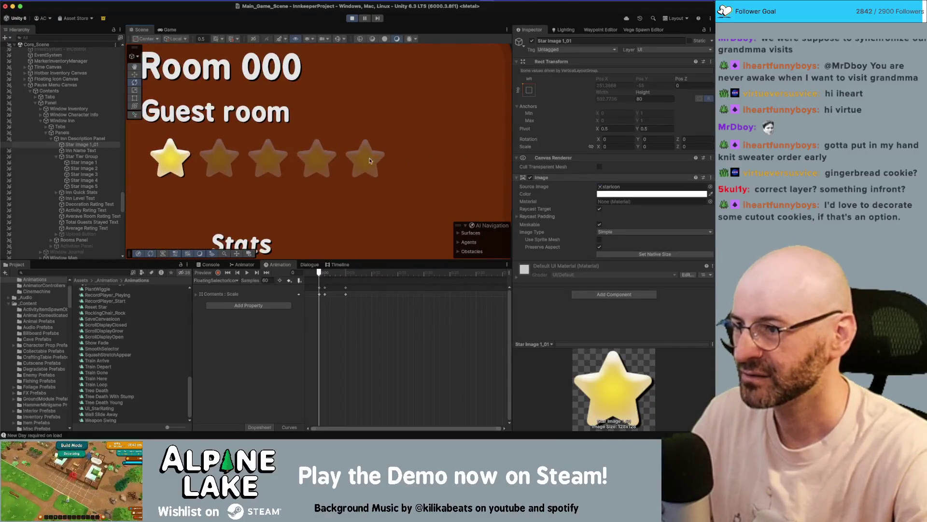
{"action": "scroll", "coordinate": [370, 161], "scroll_direction": "up", "scroll_amount": 5}
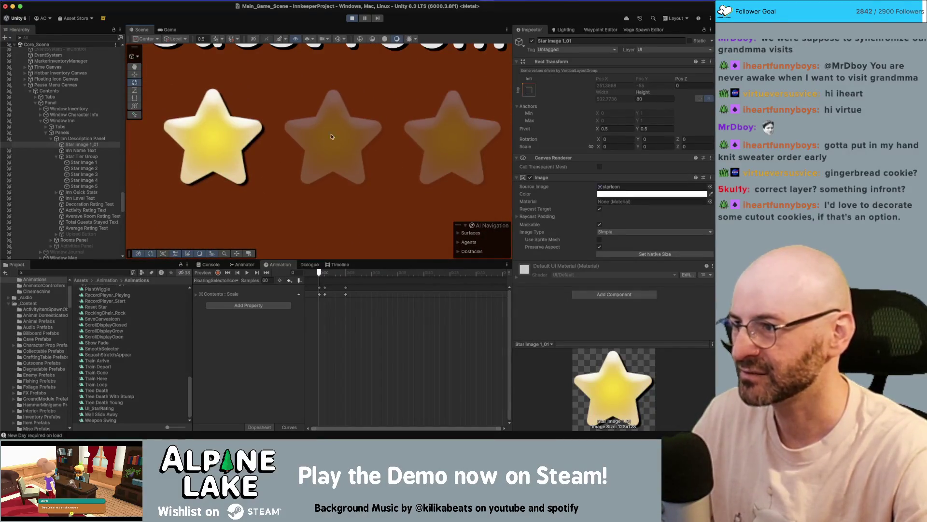
{"action": "scroll", "coordinate": [331, 137], "scroll_direction": "down", "scroll_amount": 5}
{"action": "scroll", "coordinate": [367, 138], "scroll_direction": "up", "scroll_amount": 5}
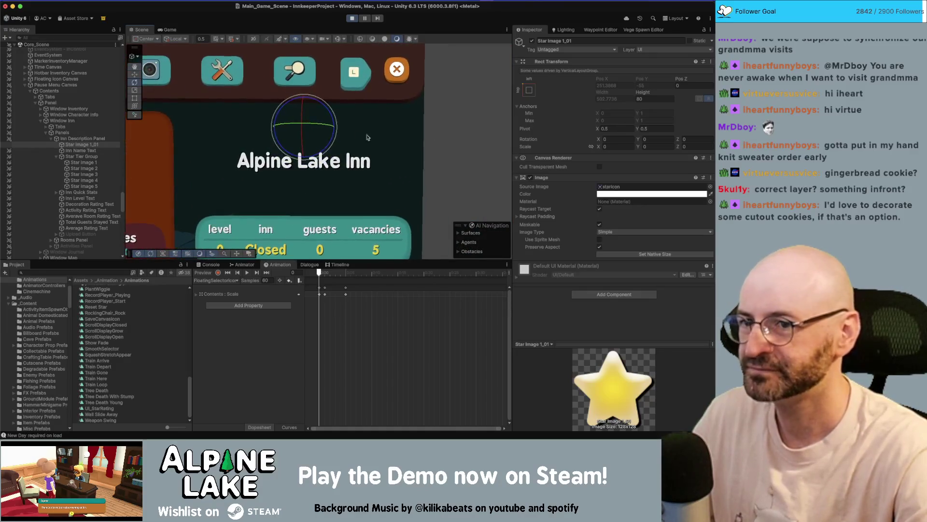
{"action": "left_click_drag", "start_coordinate": [367, 137], "coordinate": [164, 179]}
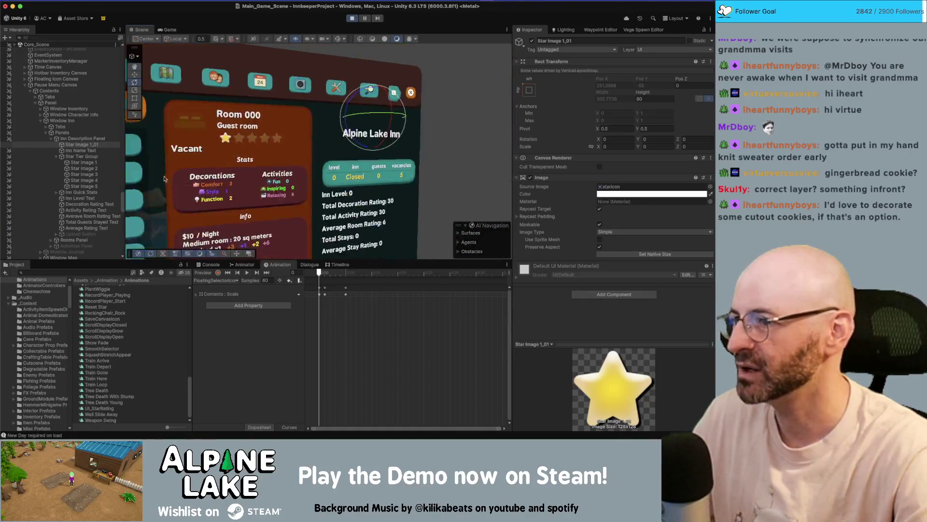
{"action": "left_click_drag", "start_coordinate": [263, 139], "coordinate": [145, 150]}
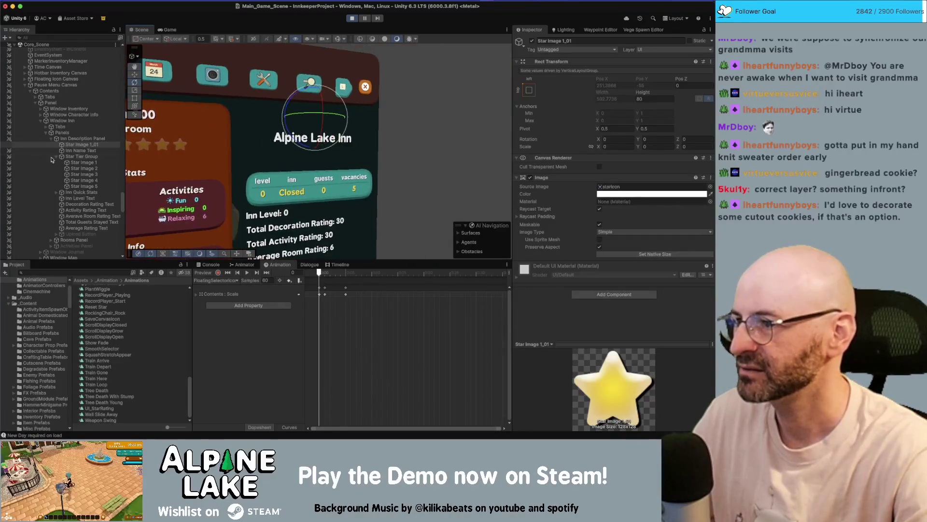
{"action": "left_click", "coordinate": [77, 155]}
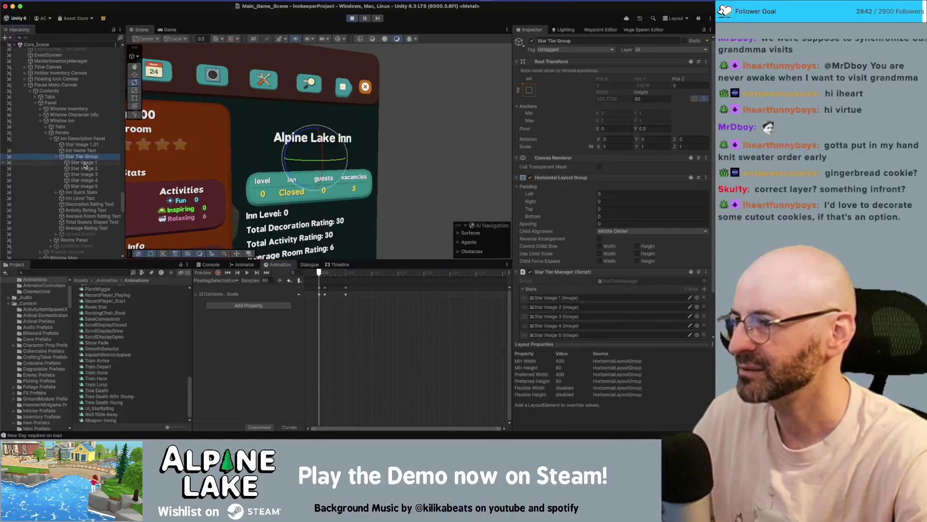
Set Star Image 1_01's Rect Transform scale to 1 so it reappears, then exit Play mode
{"action": "scroll", "coordinate": [584, 177], "scroll_direction": "down", "scroll_amount": 3}
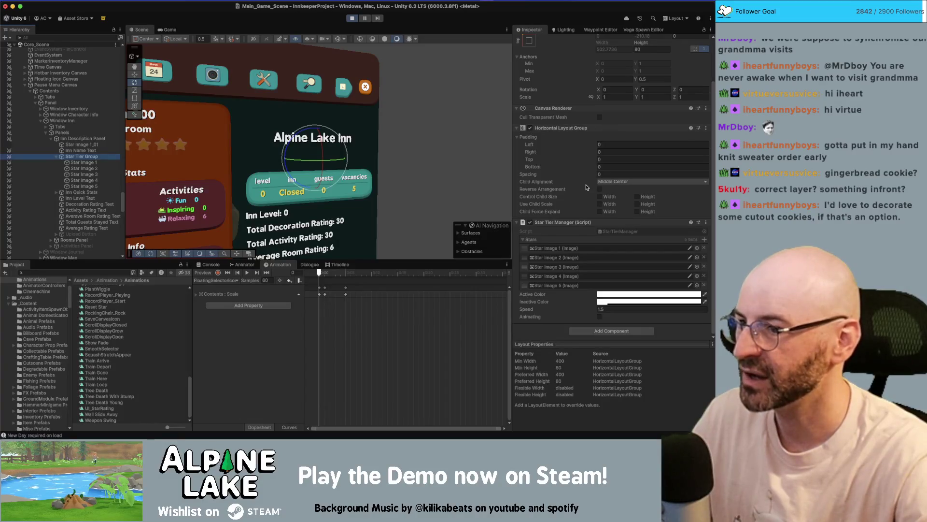
{"action": "key", "text": "Down"}
{"action": "key", "text": "Down"}
{"action": "key", "text": "Down"}
{"action": "key", "text": "Down"}
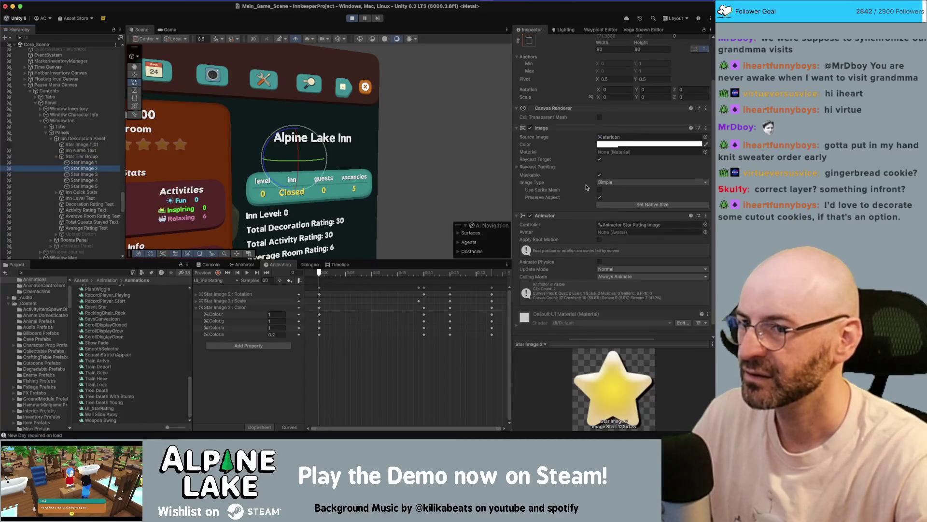
{"action": "key", "text": "Up"}
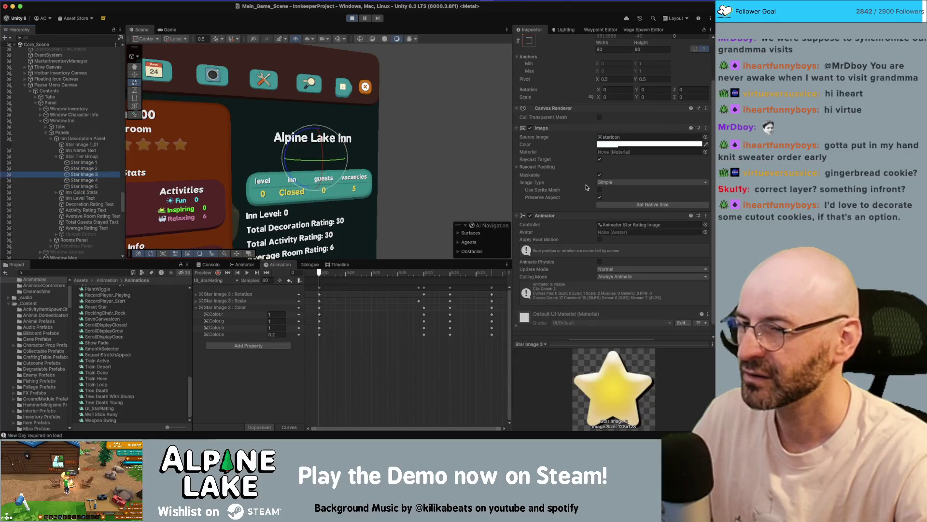
{"action": "key", "text": "Up"}
{"action": "key", "text": "Up"}
{"action": "key", "text": "Up"}
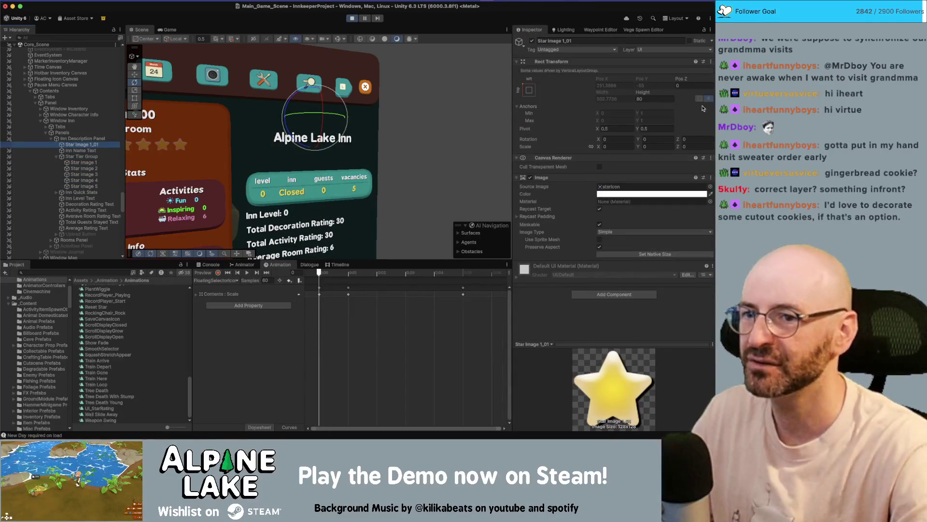
{"action": "left_click", "coordinate": [611, 147]}
{"action": "type", "text": "1"}
{"action": "key", "text": "Tab"}
{"action": "key", "text": "Tab"}
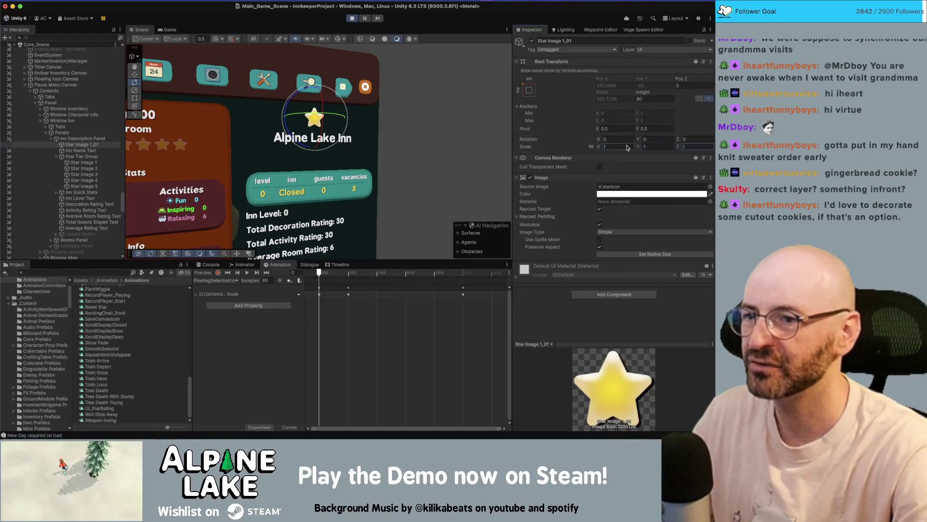
{"action": "key", "text": "super+p"}
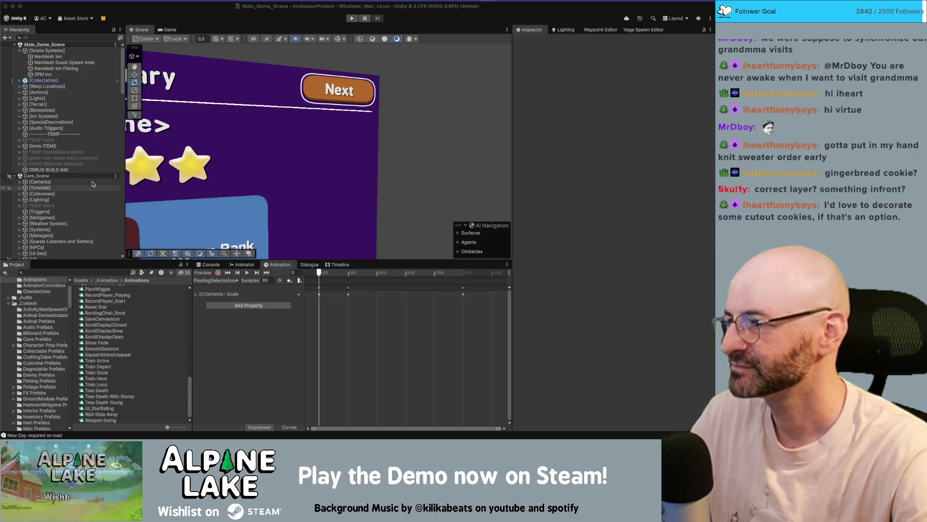
Preview Star Image 1's UI_StarRating clip with its Scale track expanded, viewing curves at frame 30
{"action": "scroll", "coordinate": [89, 189], "scroll_direction": "down", "scroll_amount": 10}
{"action": "left_click", "coordinate": [96, 194]}
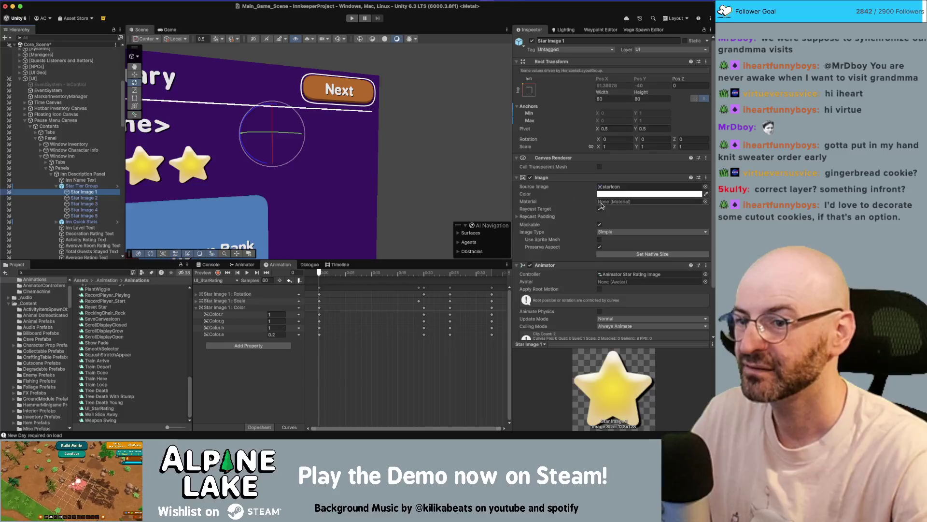
{"action": "scroll", "coordinate": [596, 211], "scroll_direction": "down", "scroll_amount": 3}
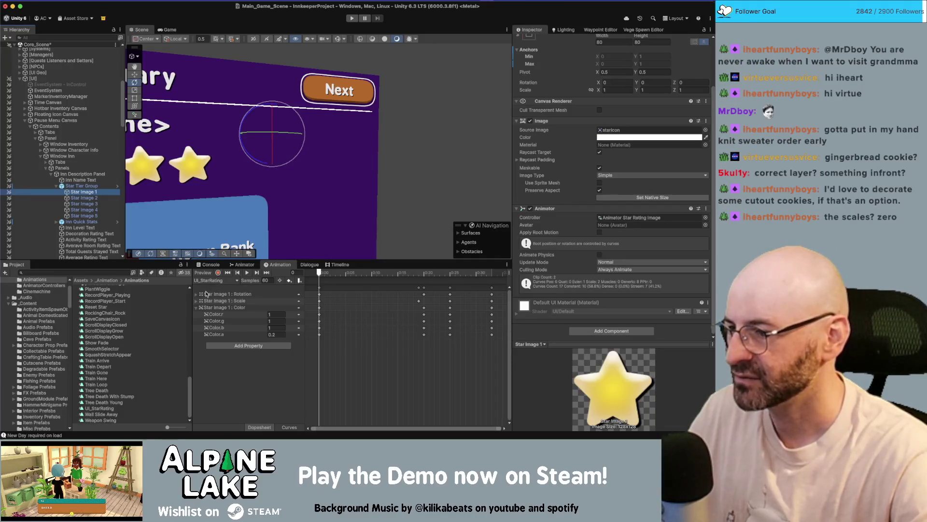
{"action": "left_click", "coordinate": [200, 301]}
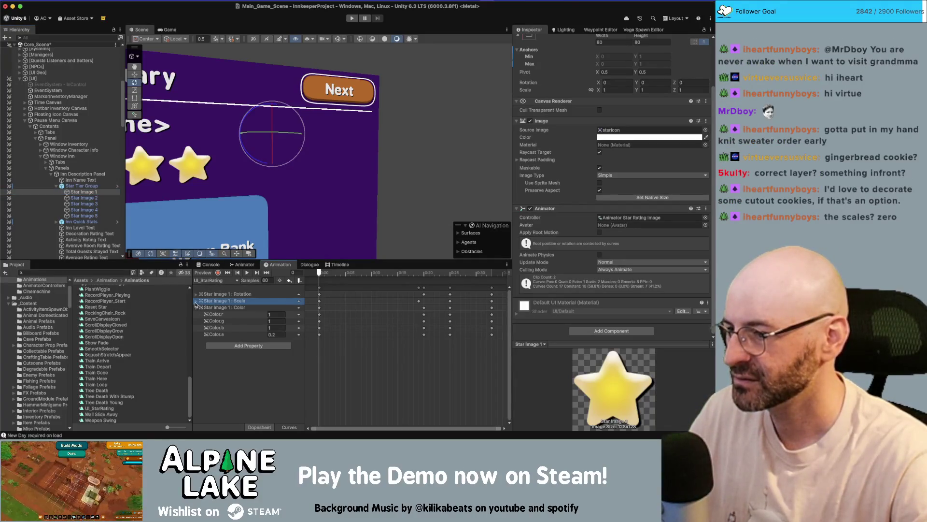
{"action": "left_click", "coordinate": [196, 301]}
{"action": "left_click", "coordinate": [323, 273]}
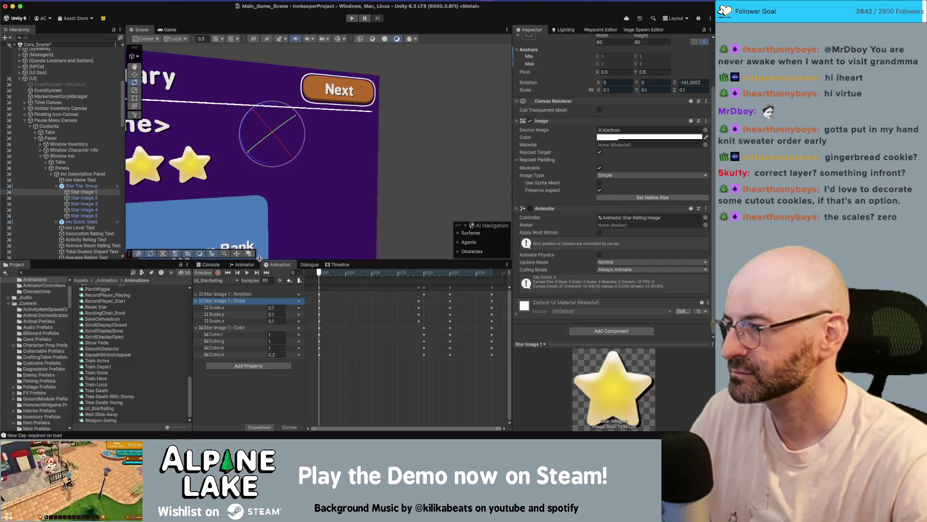
{"action": "key", "text": "ctrl+Tab"}
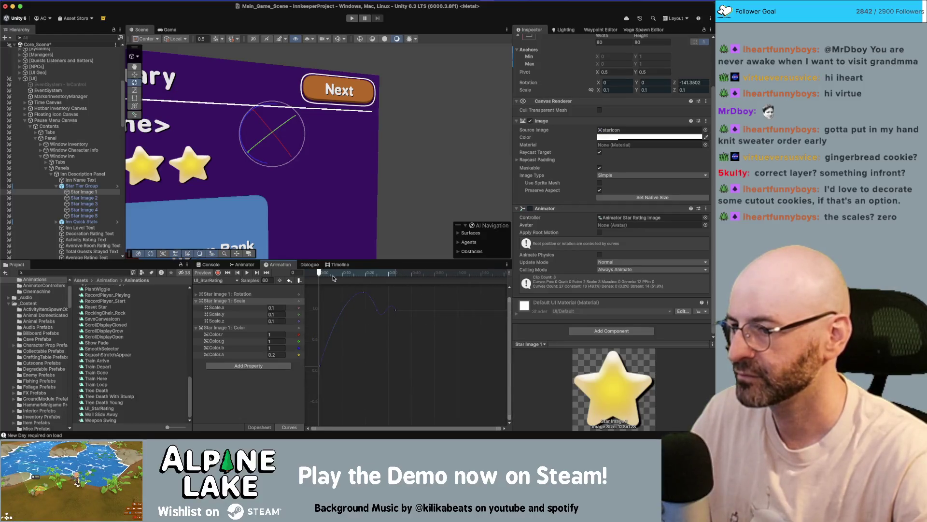
{"action": "mouse_move", "coordinate": [329, 274]}
{"action": "left_mouse_down"}
{"action": "mouse_move", "coordinate": [388, 274]}
{"action": "mouse_move", "coordinate": [320, 273]}
{"action": "mouse_move", "coordinate": [388, 283]}
{"action": "mouse_move", "coordinate": [321, 290]}
{"action": "mouse_move", "coordinate": [402, 282]}
{"action": "mouse_move", "coordinate": [313, 290]}
{"action": "left_mouse_up"}
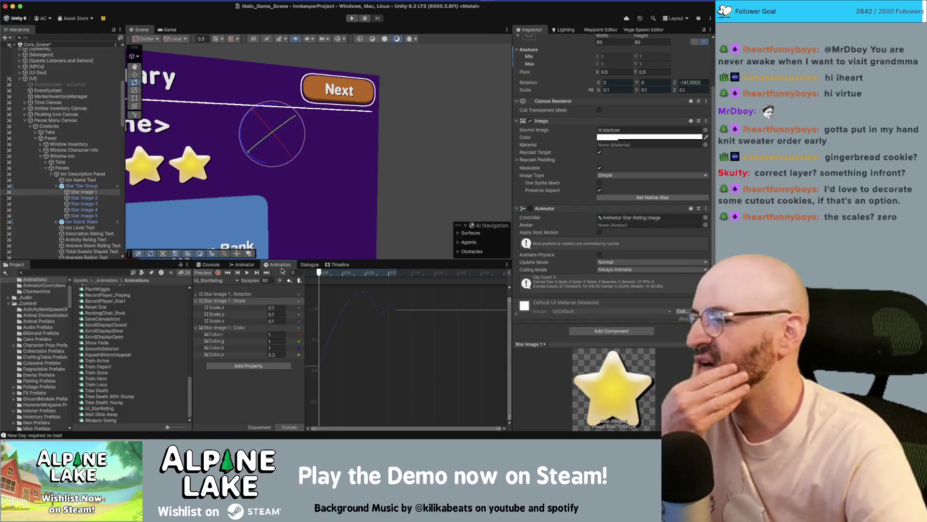
{"action": "left_click", "coordinate": [306, 265]}
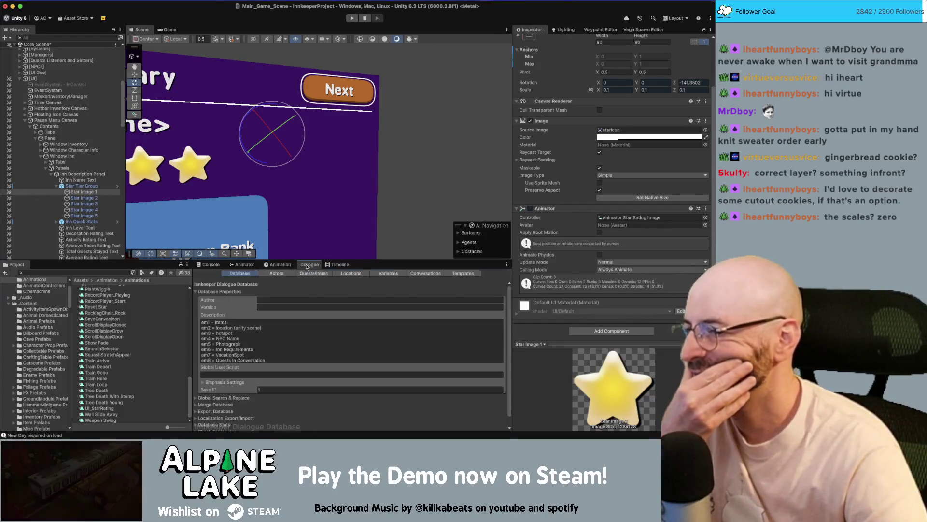
Open the Animator graph and inspect the UI_StarRating and Reset Star states
{"action": "left_click", "coordinate": [244, 265]}
{"action": "left_click", "coordinate": [332, 303]}
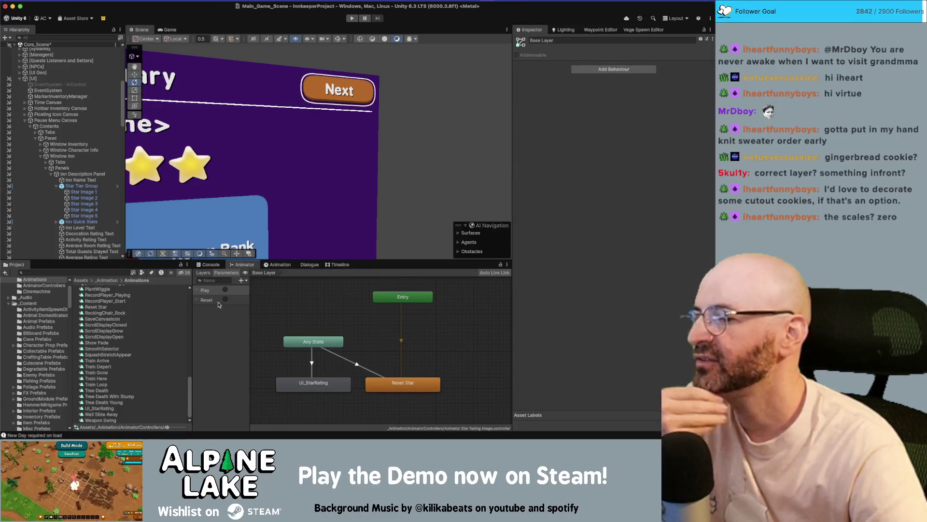
{"action": "left_click", "coordinate": [320, 385]}
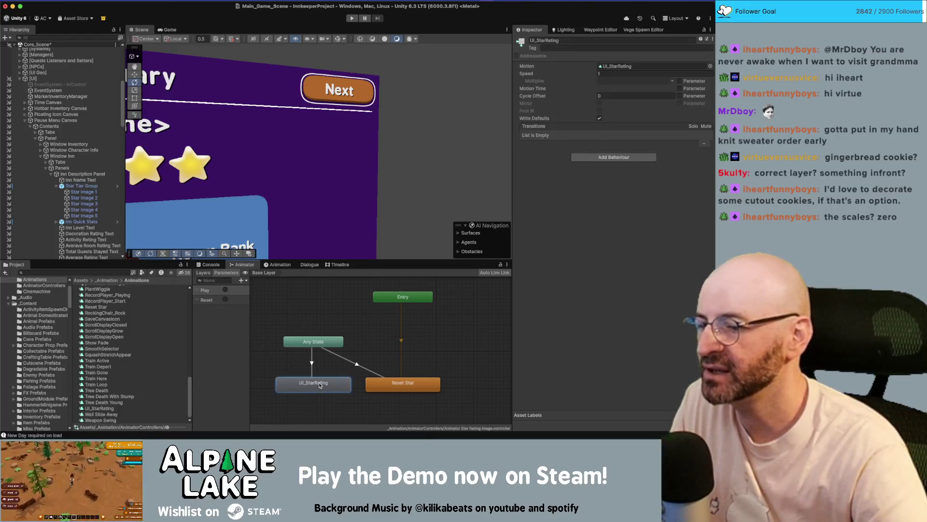
{"action": "left_click", "coordinate": [424, 386]}
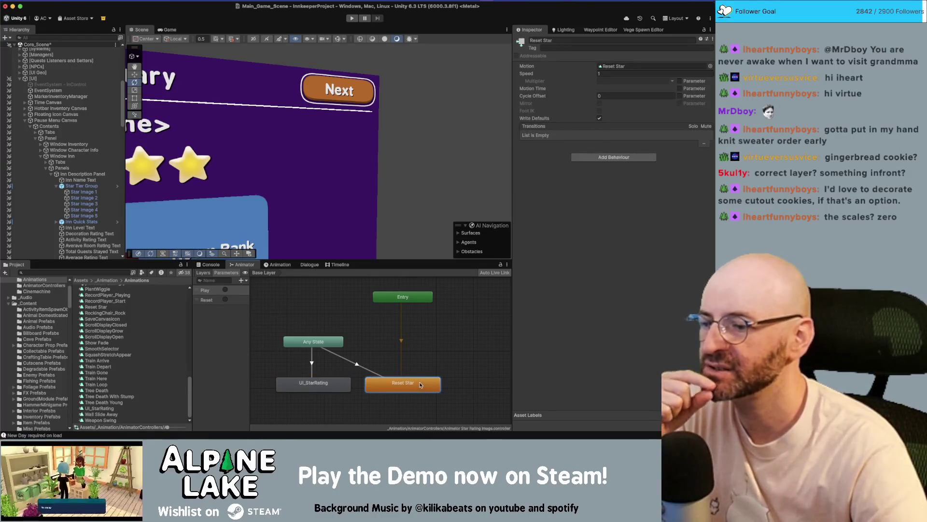
{"action": "left_click", "coordinate": [349, 323]}
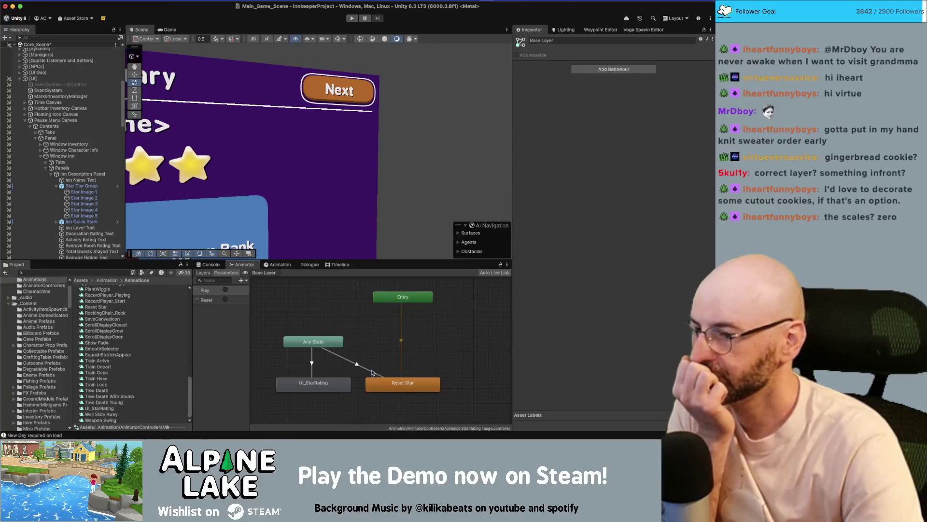
Check the transition into Reset Star and the Reset Star state itself
{"action": "left_click", "coordinate": [395, 378]}
{"action": "left_click", "coordinate": [345, 338]}
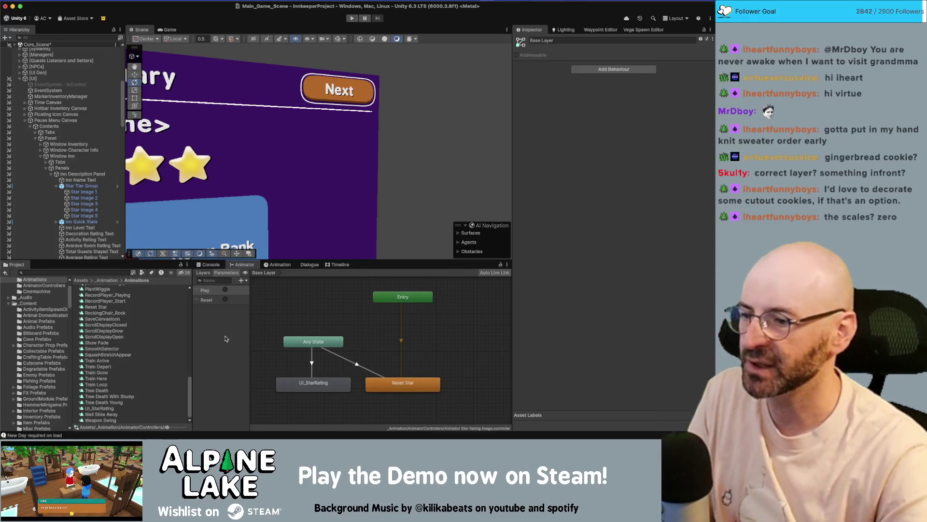
{"action": "left_click", "coordinate": [387, 381]}
{"action": "left_click", "coordinate": [375, 338]}
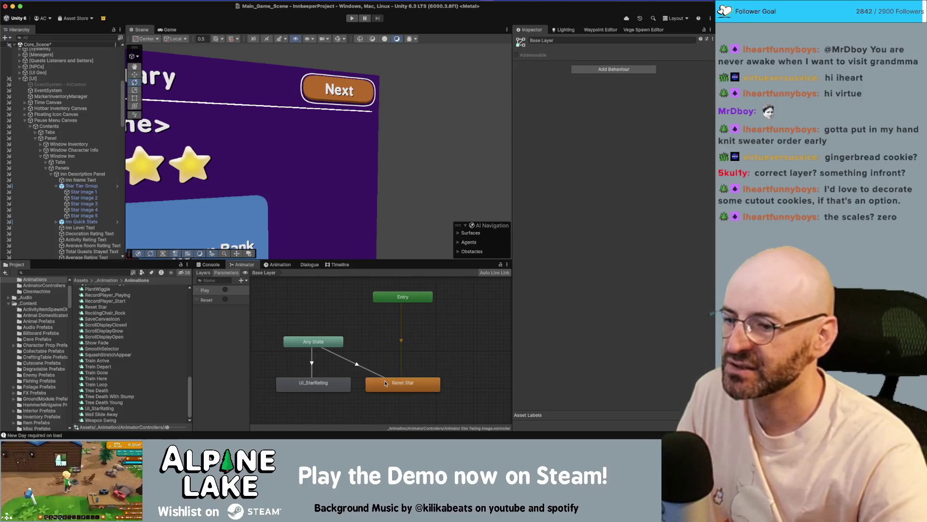
{"action": "left_click", "coordinate": [393, 381]}
{"action": "left_click", "coordinate": [325, 320]}
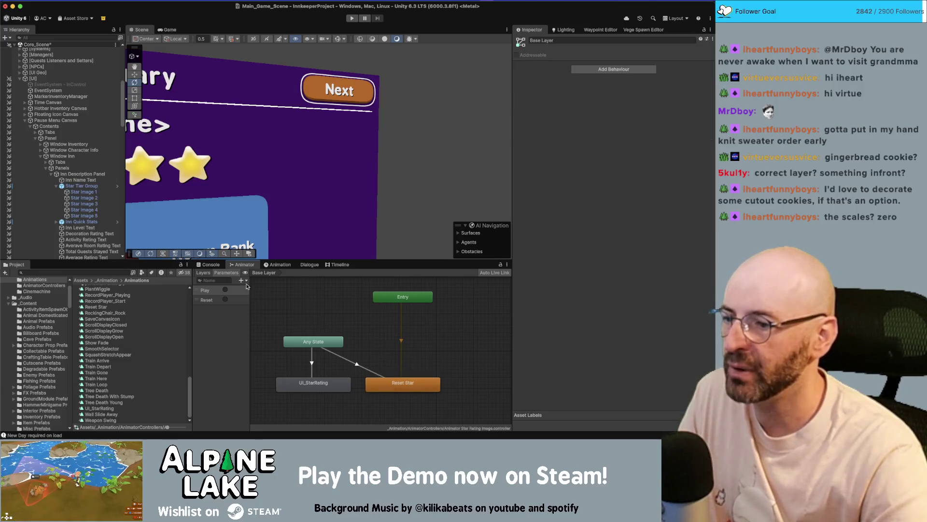
Locate the Reset Star clip in the project via the Layers view and begin renaming it
{"action": "left_click", "coordinate": [203, 273]}
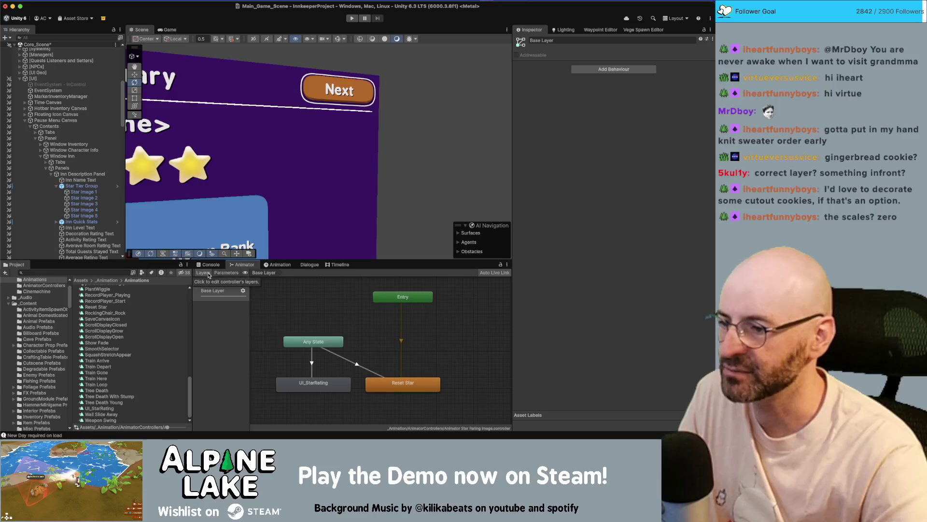
{"action": "double_click", "coordinate": [379, 384]}
{"action": "left_click", "coordinate": [98, 354]}
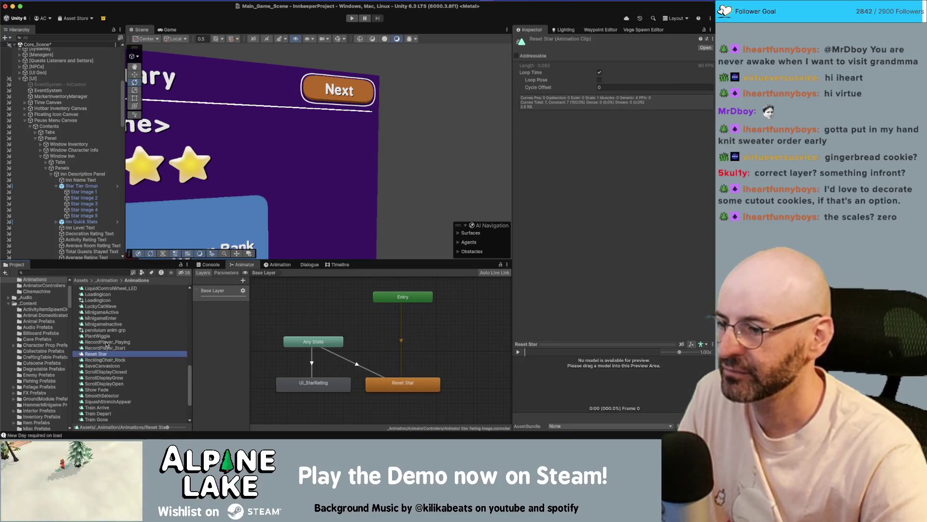
Keep the Reset Star name and set its starting Color.a key to 0
{"action": "key", "text": "Return"}
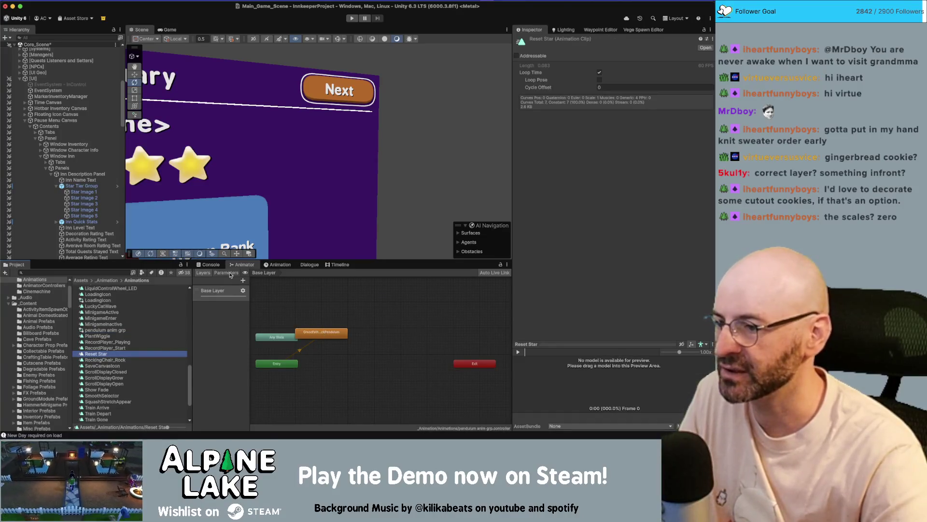
{"action": "left_click", "coordinate": [211, 264]}
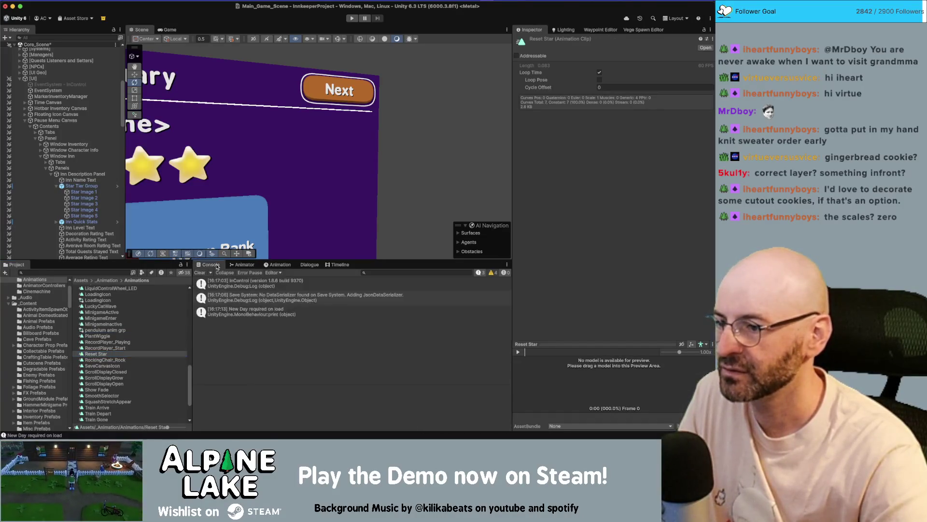
{"action": "left_click", "coordinate": [244, 264]}
{"action": "left_click", "coordinate": [279, 264]}
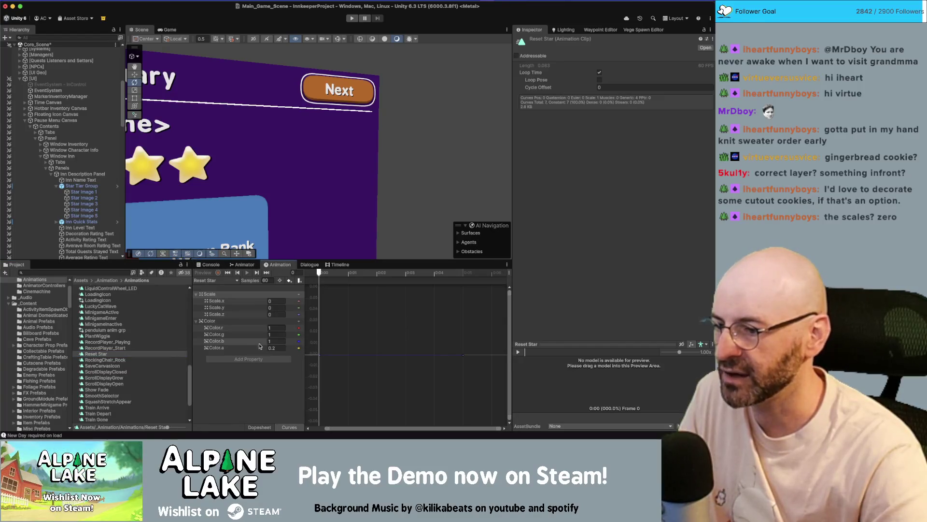
{"action": "left_click", "coordinate": [236, 348]}
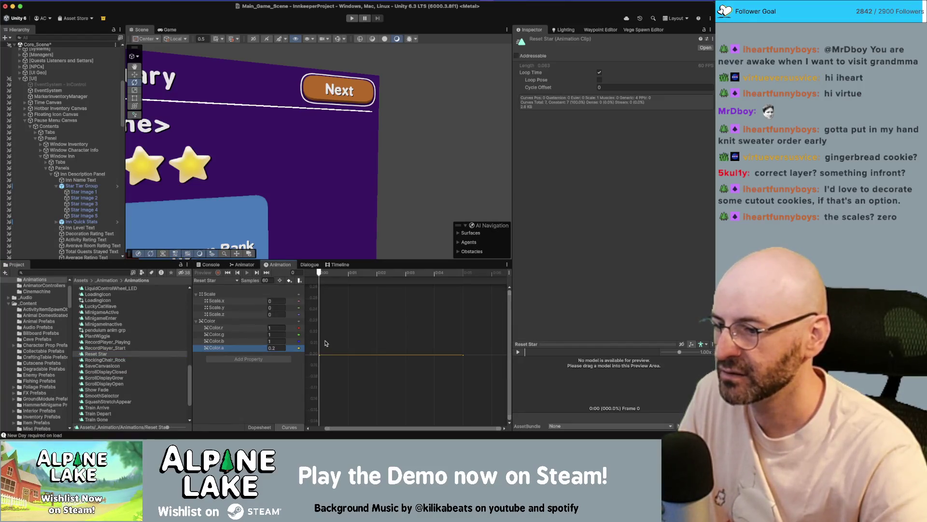
{"action": "left_click", "coordinate": [276, 347]}
{"action": "type", "text": "0"}
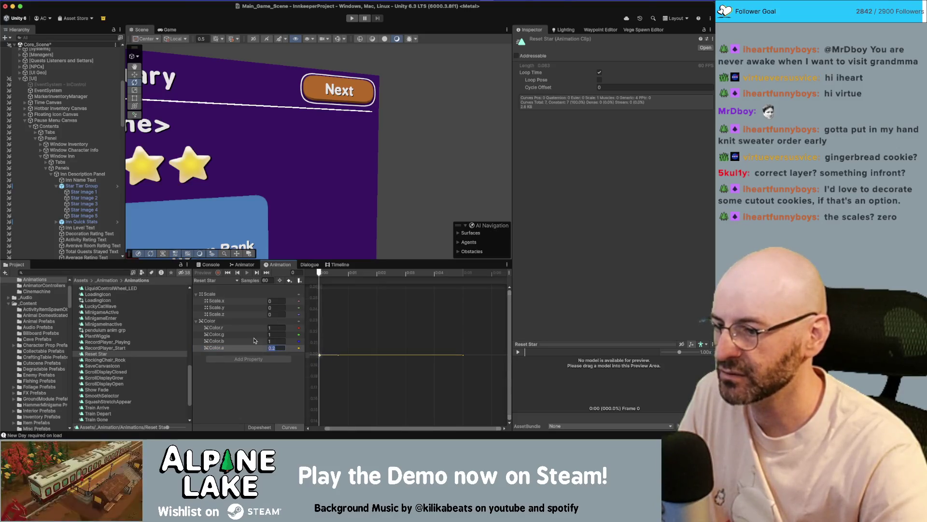
{"action": "key", "text": "Return"}
Check the alpha curve's end key, then start renaming Reset Star to 'Star Reset Not Visible'
{"action": "left_click", "coordinate": [462, 355]}
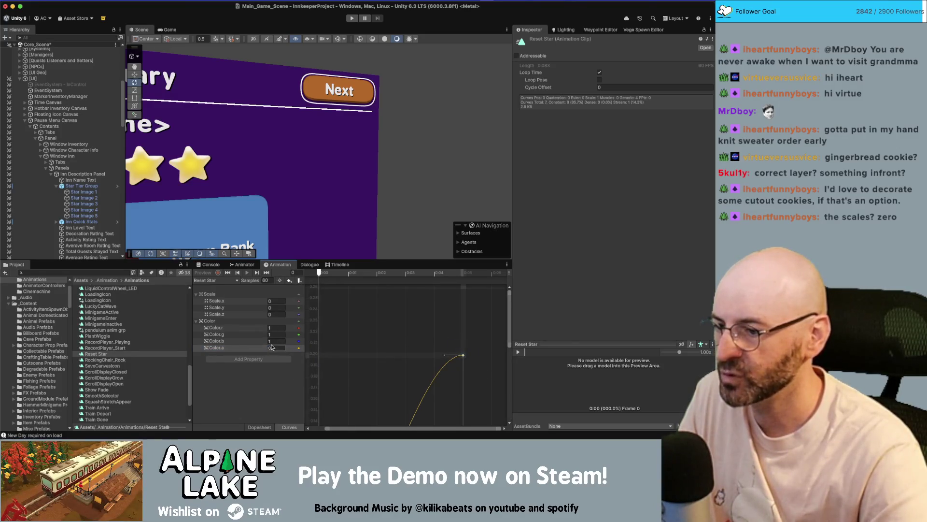
{"action": "left_click", "coordinate": [258, 272]}
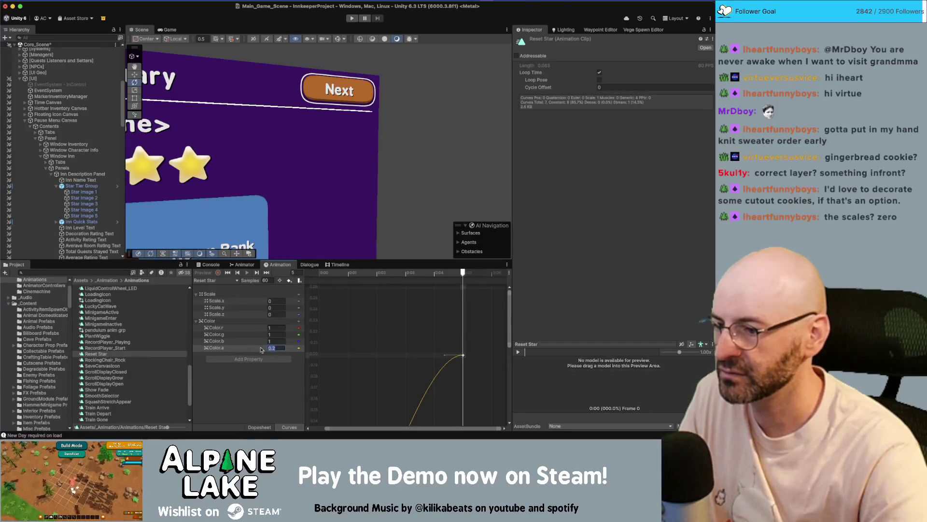
{"action": "left_click", "coordinate": [276, 348]}
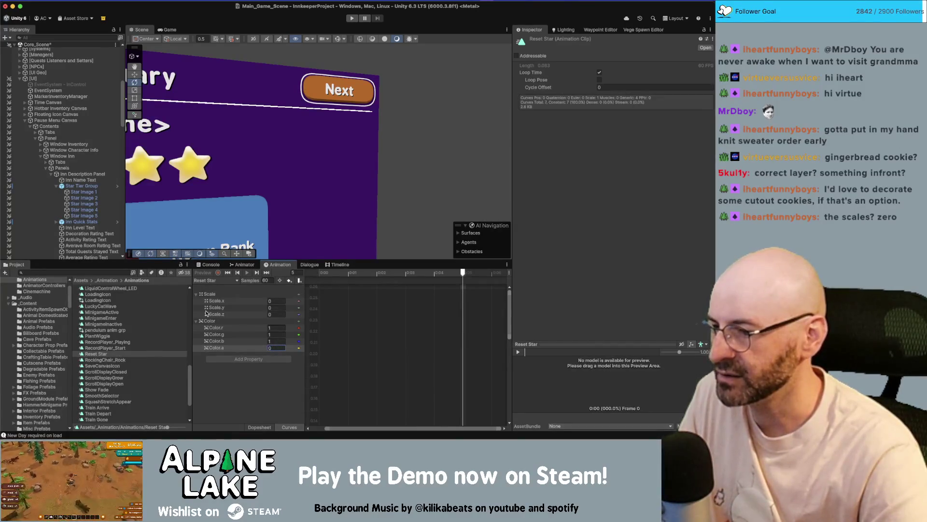
{"action": "scroll", "coordinate": [123, 361], "scroll_direction": "down", "scroll_amount": 3}
{"action": "left_click", "coordinate": [112, 409]}
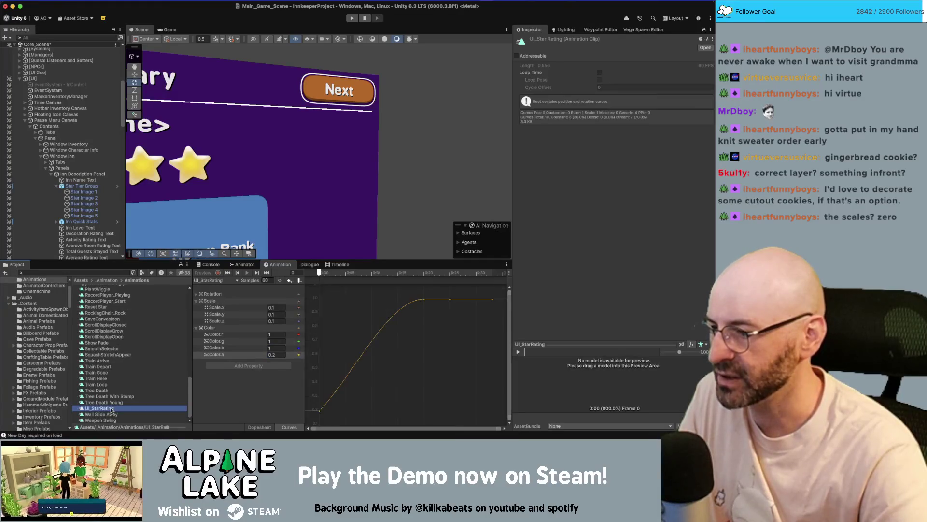
{"action": "left_click", "coordinate": [109, 308]}
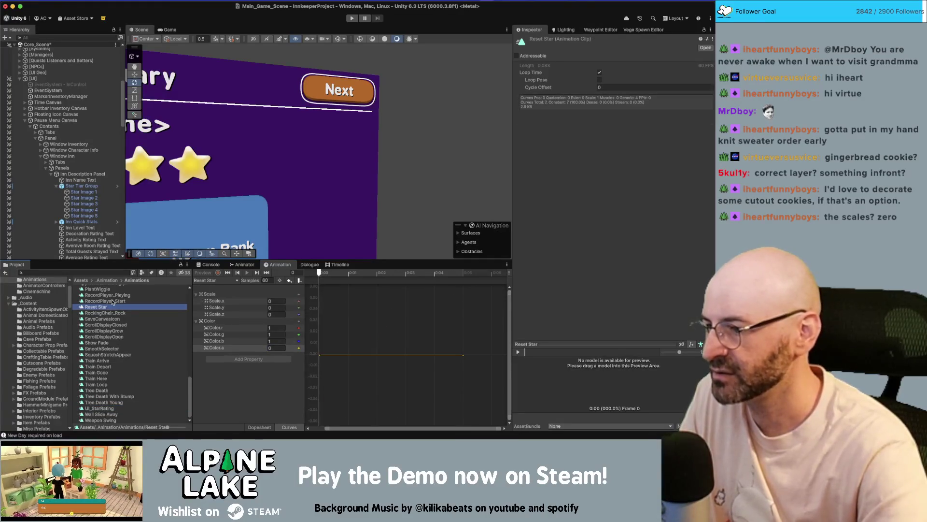
{"action": "type", "text": "Star Reset"}
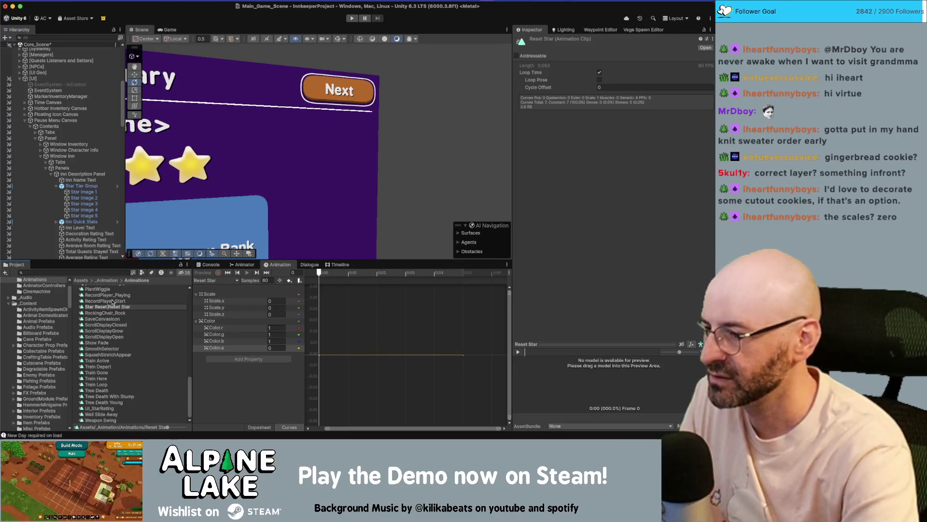
{"action": "type", "text": " Not Visible"}
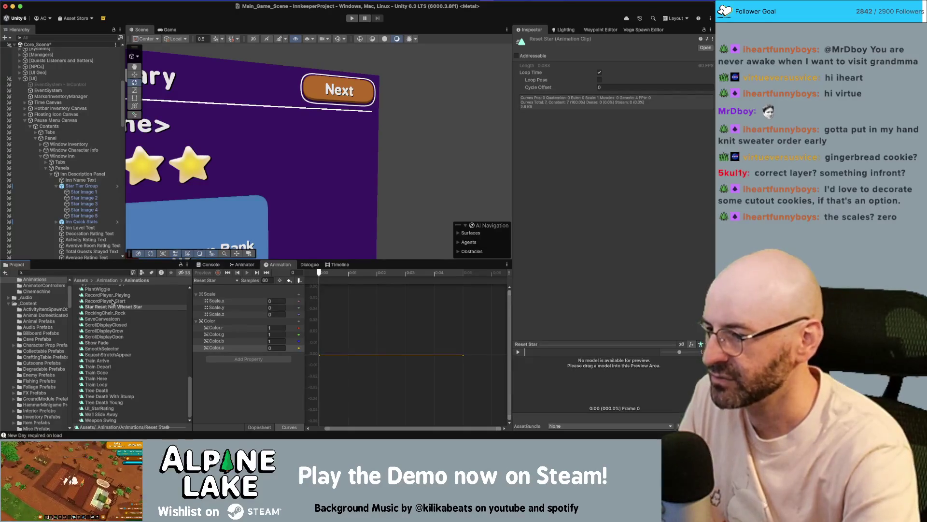
Confirm 'Star Reset Not Visible' and rename UI_StarRating to 'Star Appear From Zero'
{"action": "key", "text": "Delete"}
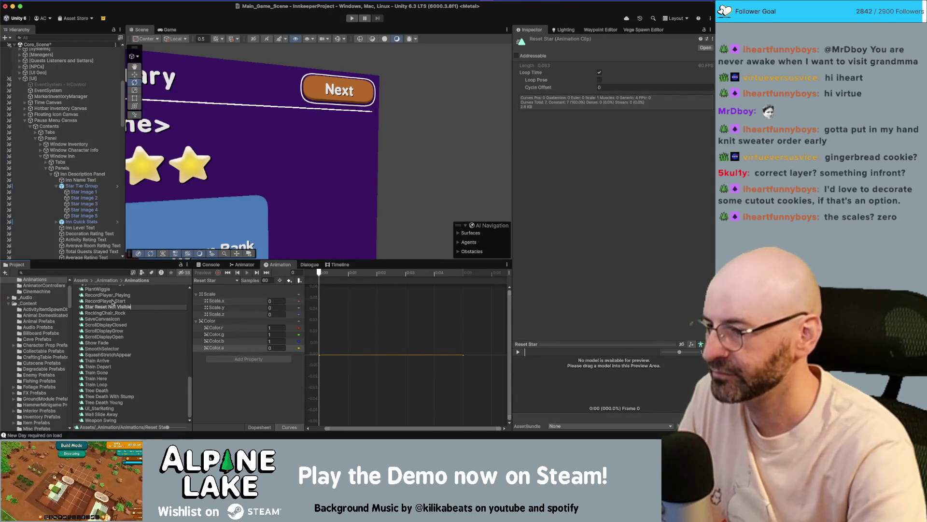
{"action": "key", "text": "Return"}
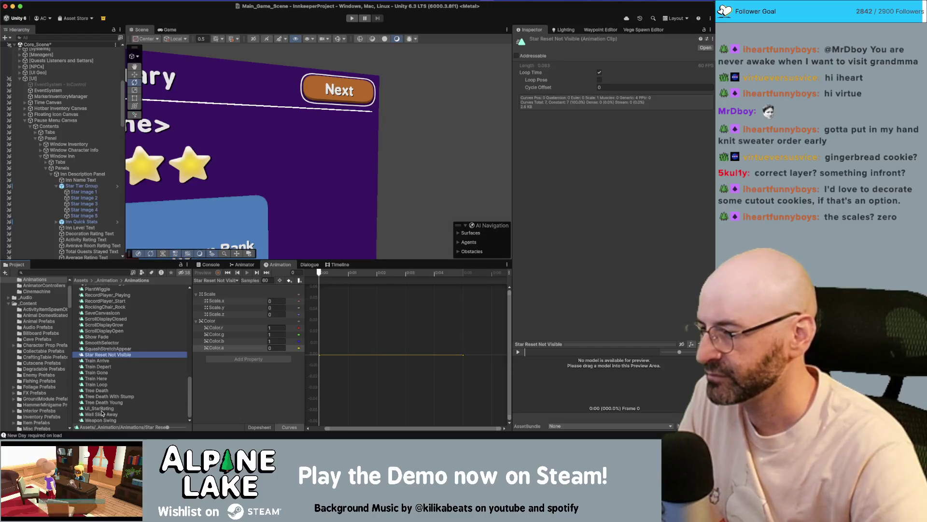
{"action": "left_click", "coordinate": [99, 408]}
{"action": "key", "text": "Return"}
{"action": "type", "text": "Star Appear F"}
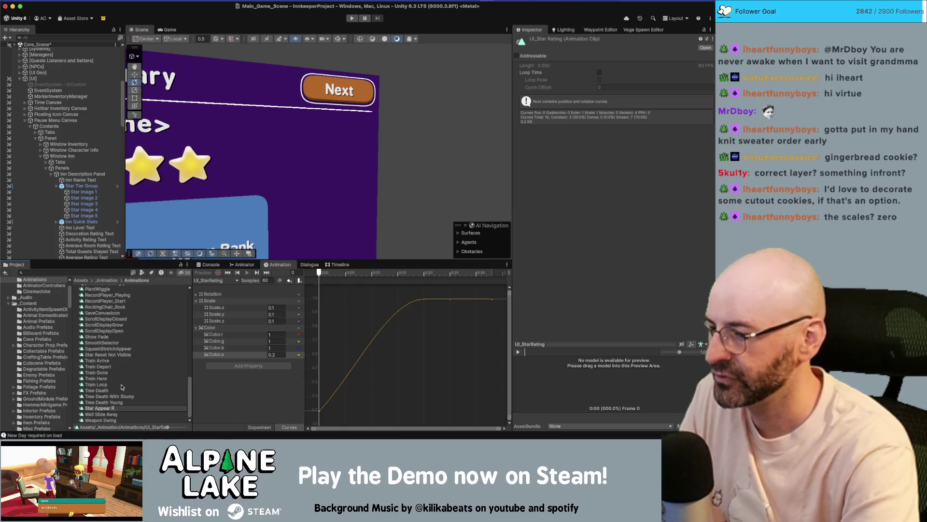
{"action": "type", "text": "rom Zero"}
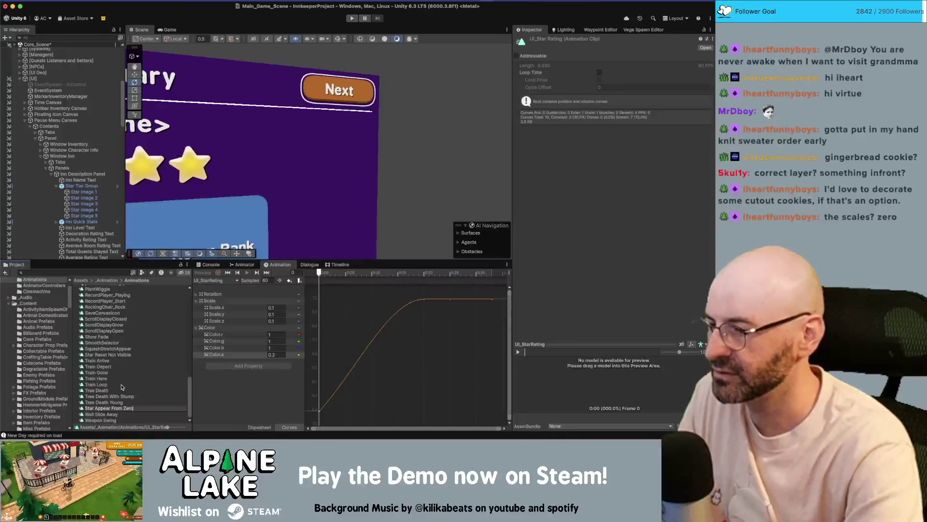
{"action": "key", "text": "Return"}
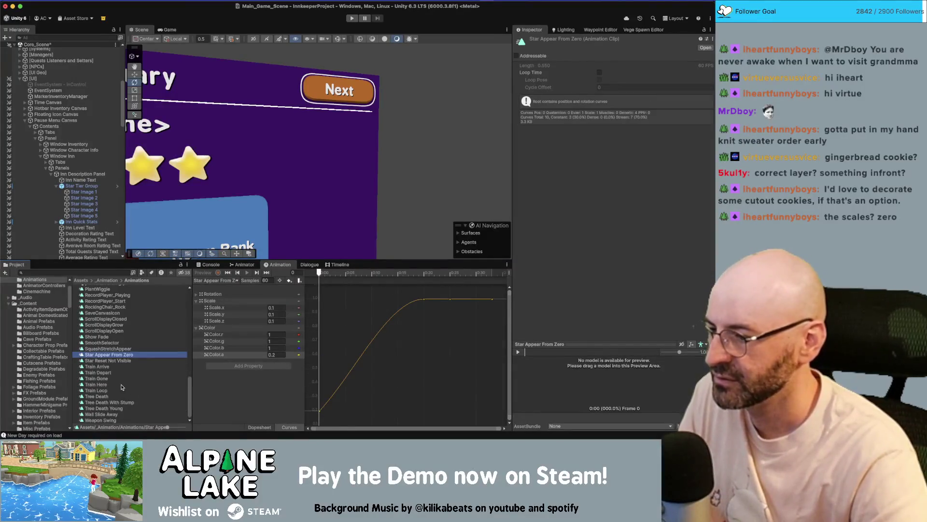
Set Star Appear From Zero's starting alpha key to 0
{"action": "key", "text": "Down"}
{"action": "key", "text": "Up"}
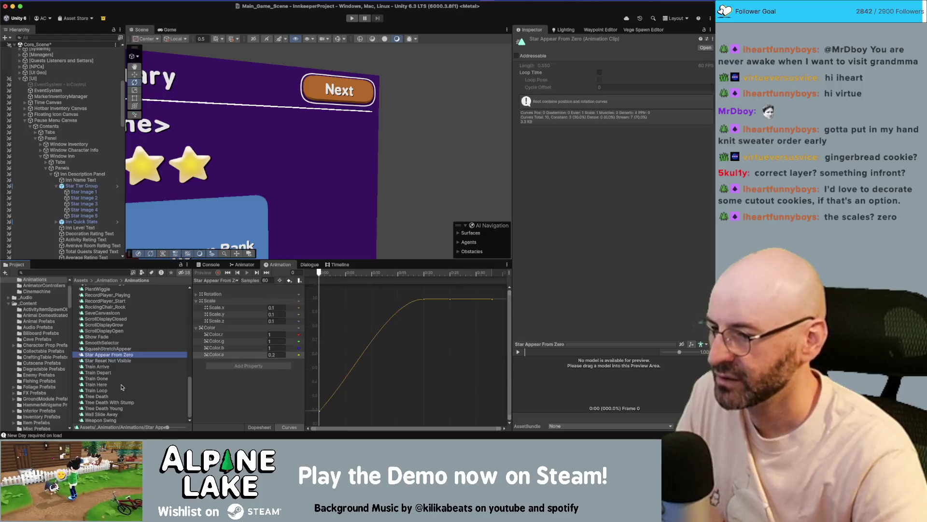
{"action": "left_click", "coordinate": [281, 355]}
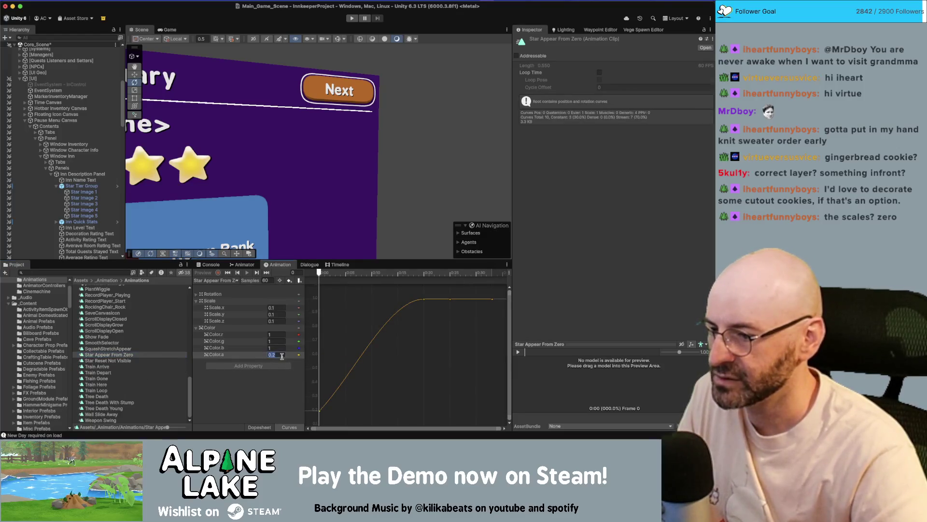
{"action": "type", "text": "0"}
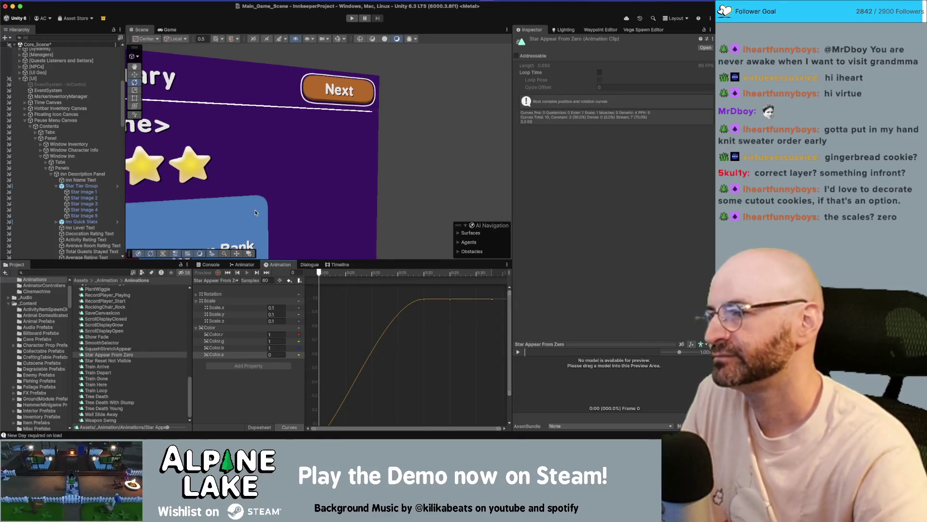
{"action": "scroll", "coordinate": [343, 178], "scroll_direction": "down", "scroll_amount": 2}
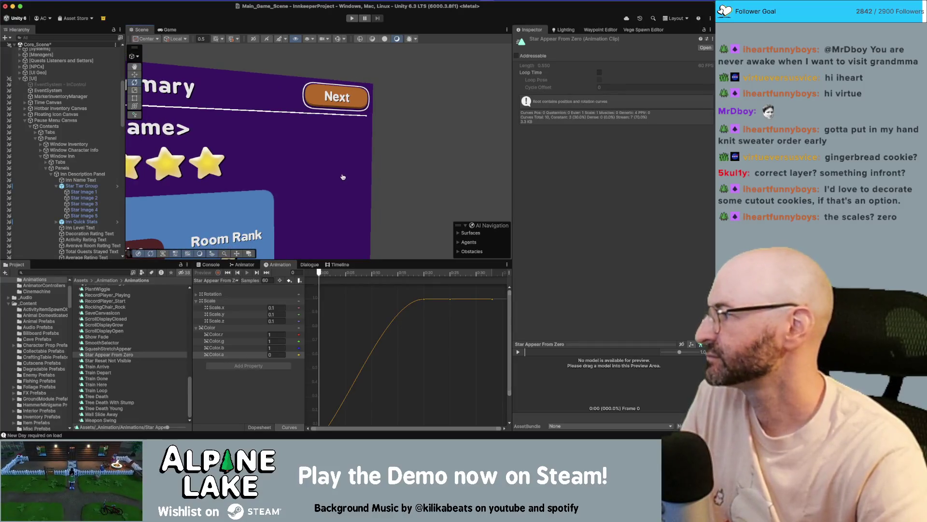
{"action": "key", "text": "super+Tab"}
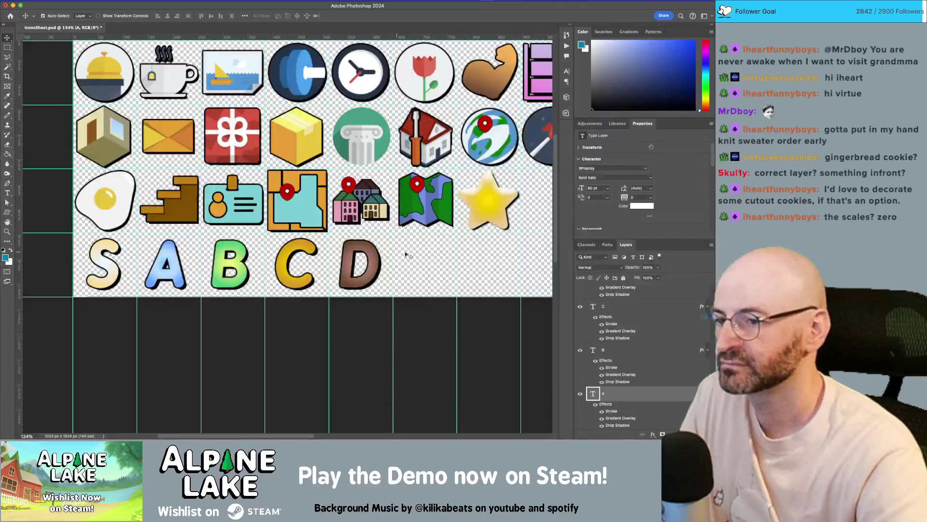
{"action": "left_click", "coordinate": [254, 5]}
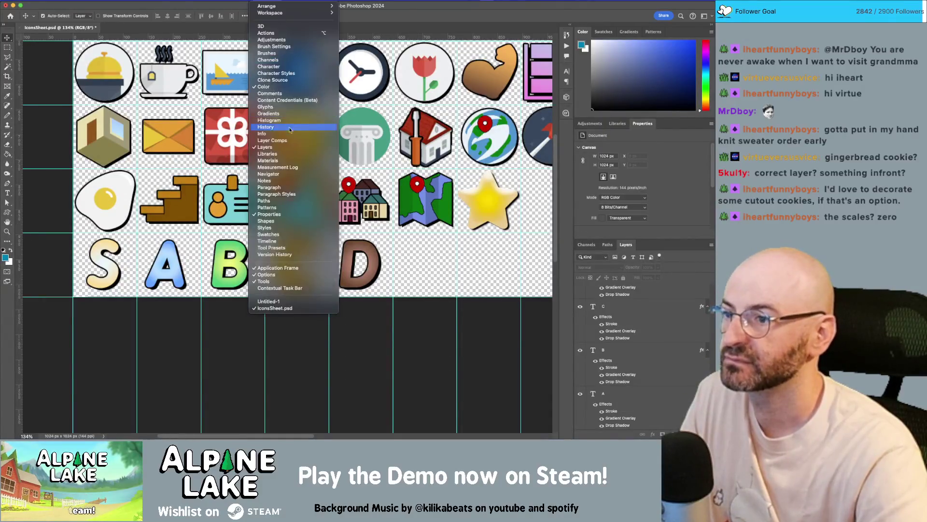
{"action": "mouse_move", "coordinate": [271, 33]}
{"action": "left_click", "coordinate": [309, 33]}
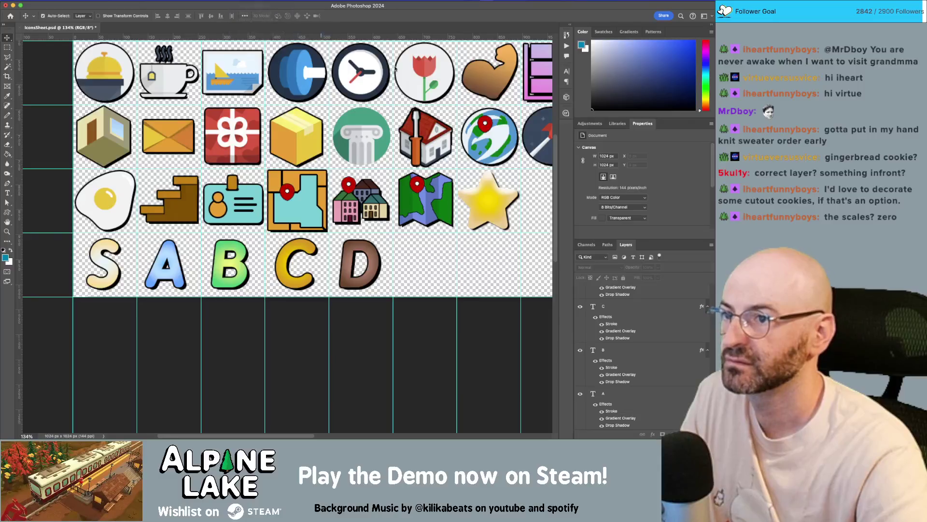
{"action": "type", "text": "cookie"}
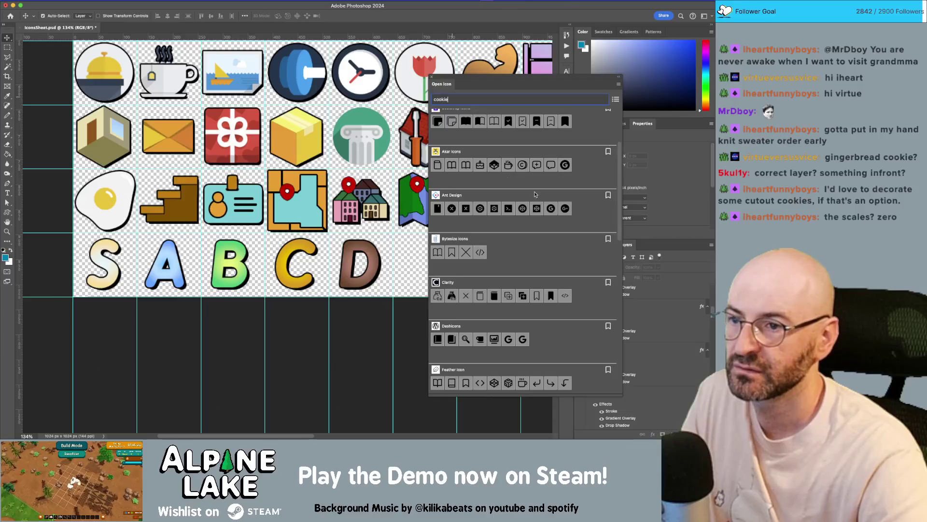
{"action": "scroll", "coordinate": [541, 199], "scroll_direction": "down", "scroll_amount": 5}
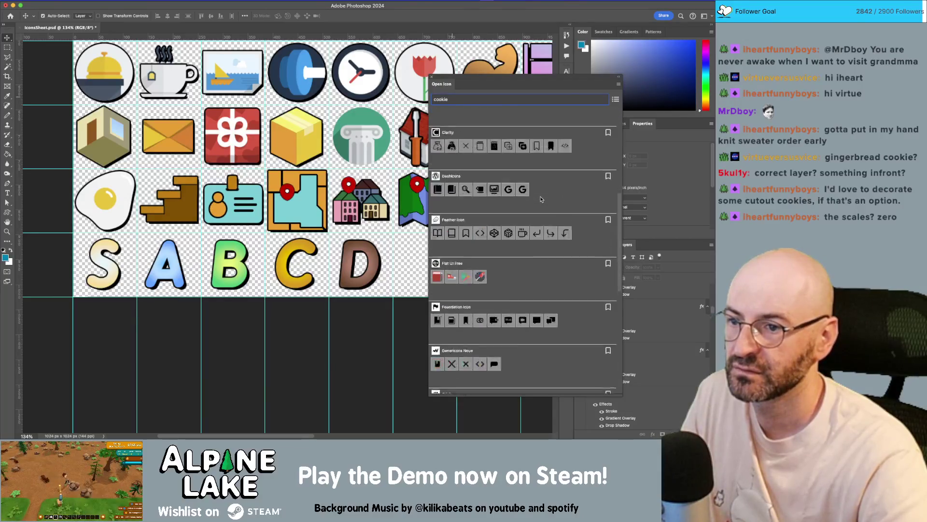
{"action": "scroll", "coordinate": [541, 199], "scroll_direction": "down", "scroll_amount": 3}
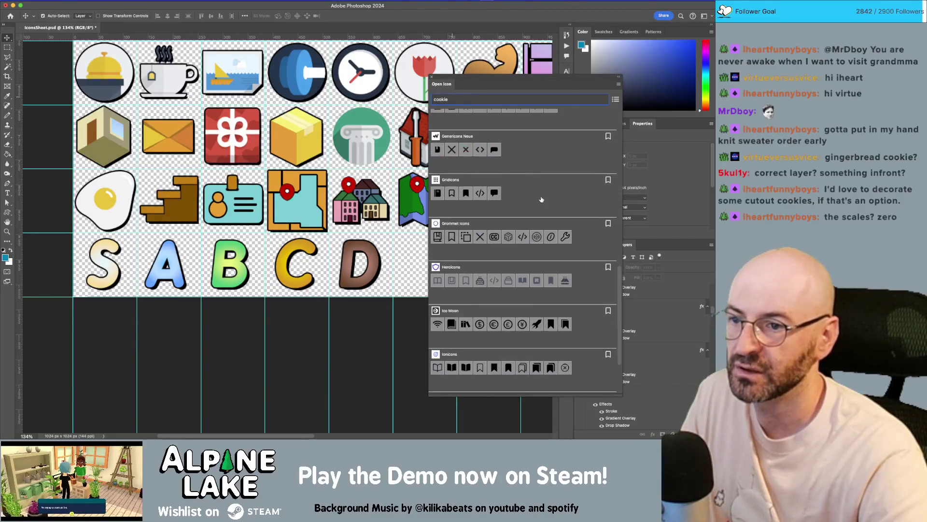
{"action": "scroll", "coordinate": [541, 199], "scroll_direction": "down", "scroll_amount": 3}
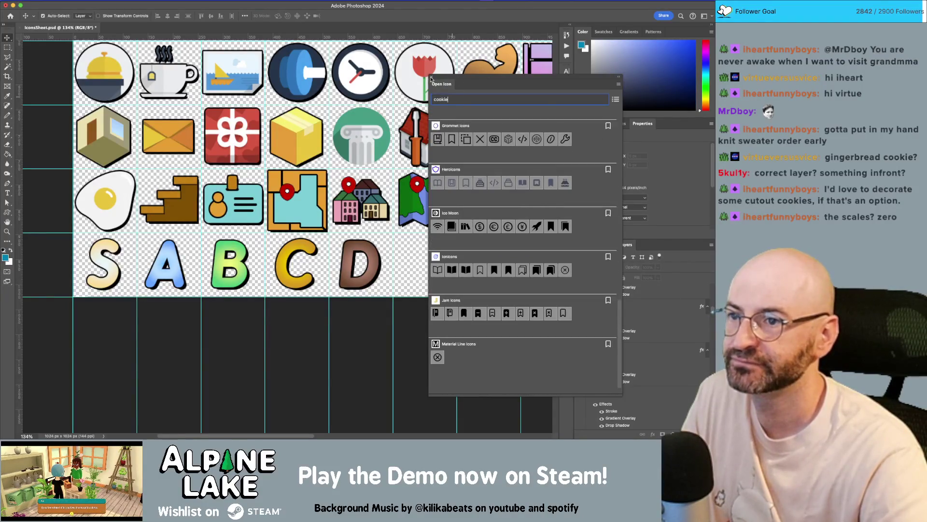
{"action": "left_click", "coordinate": [428, 81]}
{"action": "key", "text": "super+Tab"}
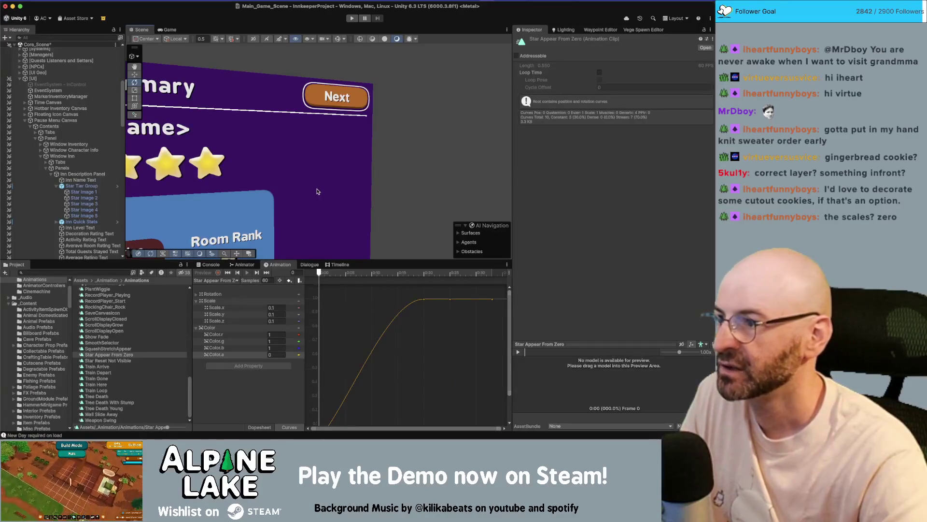
Scrub the Star Tier Group and Star Image 1 animations, the star to frame 18
{"action": "left_click", "coordinate": [250, 384]}
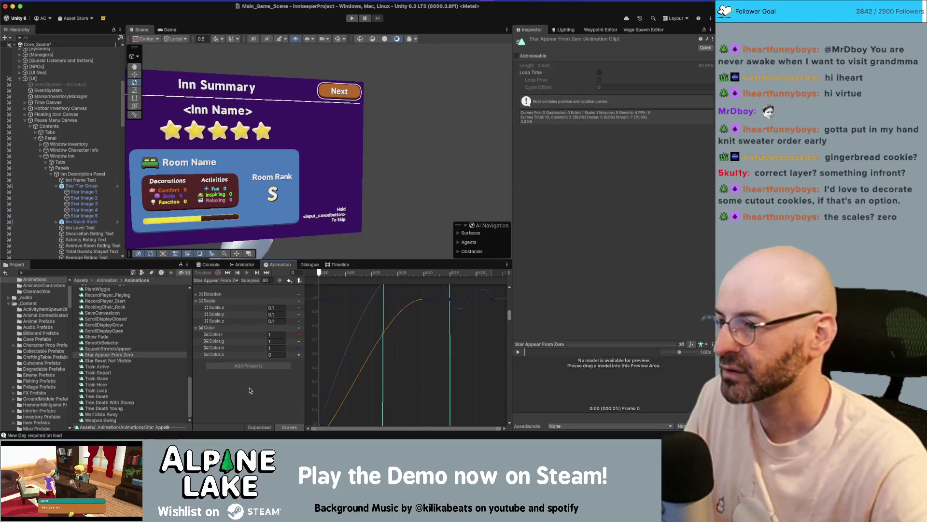
{"action": "left_click", "coordinate": [80, 186]}
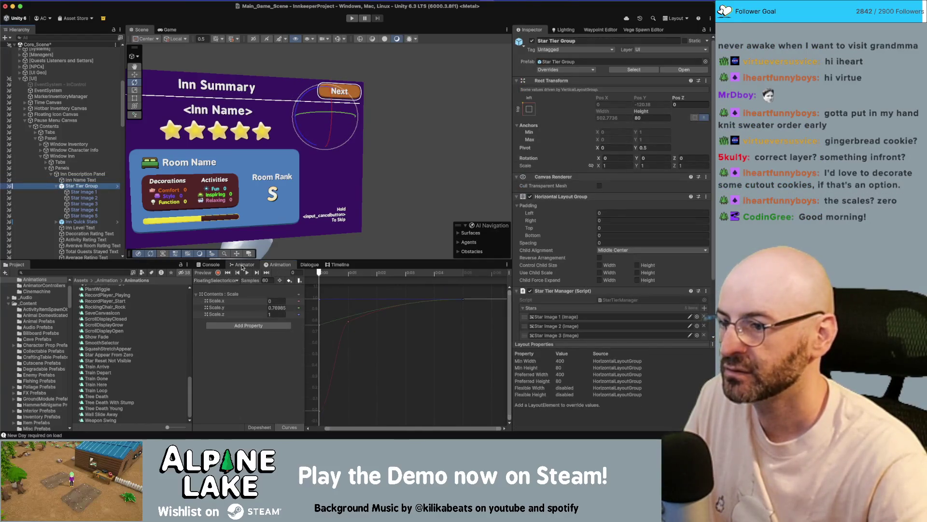
{"action": "left_click", "coordinate": [346, 273]}
{"action": "left_click_drag", "start_coordinate": [346, 273], "coordinate": [478, 273]}
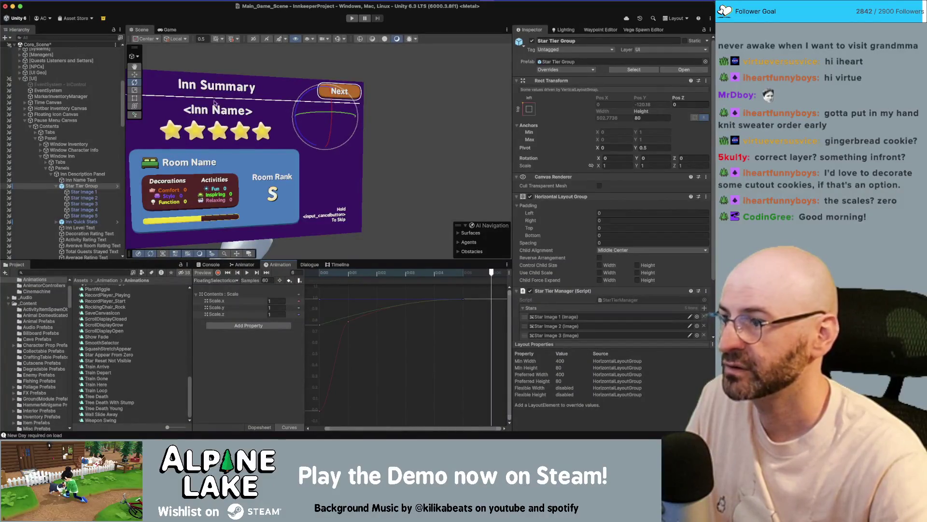
{"action": "key", "text": "Down"}
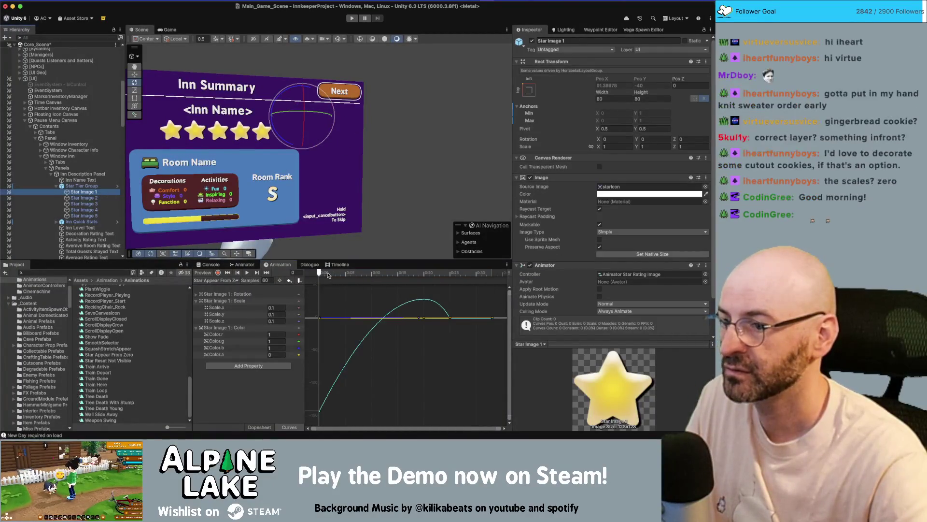
{"action": "left_click_drag", "start_coordinate": [382, 273], "coordinate": [413, 273]}
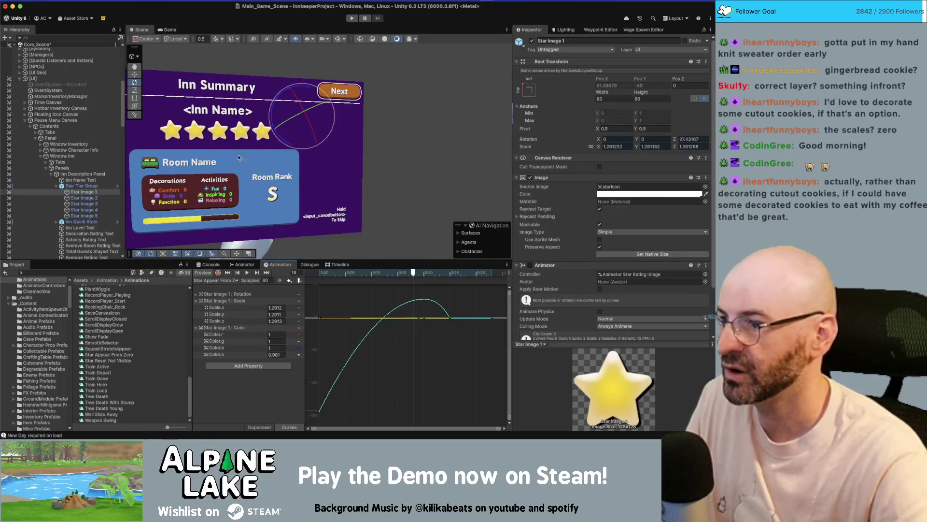
{"action": "left_click", "coordinate": [56, 145]}
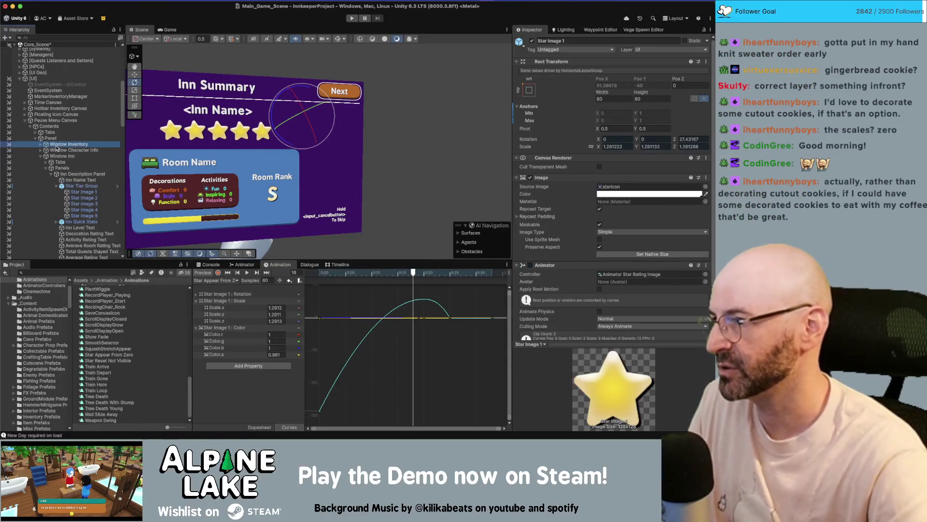
{"action": "key", "text": "Left"}
{"action": "key", "text": "Left"}
{"action": "key", "text": "Left"}
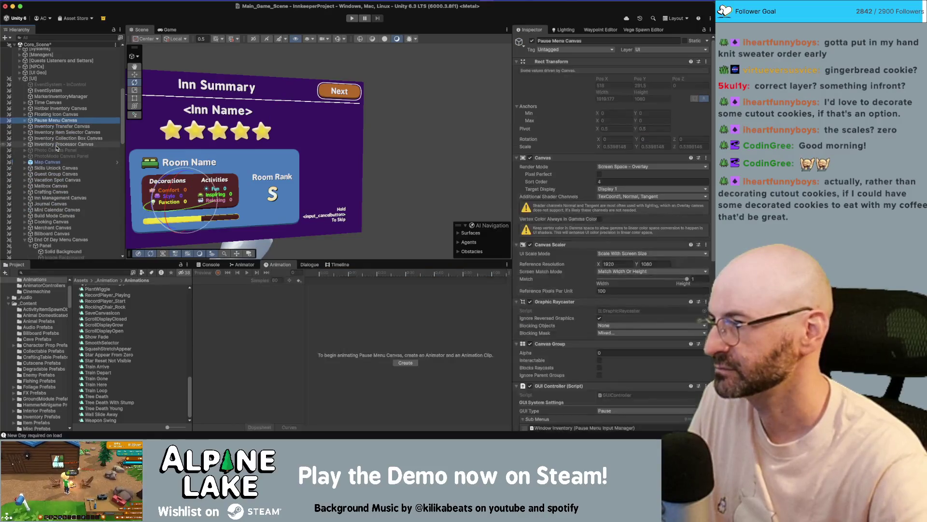
Frame Star Image 1, then play and stop its Star Appear From Zero preview
{"action": "scroll", "coordinate": [56, 148], "scroll_direction": "down", "scroll_amount": 6}
{"action": "left_click", "coordinate": [91, 165]}
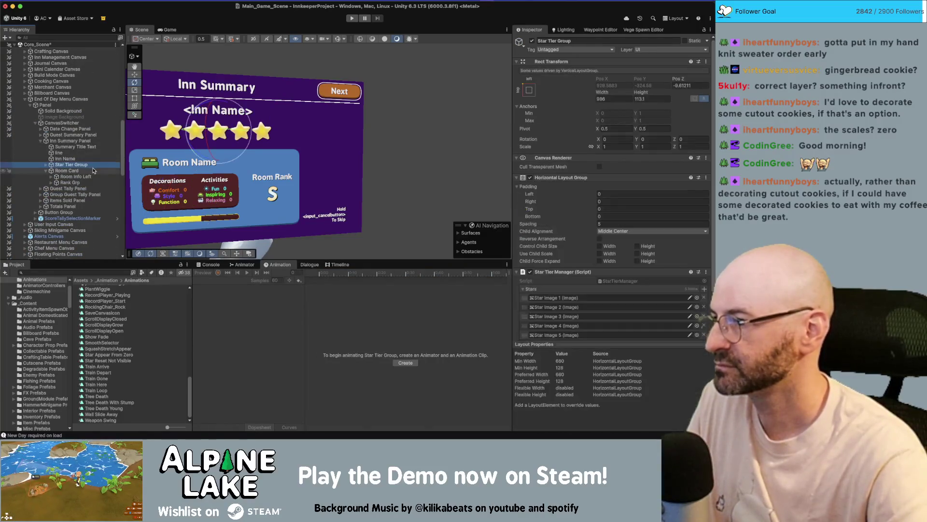
{"action": "key", "text": "Right"}
{"action": "key", "text": "Down"}
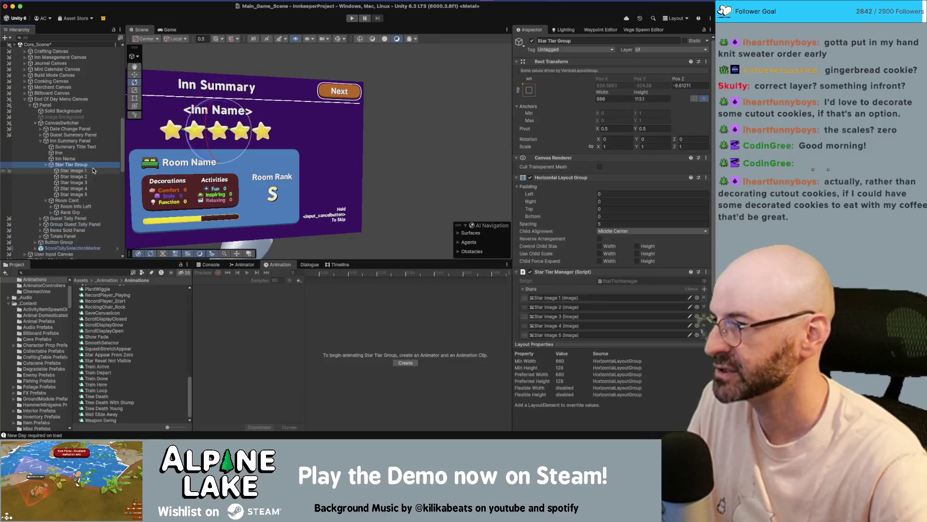
{"action": "key", "text": "f"}
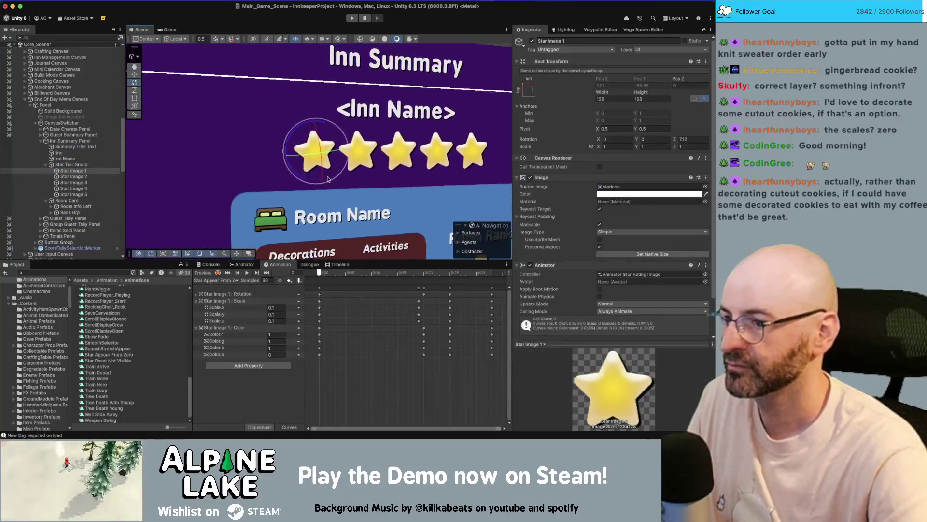
{"action": "left_click", "coordinate": [247, 272]}
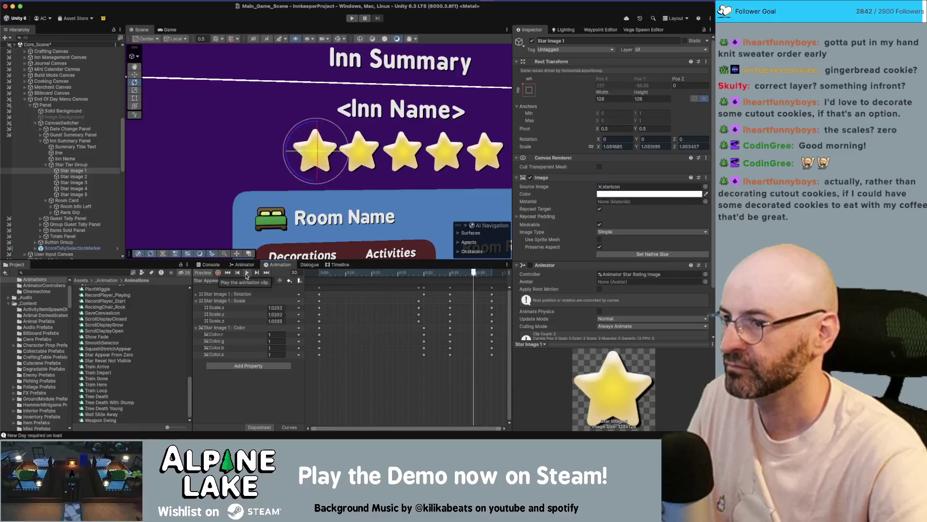
{"action": "left_click", "coordinate": [227, 273]}
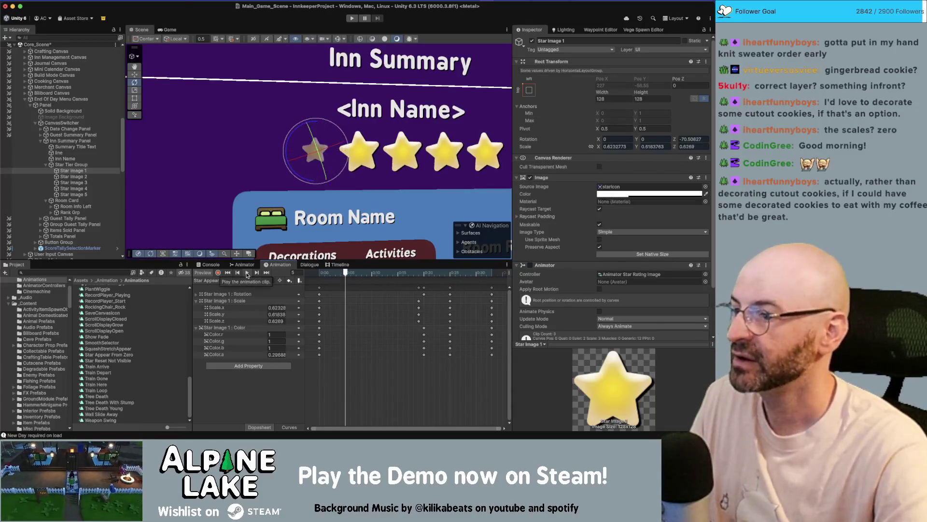
Select Star Image 2 through Star Image 5 in the Hierarchy
{"action": "scroll", "coordinate": [338, 183], "scroll_direction": "up", "scroll_amount": 2}
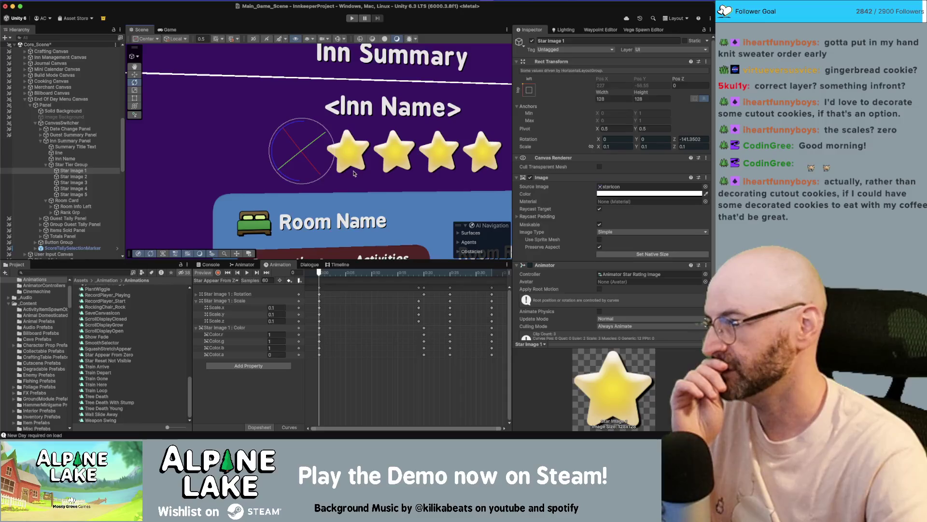
{"action": "left_click", "coordinate": [73, 194]}
{"action": "left_click", "coordinate": [96, 176], "text": "shift"}
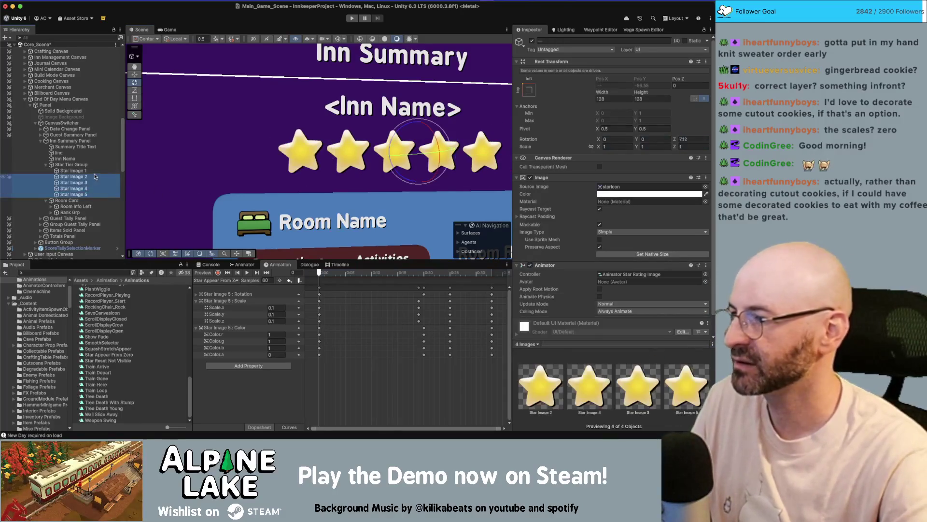
Duplicate all five stars above the originals and fade the copies to 25 alpha
{"action": "left_click", "coordinate": [87, 171], "text": "shift"}
{"action": "key", "text": "super+d"}
{"action": "left_click_drag", "start_coordinate": [81, 172], "coordinate": [80, 169]}
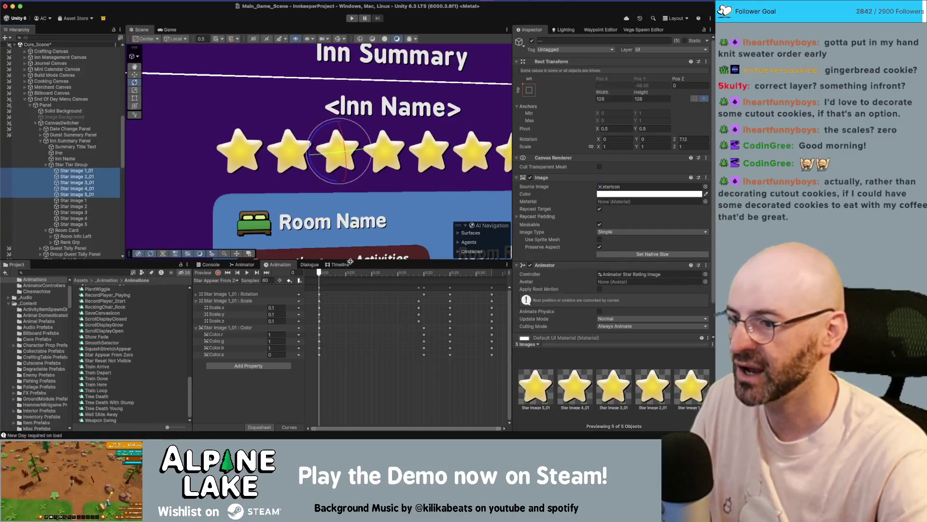
{"action": "left_click", "coordinate": [648, 193]}
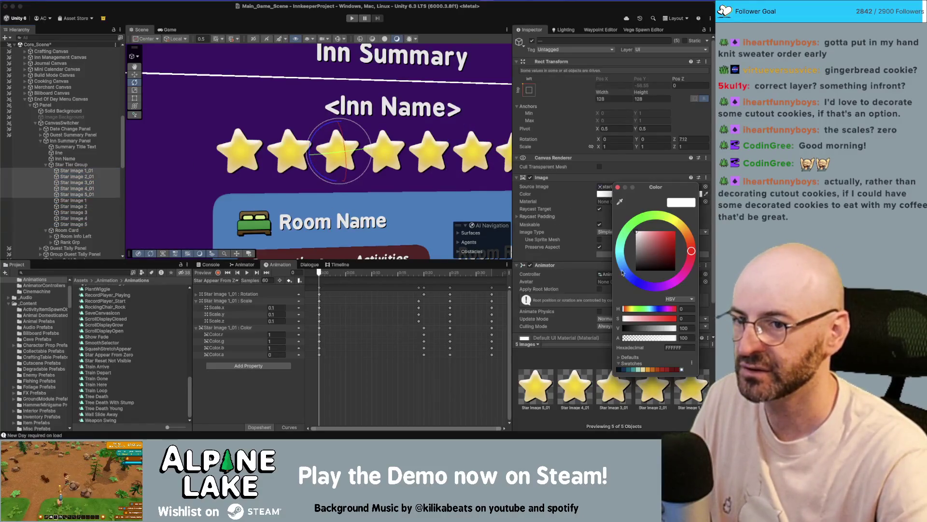
{"action": "left_click", "coordinate": [636, 338]}
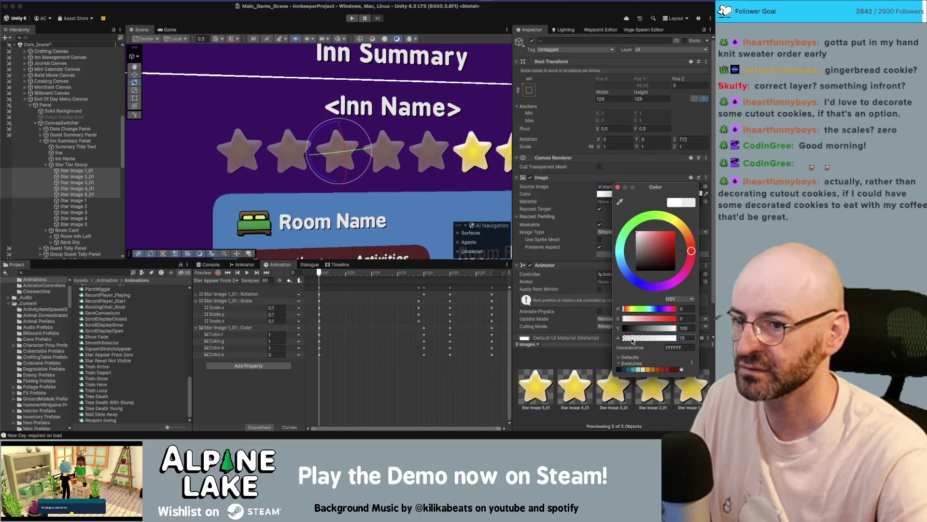
Nest each original gold star inside its faded _01 copy and check the hierarchy
{"action": "scroll", "coordinate": [399, 216], "scroll_direction": "down", "scroll_amount": 5}
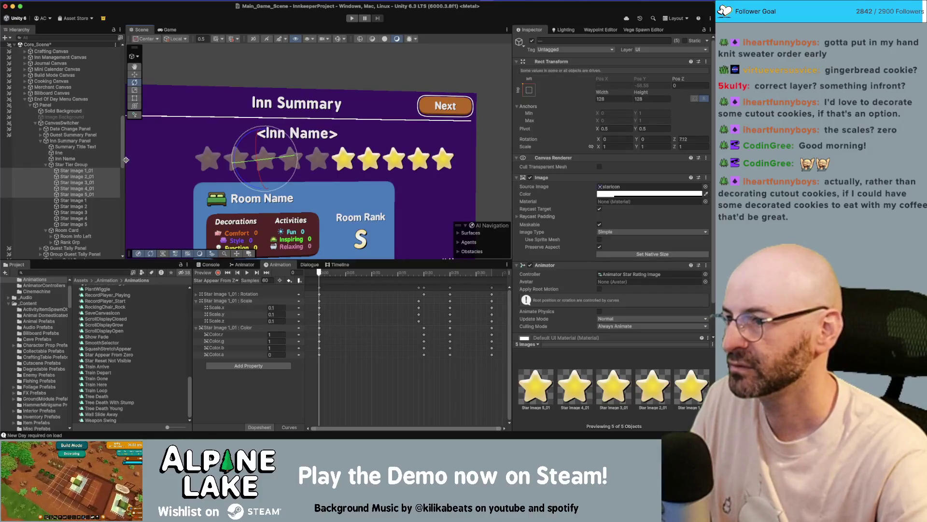
{"action": "mouse_move", "coordinate": [85, 200]}
{"action": "left_mouse_down"}
{"action": "mouse_move", "coordinate": [83, 172]}
{"action": "mouse_move", "coordinate": [87, 193]}
{"action": "left_mouse_up"}
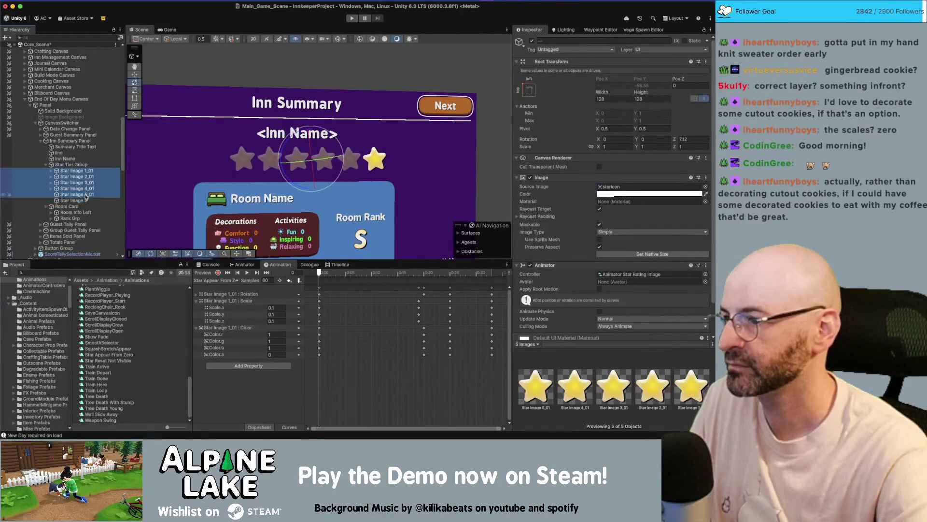
{"action": "left_click", "coordinate": [77, 165]}
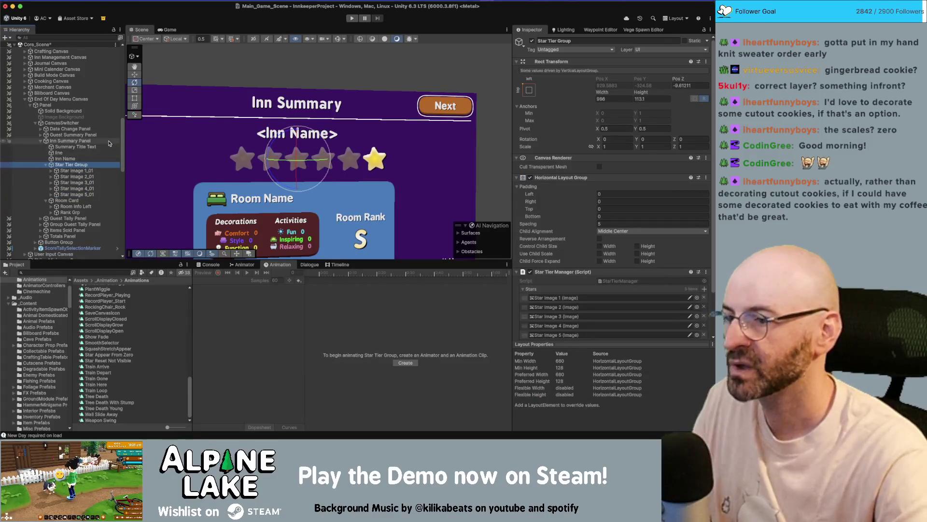
{"action": "left_click", "coordinate": [77, 194]}
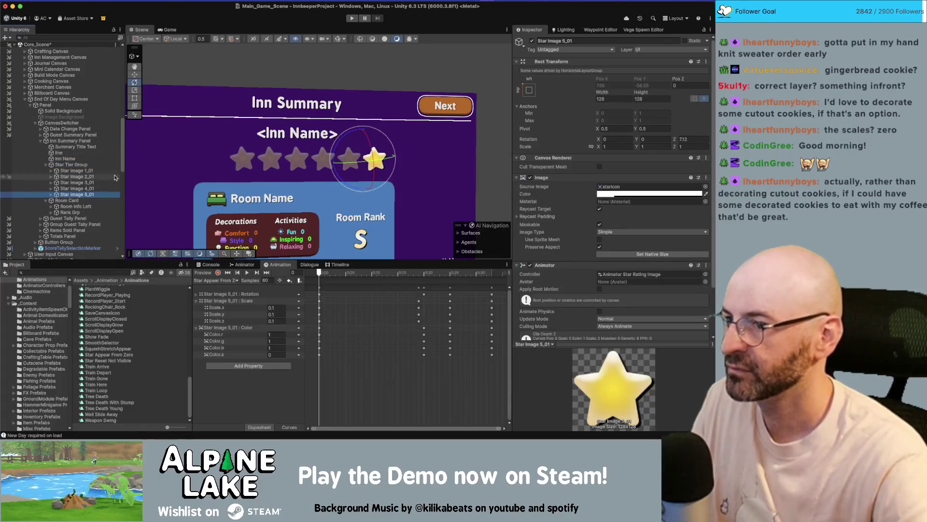
{"action": "key", "text": "Right"}
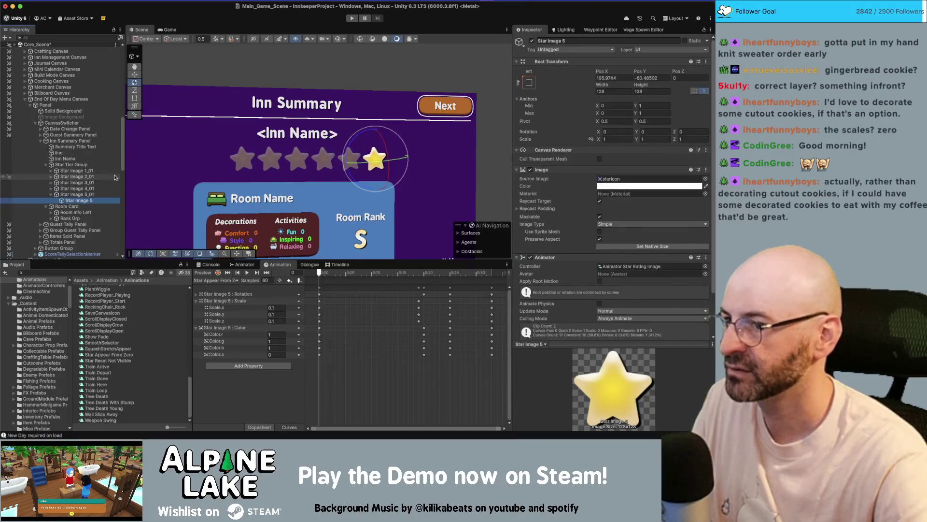
{"action": "key", "text": "Up"}
{"action": "key", "text": "Up"}
{"action": "key", "text": "Up"}
{"action": "key", "text": "Down"}
{"action": "key", "text": "Down"}
{"action": "key", "text": "Down"}
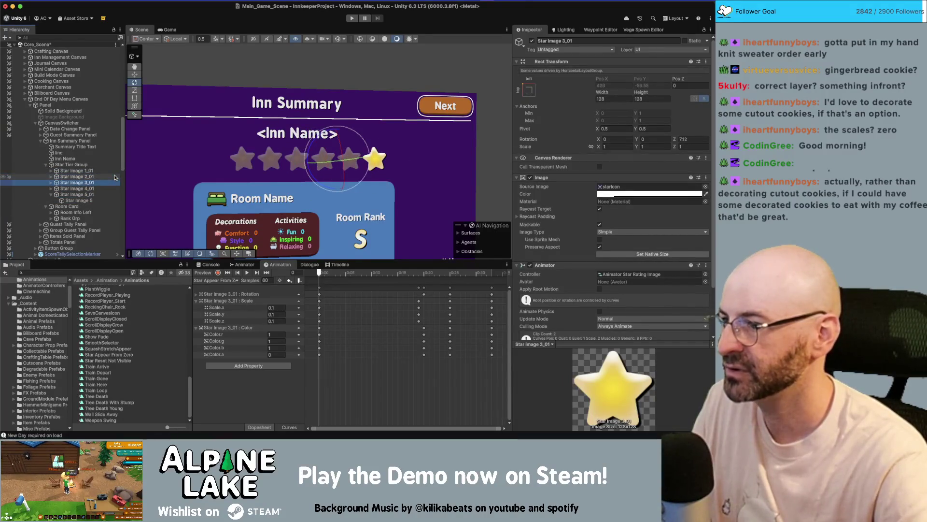
Select the five gold Star Images nested under their faded copies
{"action": "key", "text": "Up"}
{"action": "key", "text": "Up"}
{"action": "key", "text": "Up"}
{"action": "key", "text": "Up"}
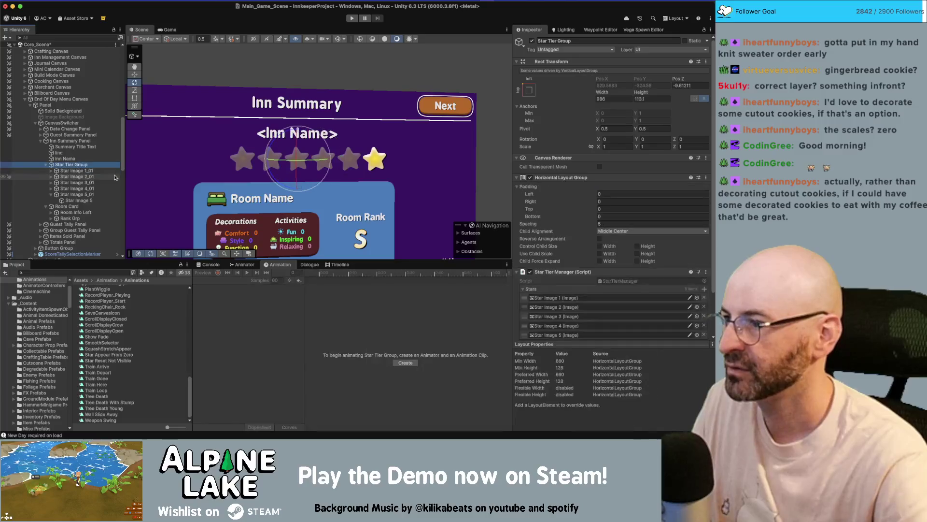
{"action": "key", "text": "Down"}
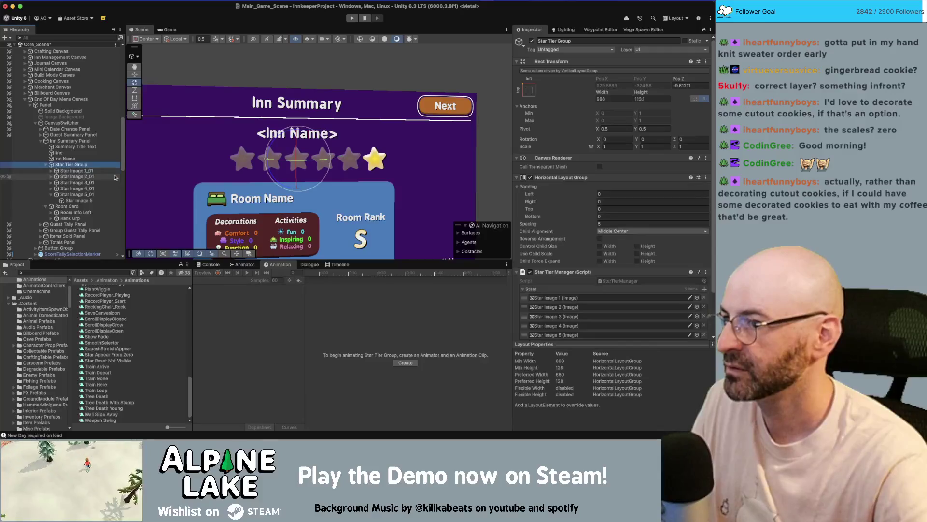
{"action": "key", "text": "Right"}
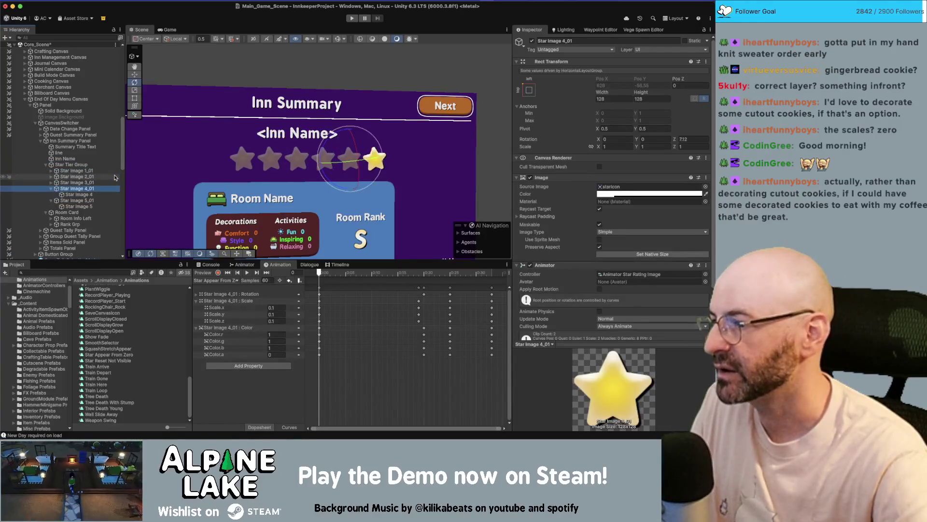
{"action": "key", "text": "Down"}
{"action": "key", "text": "Down"}
{"action": "key", "text": "Right"}
{"action": "left_click", "coordinate": [77, 176]}
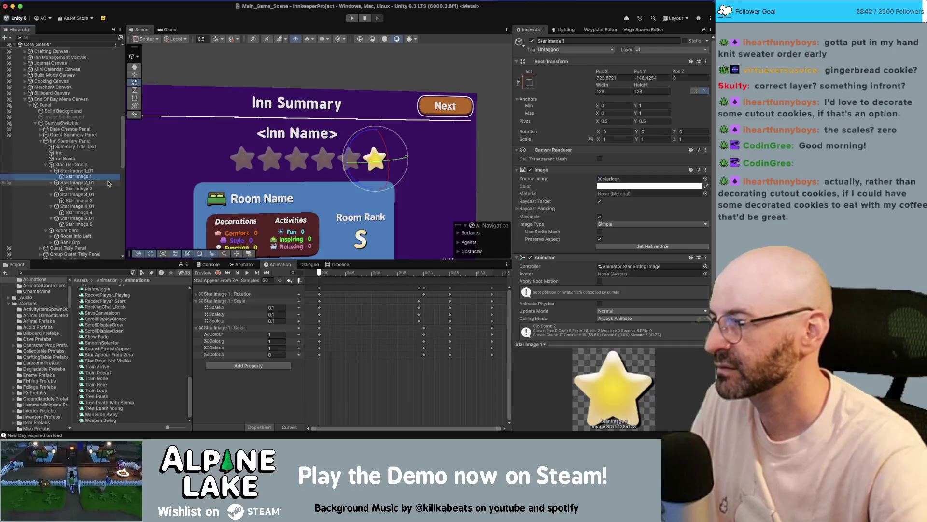
{"action": "left_click", "coordinate": [77, 189], "text": "super"}
{"action": "left_click", "coordinate": [89, 200], "text": "super"}
{"action": "left_click", "coordinate": [87, 212], "text": "super"}
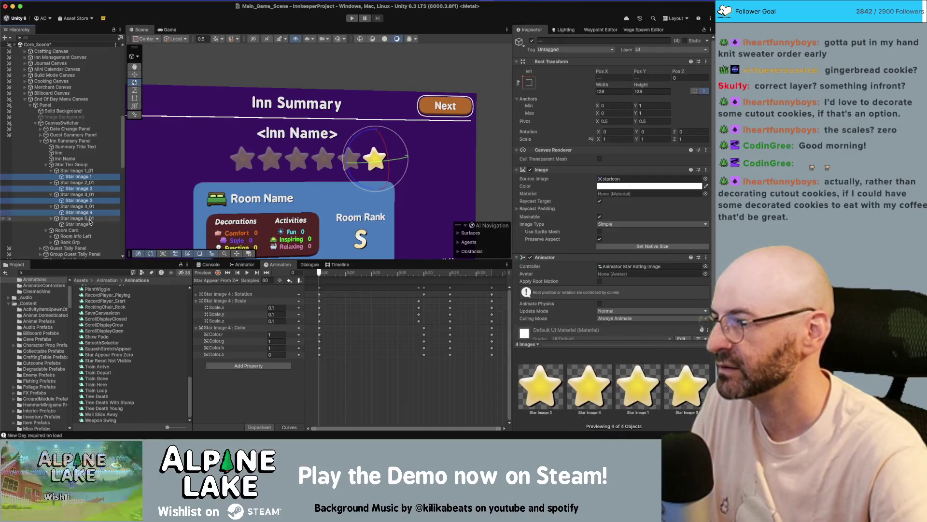
{"action": "left_click", "coordinate": [87, 225], "text": "super"}
Zero the stars' Rect Transform position, set anchors to 0.5, and move them under Star Tier Group
{"action": "left_click", "coordinate": [612, 77]}
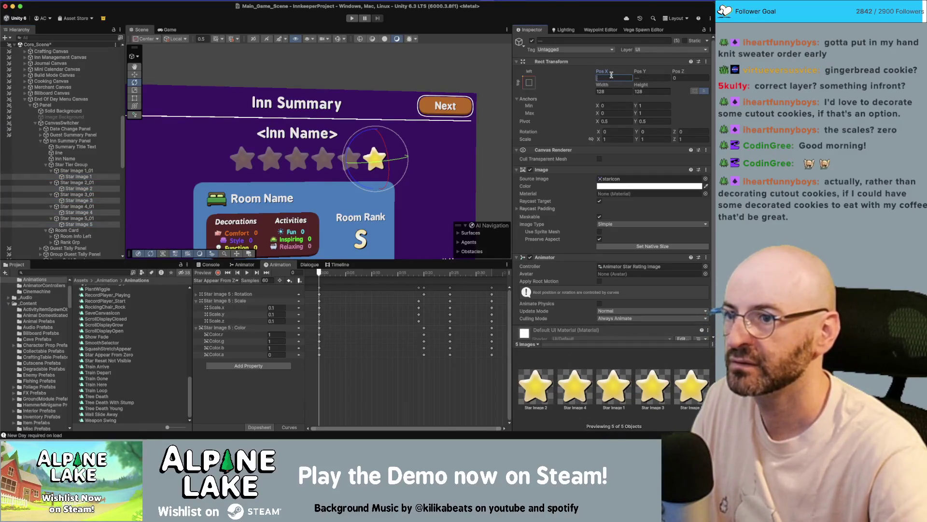
{"action": "type", "text": "00"}
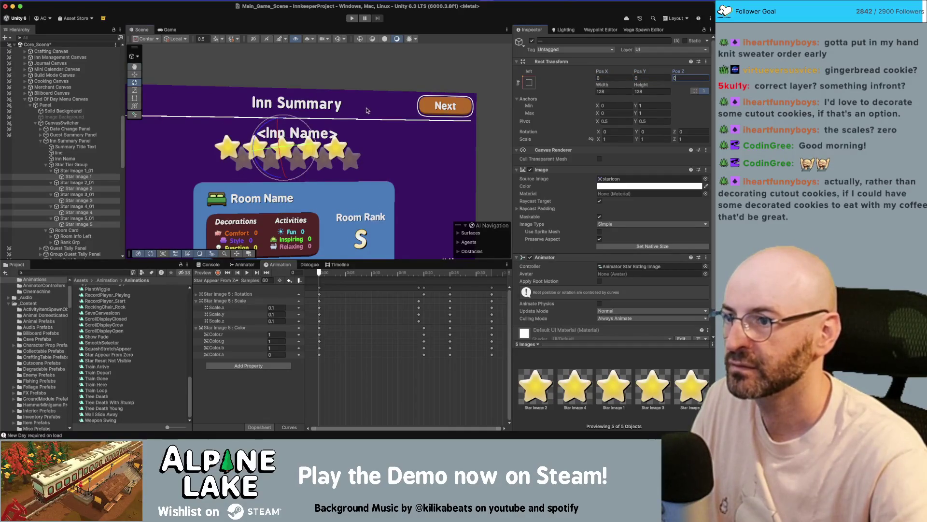
{"action": "key", "text": "Return"}
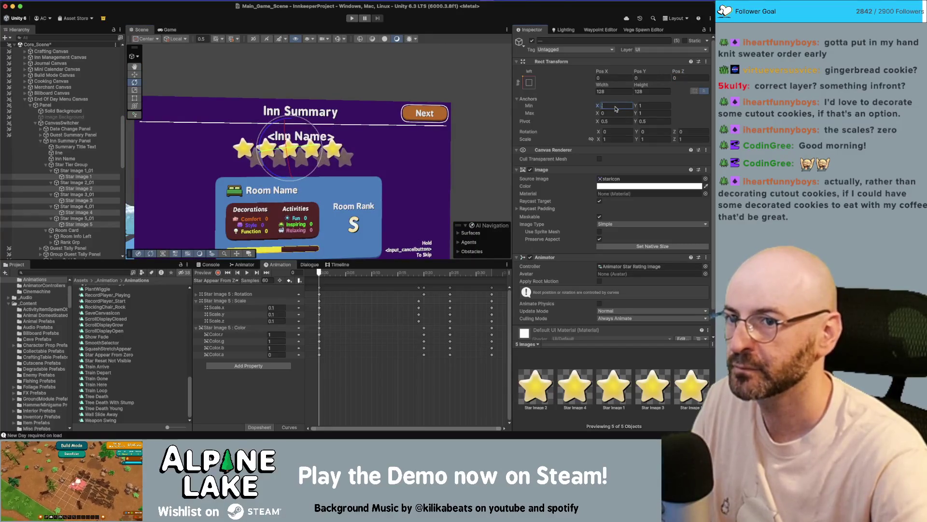
{"action": "type", "text": ".5"}
{"action": "key", "text": "Tab"}
{"action": "type", "text": ".5"}
{"action": "key", "text": "Tab"}
{"action": "type", "text": ".5"}
{"action": "key", "text": "Tab"}
{"action": "type", "text": ".5"}
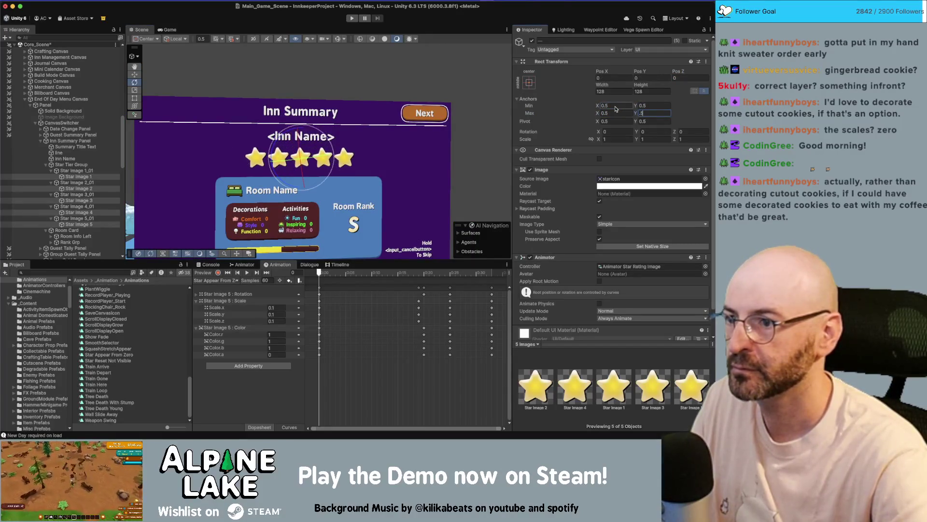
{"action": "key", "text": "Return"}
{"action": "scroll", "coordinate": [359, 137], "scroll_direction": "up", "scroll_amount": 3}
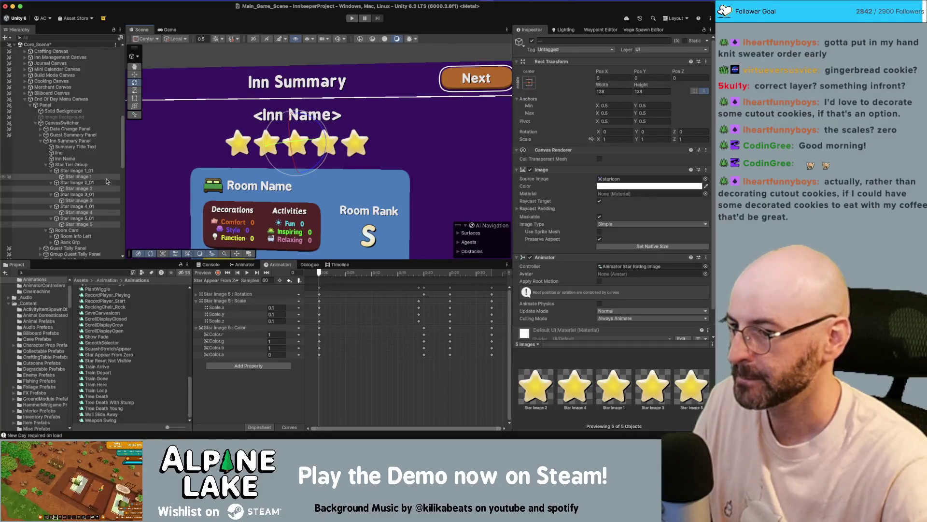
{"action": "left_click_drag", "start_coordinate": [107, 181], "coordinate": [84, 170]}
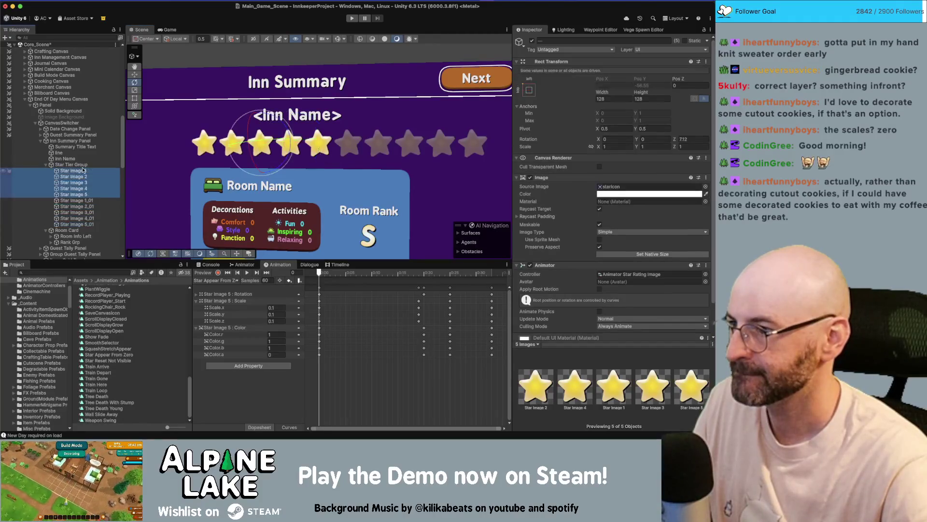
Delete the five faded star copies
{"action": "left_click", "coordinate": [85, 200]}
{"action": "left_click", "coordinate": [85, 224], "text": "shift"}
{"action": "key", "text": "super+BackSpace"}
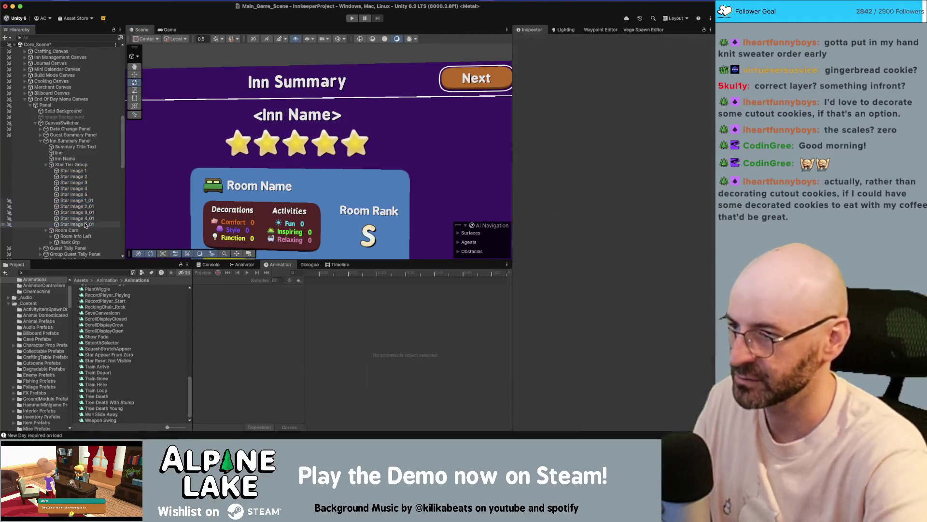
Lower the Image Color alpha of Star Images 3–5 to 21 so they look faded
{"action": "left_click", "coordinate": [86, 177]}
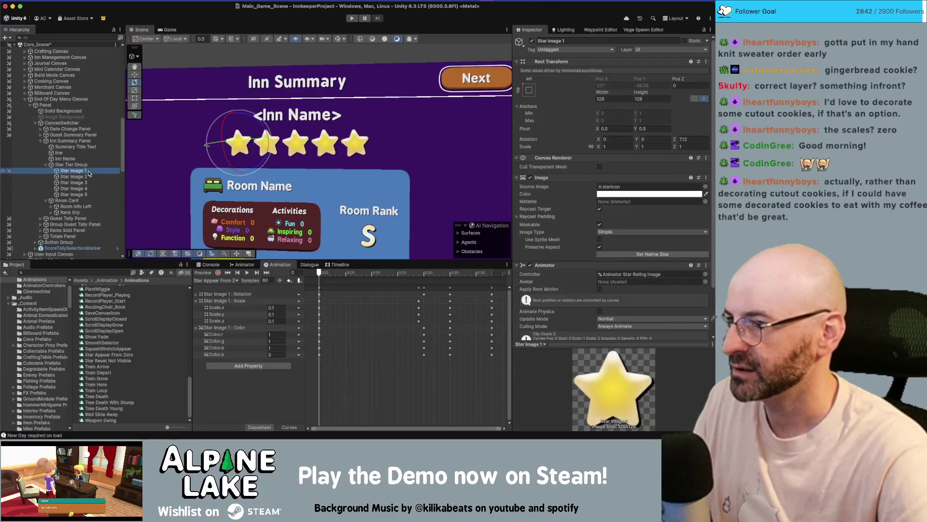
{"action": "left_click", "coordinate": [88, 182]}
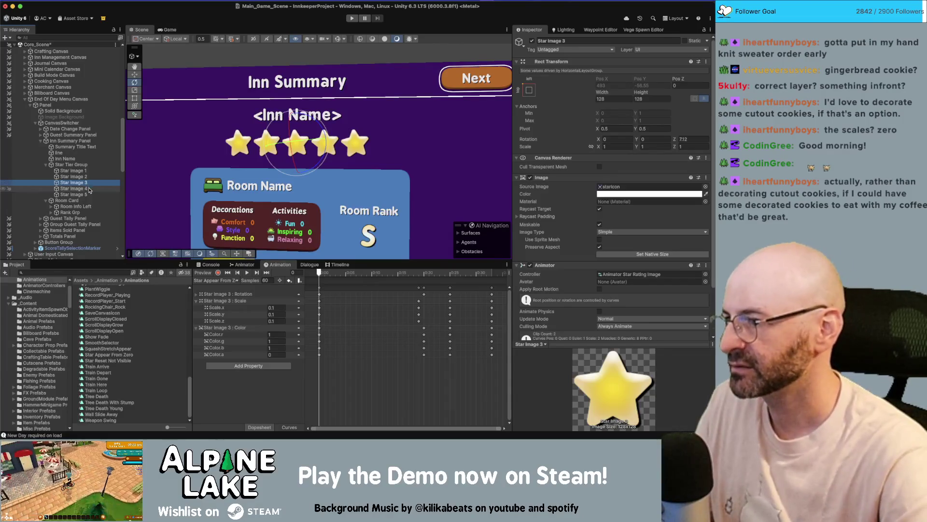
{"action": "key", "text": "shift+Down"}
{"action": "key", "text": "shift+Down"}
{"action": "left_click", "coordinate": [628, 193]}
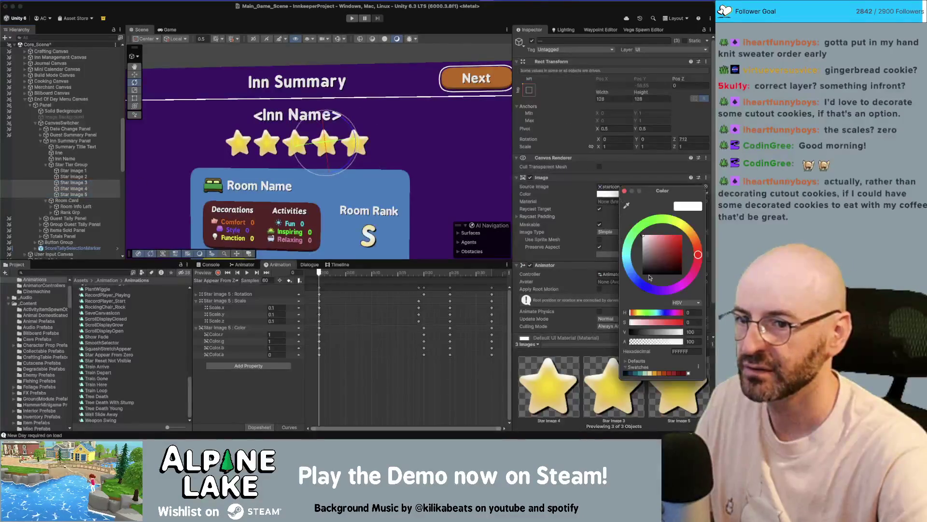
{"action": "left_click_drag", "start_coordinate": [652, 341], "coordinate": [641, 344]}
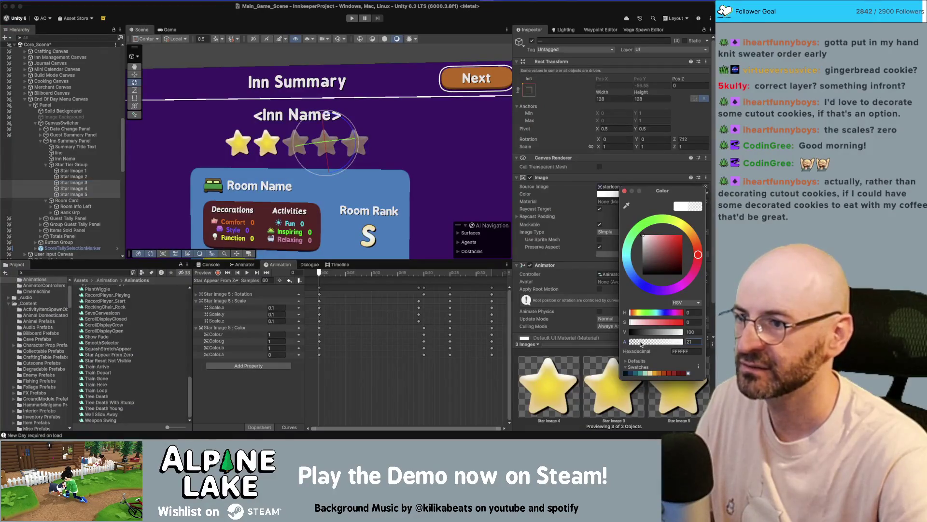
{"action": "scroll", "coordinate": [291, 141], "scroll_direction": "up", "scroll_amount": 2}
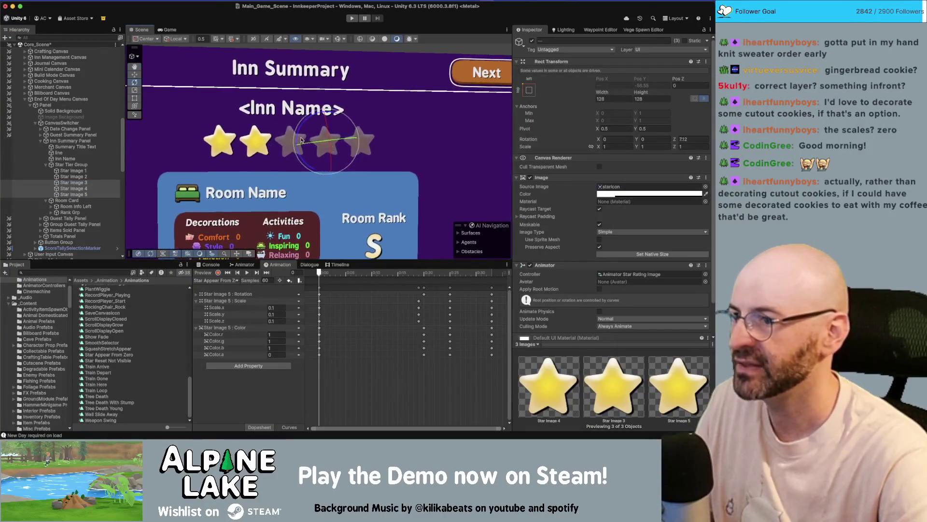
Test rotating and scaling Star Image 3, then restore its scale to 1
{"action": "left_click", "coordinate": [291, 140]}
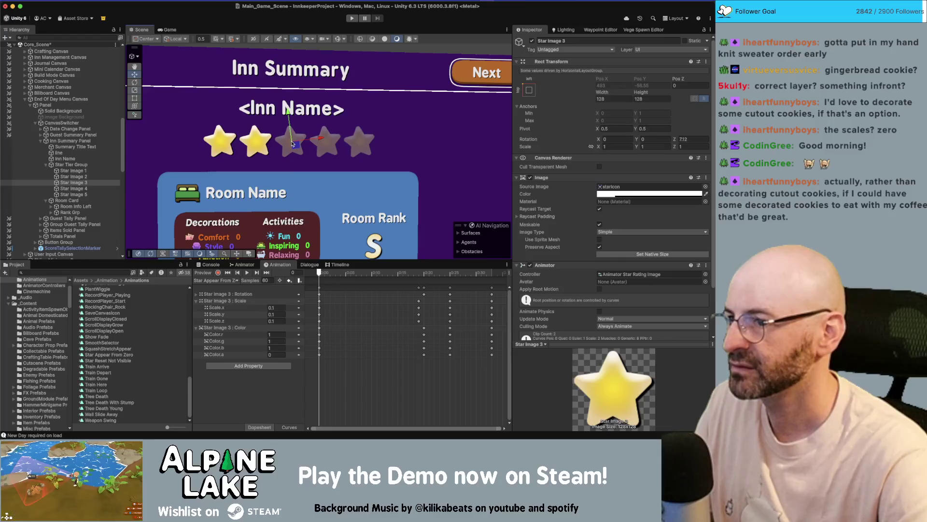
{"action": "key", "text": "e"}
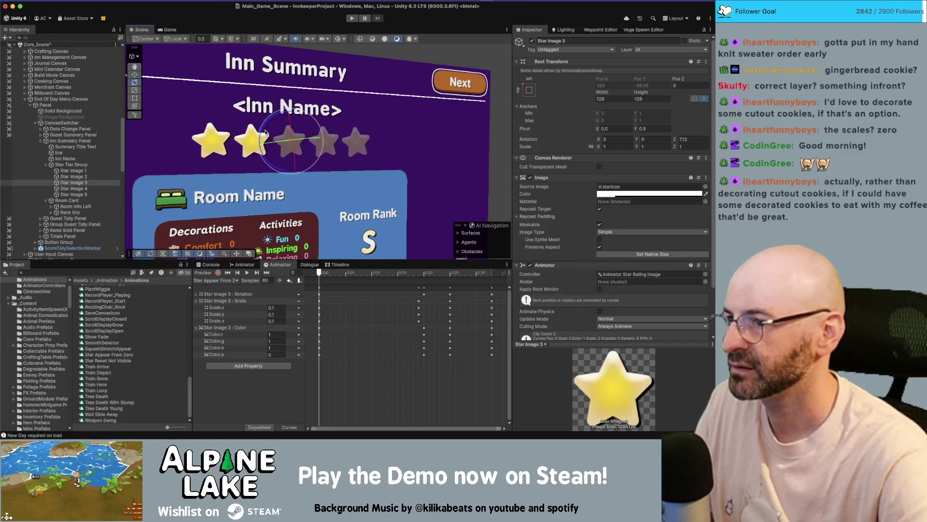
{"action": "mouse_move", "coordinate": [260, 143]}
{"action": "left_mouse_down"}
{"action": "mouse_move", "coordinate": [258, 129]}
{"action": "mouse_move", "coordinate": [265, 144]}
{"action": "mouse_move", "coordinate": [291, 144]}
{"action": "mouse_move", "coordinate": [275, 155]}
{"action": "mouse_move", "coordinate": [320, 159]}
{"action": "left_mouse_up"}
{"action": "key", "text": "r"}
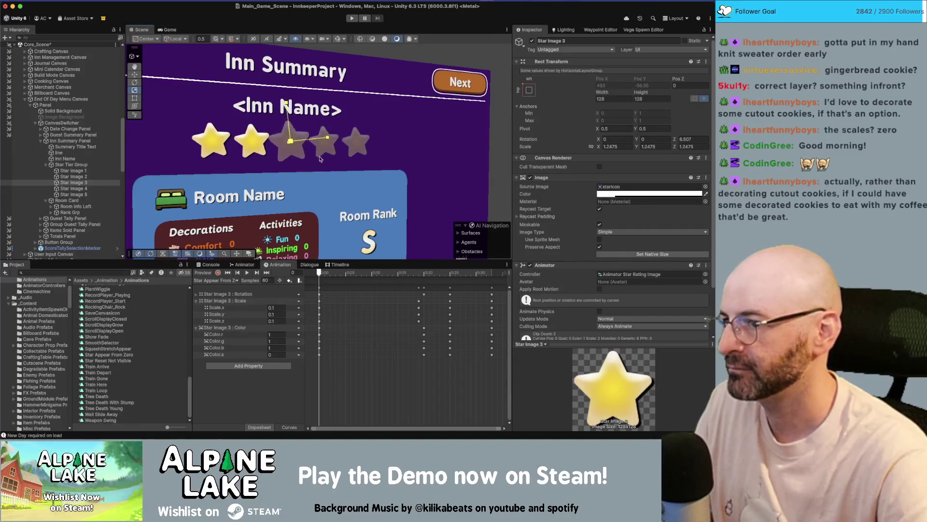
{"action": "key", "text": "ctrl+z"}
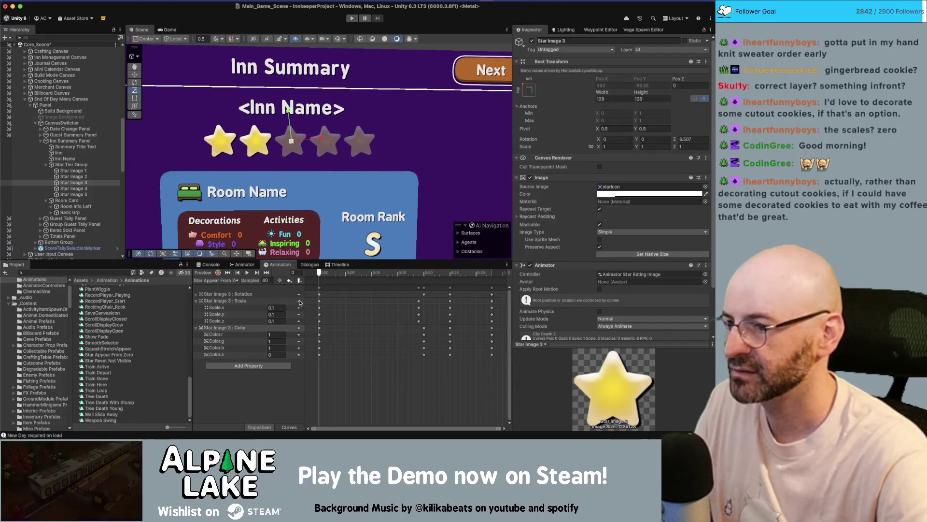
Show the star's Animator state graph and pan to see all states
{"action": "left_click", "coordinate": [309, 265]}
{"action": "left_click", "coordinate": [279, 264]}
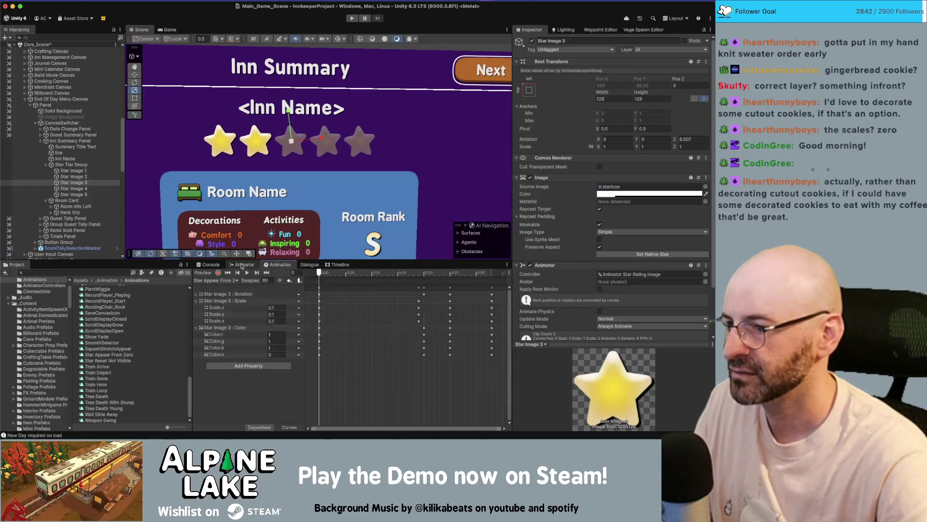
{"action": "left_click", "coordinate": [243, 264]}
{"action": "left_click", "coordinate": [382, 356]}
{"action": "left_click_drag", "start_coordinate": [382, 356], "coordinate": [411, 314]}
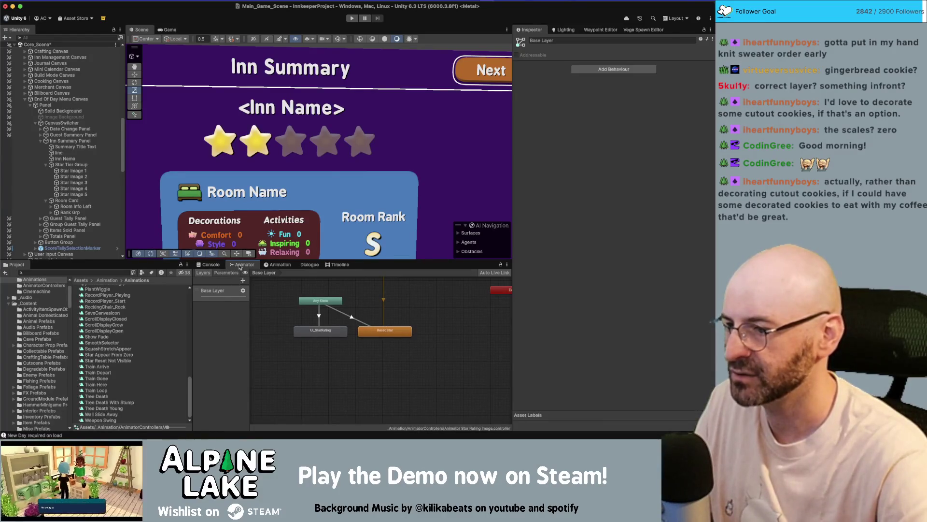
From the Animation tab's clip list, create and save a new clip named 'Star Appear From Faded'
{"action": "left_click", "coordinate": [278, 265]}
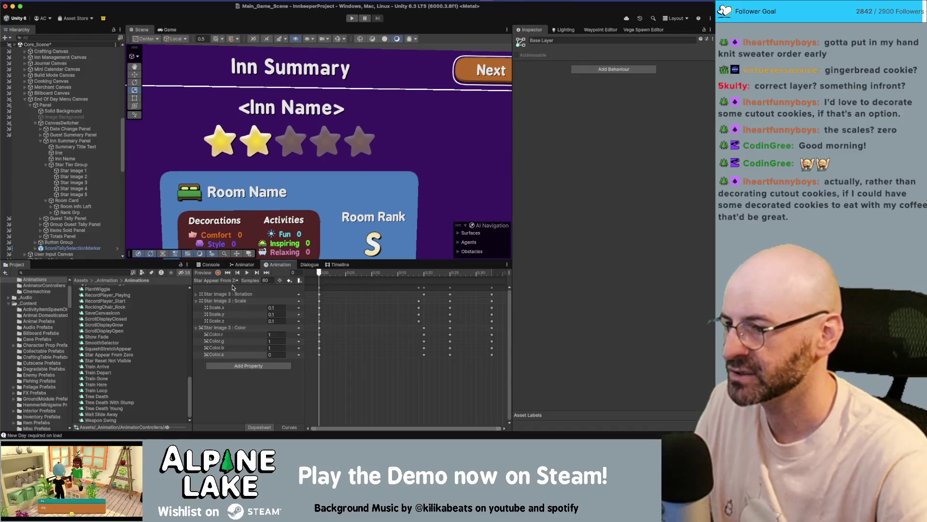
{"action": "left_click", "coordinate": [234, 282]}
{"action": "left_click", "coordinate": [232, 303]}
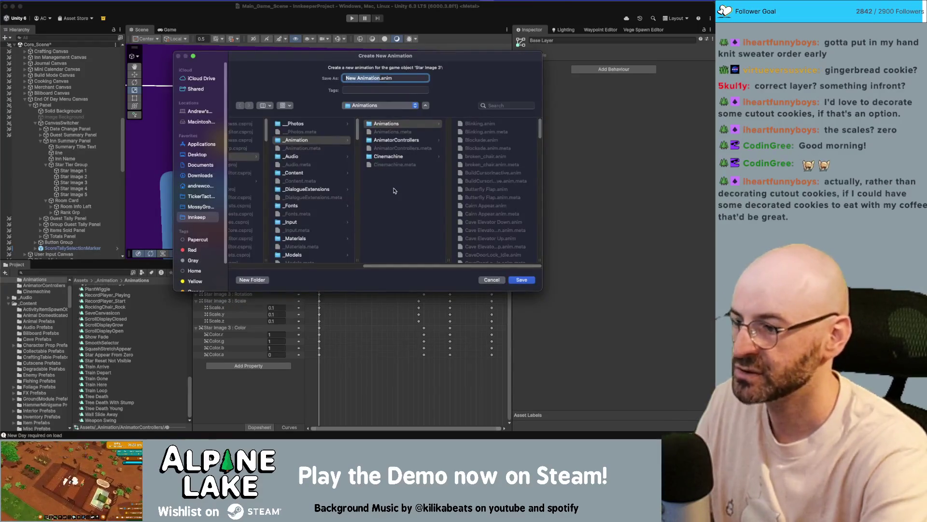
{"action": "type", "text": "Star"}
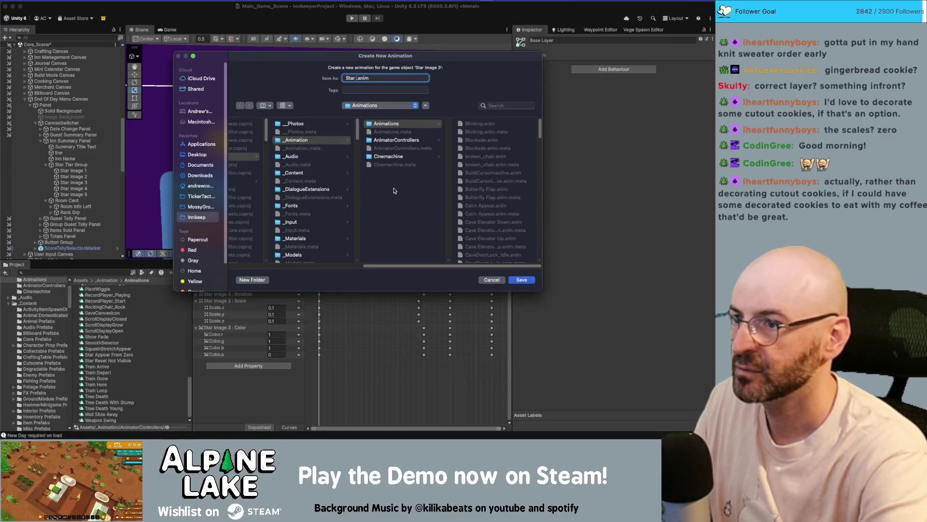
{"action": "type", "text": " Po"}
{"action": "key", "text": "BackSpace"}
{"action": "key", "text": "BackSpace"}
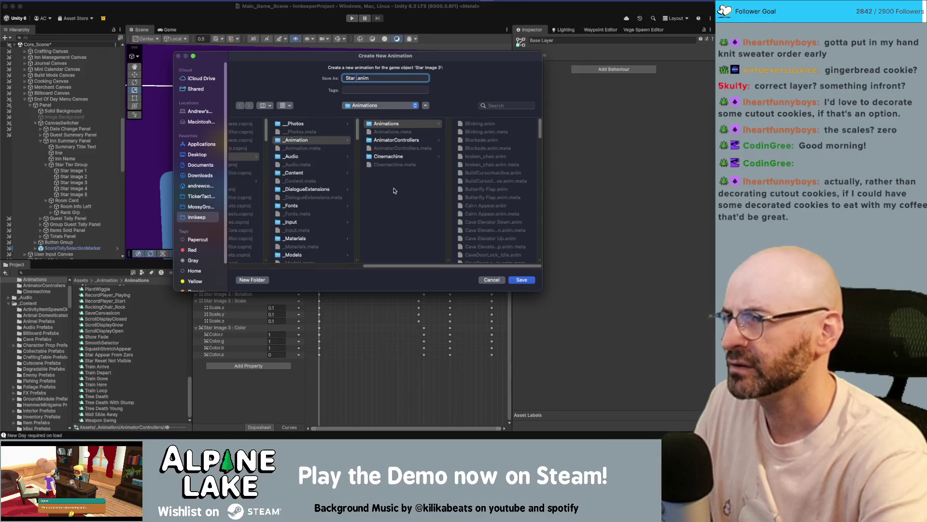
{"action": "type", "text": "Appear"}
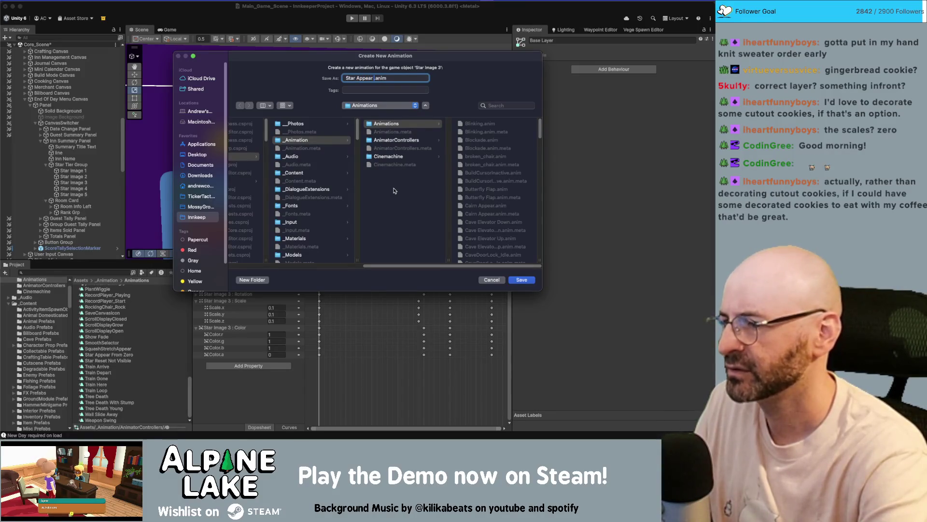
{"action": "type", "text": " From Zero"}
{"action": "key", "text": "Return"}
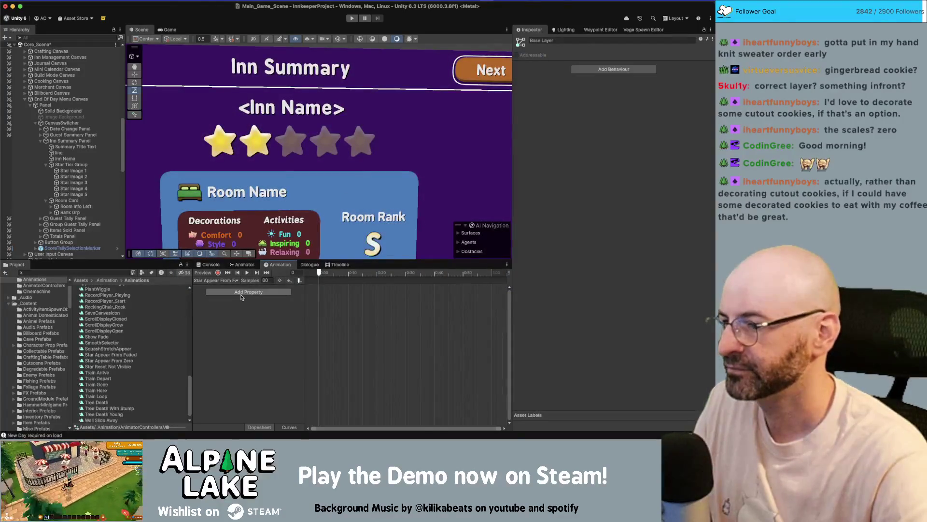
Add Rect Transform Scale and Rotation tracks to the clip
{"action": "left_click", "coordinate": [248, 291]}
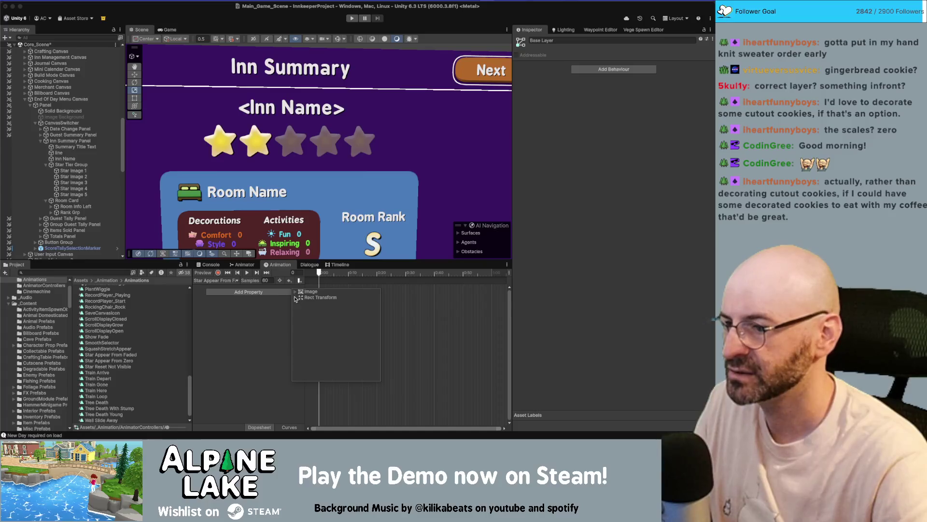
{"action": "left_click", "coordinate": [295, 298]}
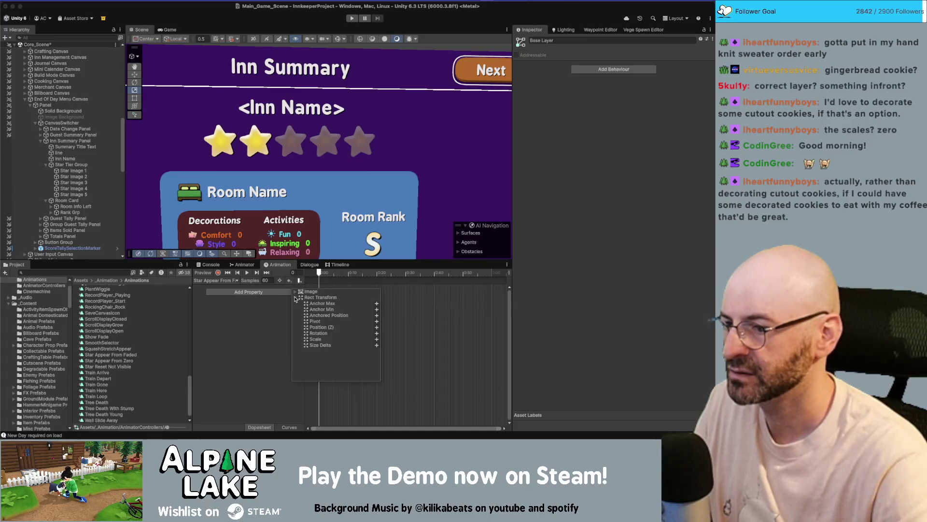
{"action": "left_click", "coordinate": [376, 339]}
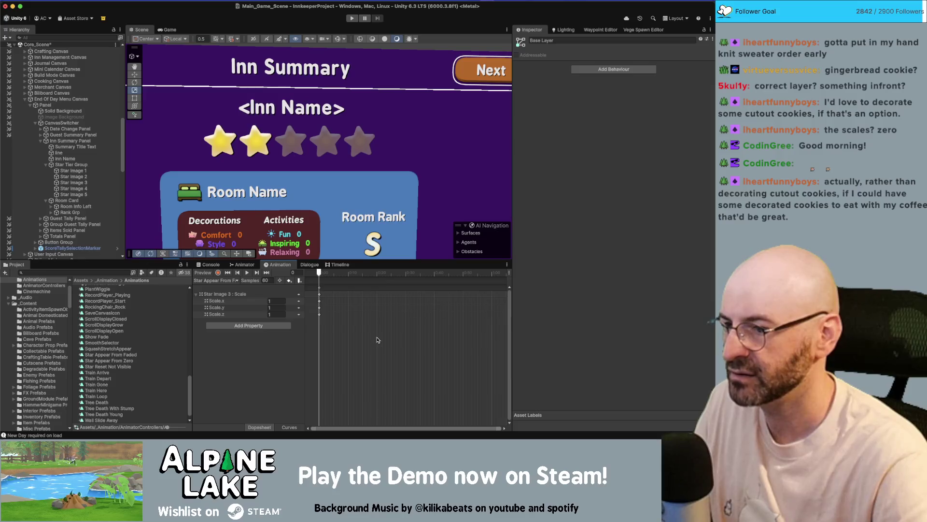
{"action": "left_click", "coordinate": [272, 325]}
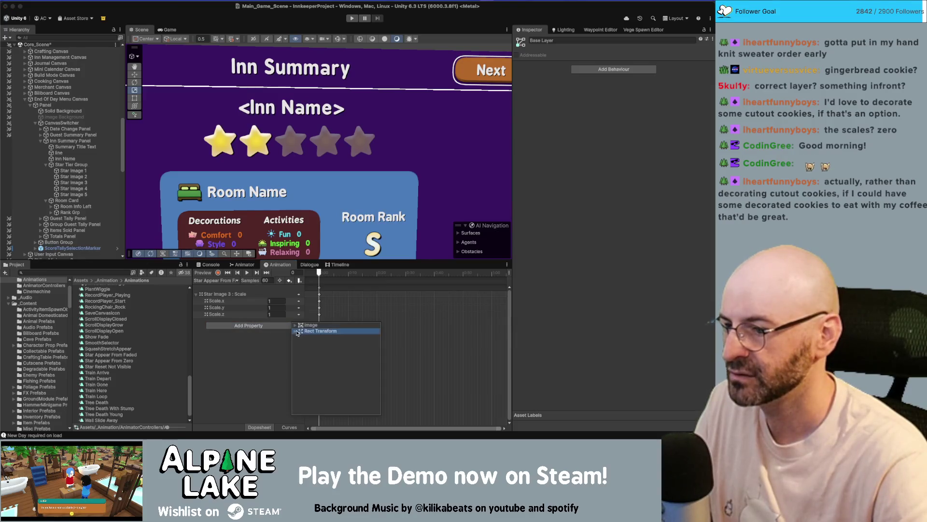
{"action": "left_click", "coordinate": [296, 332]}
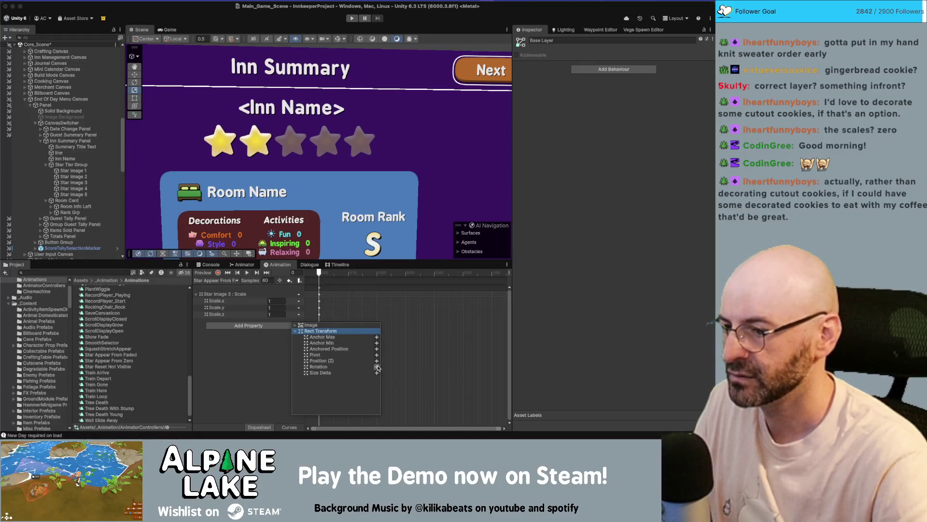
{"action": "left_click", "coordinate": [377, 367]}
Add an Image Color track and set the Color.a starting value to 0.16863
{"action": "left_click", "coordinate": [268, 333]}
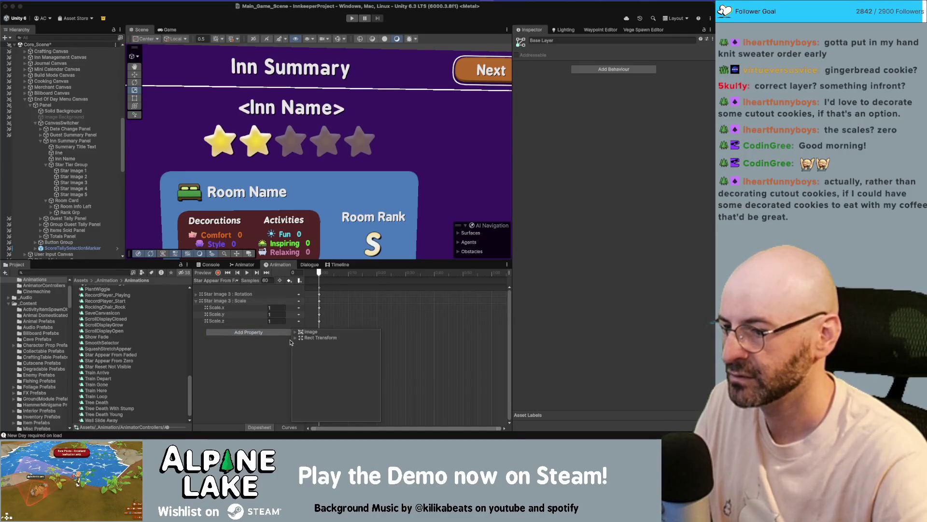
{"action": "left_click", "coordinate": [295, 337]}
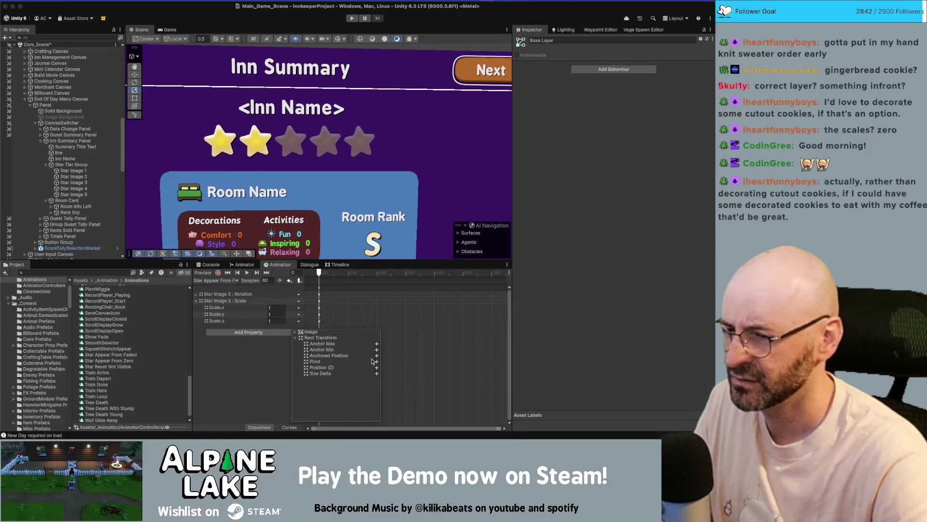
{"action": "left_click", "coordinate": [200, 296]}
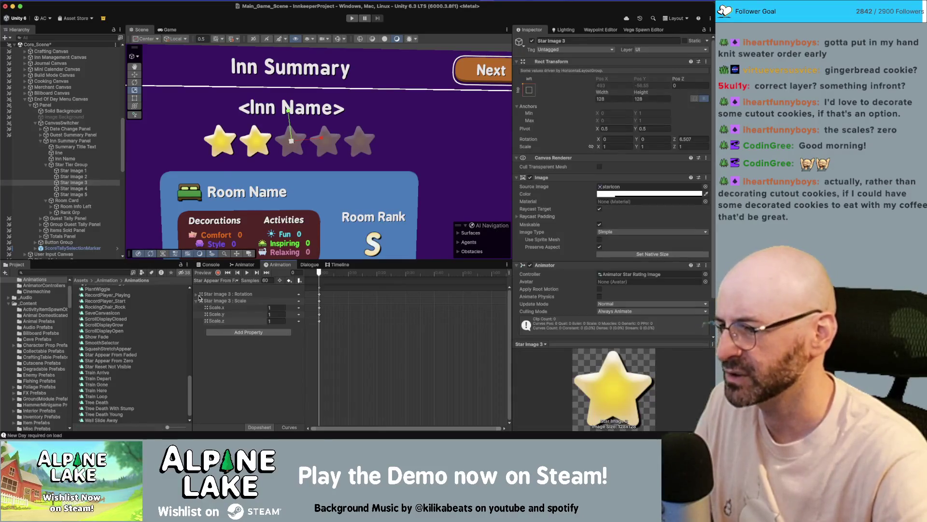
{"action": "left_click", "coordinate": [285, 333]}
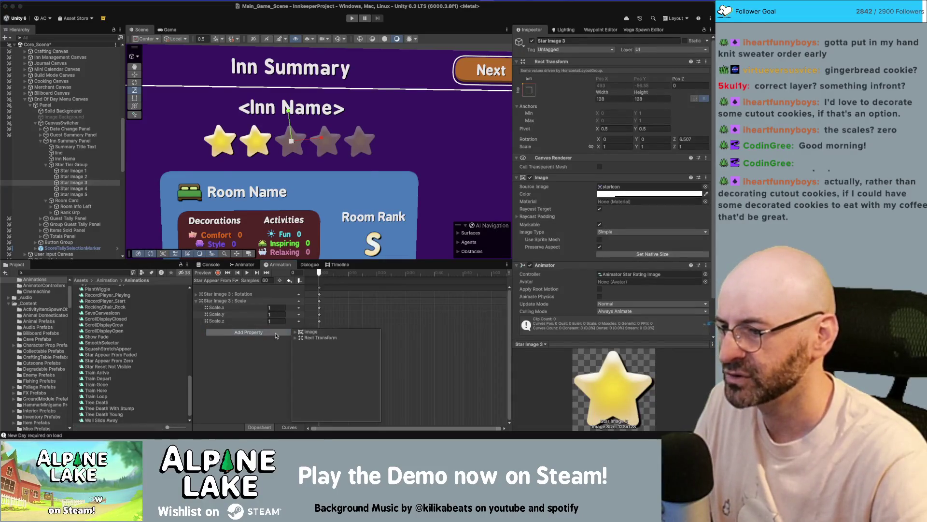
{"action": "left_click", "coordinate": [295, 333]}
{"action": "left_click", "coordinate": [371, 337]}
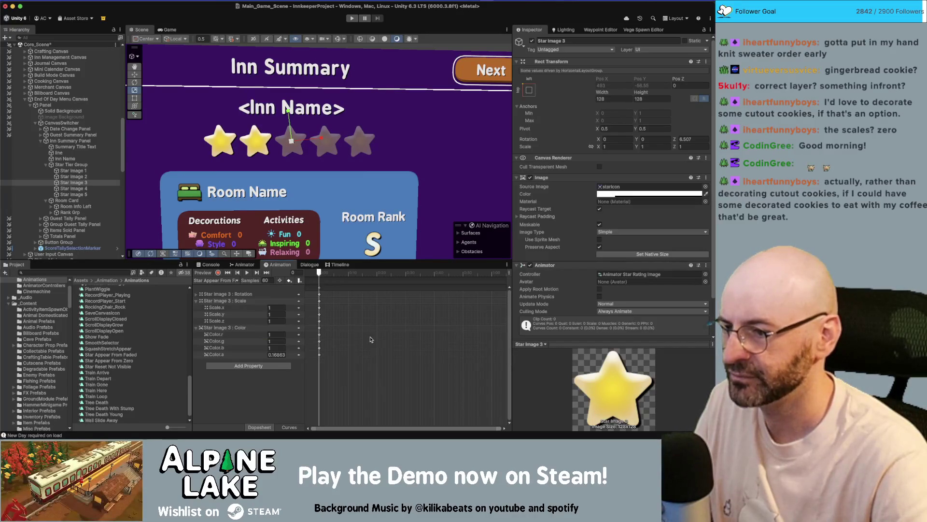
{"action": "left_click", "coordinate": [285, 354]}
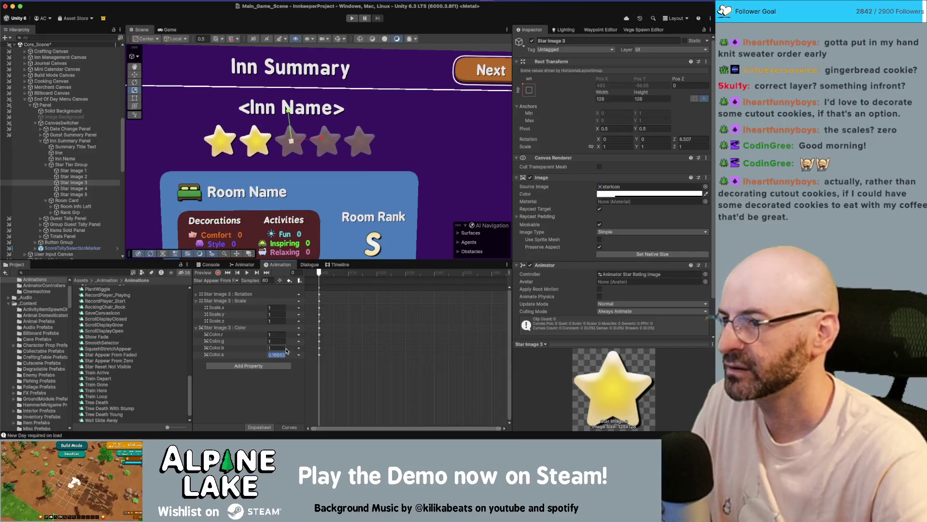
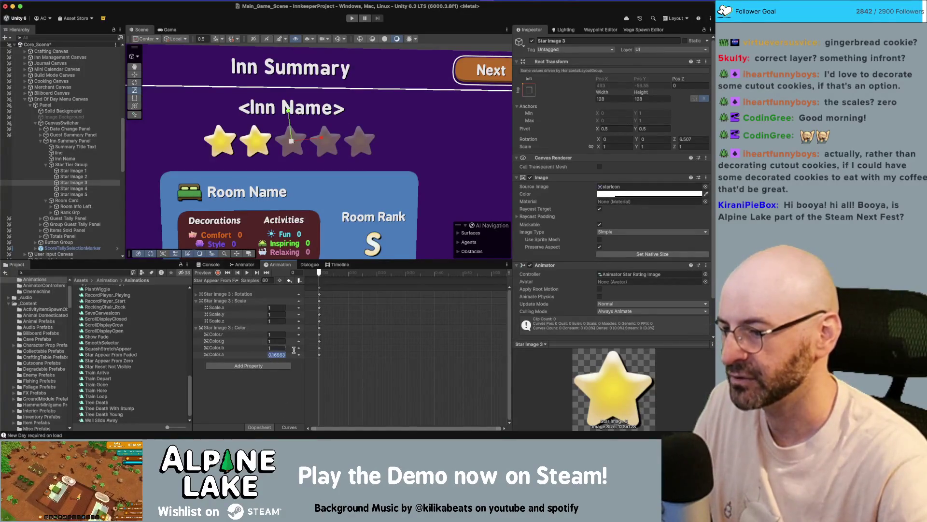
Key Star Image 3's Color.a at 0.1 on frame 0 and at 1 on the end frame 120
{"action": "type", "text": "0.1"}
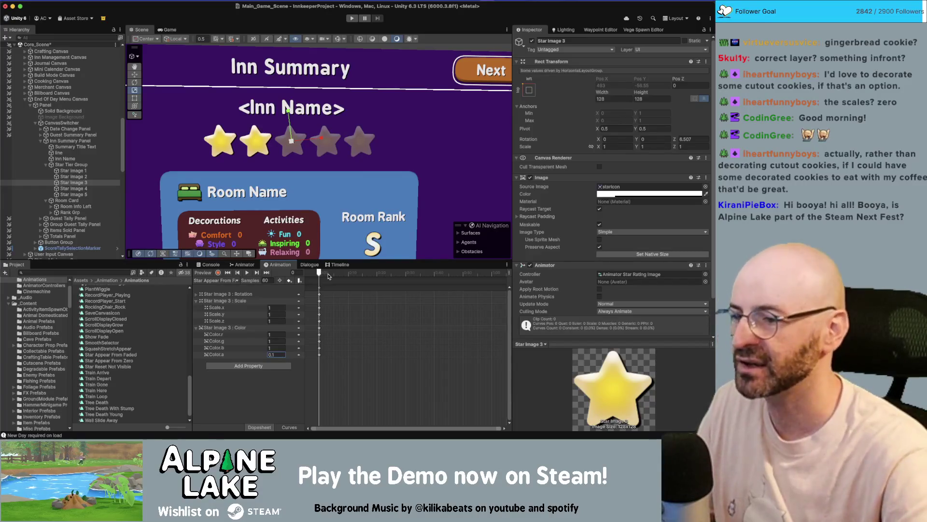
{"action": "left_click_drag", "start_coordinate": [356, 273], "coordinate": [394, 273]}
{"action": "scroll", "coordinate": [382, 309], "scroll_direction": "down", "scroll_amount": 4}
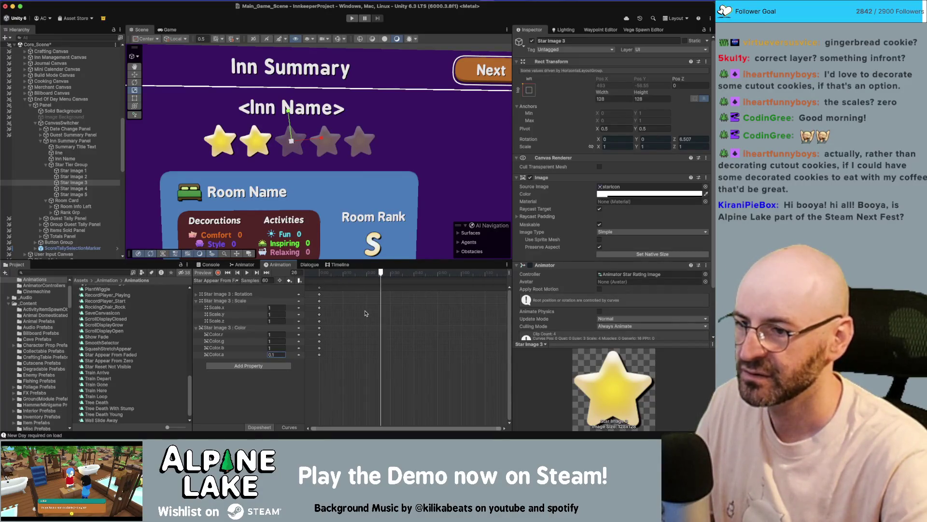
{"action": "scroll", "coordinate": [360, 297], "scroll_direction": "down", "scroll_amount": 1}
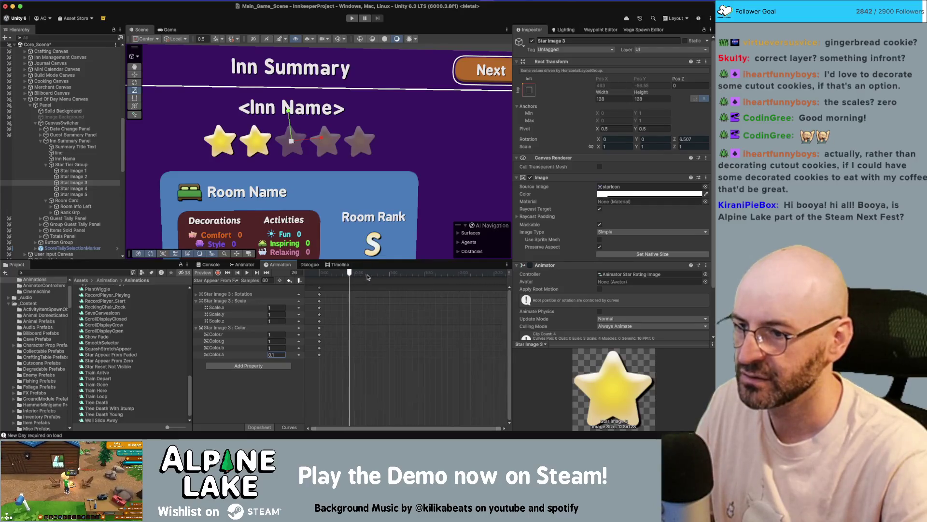
{"action": "left_click_drag", "start_coordinate": [350, 278], "coordinate": [459, 279]}
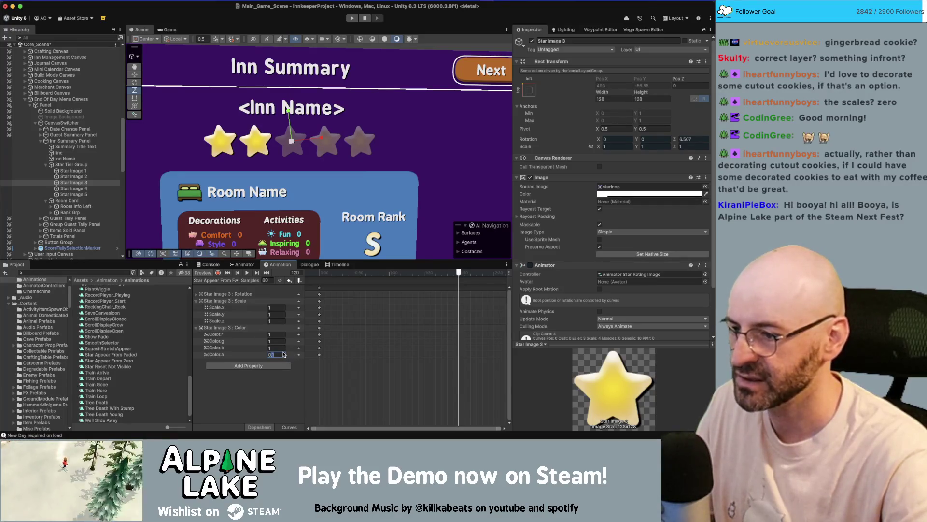
{"action": "type", "text": "1"}
{"action": "key", "text": "Return"}
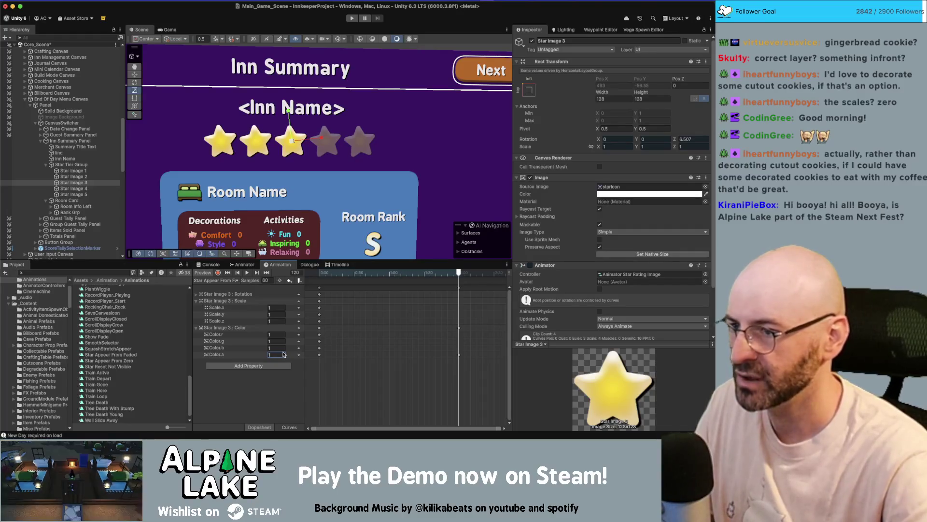
Key Star Image 3's scale values at the final frame
{"action": "left_click", "coordinate": [280, 309]}
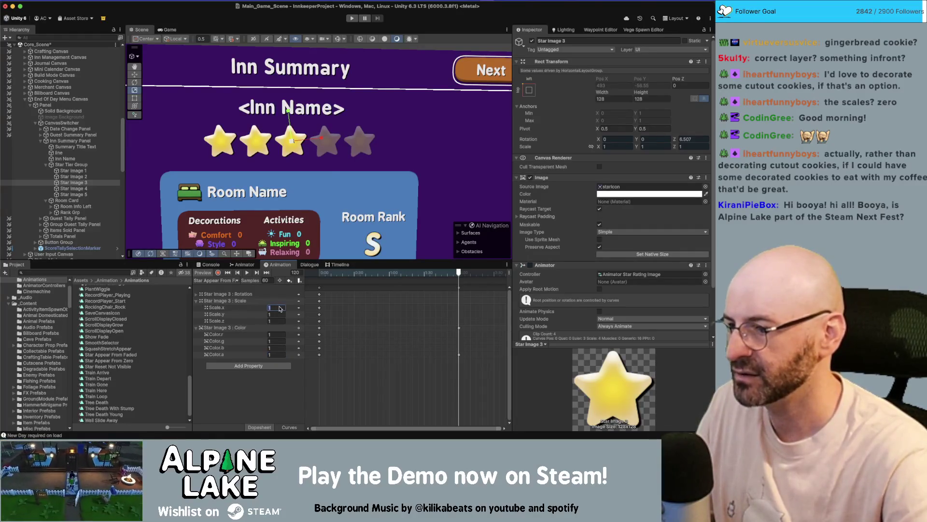
{"action": "key", "text": "Tab"}
{"action": "key", "text": "Tab"}
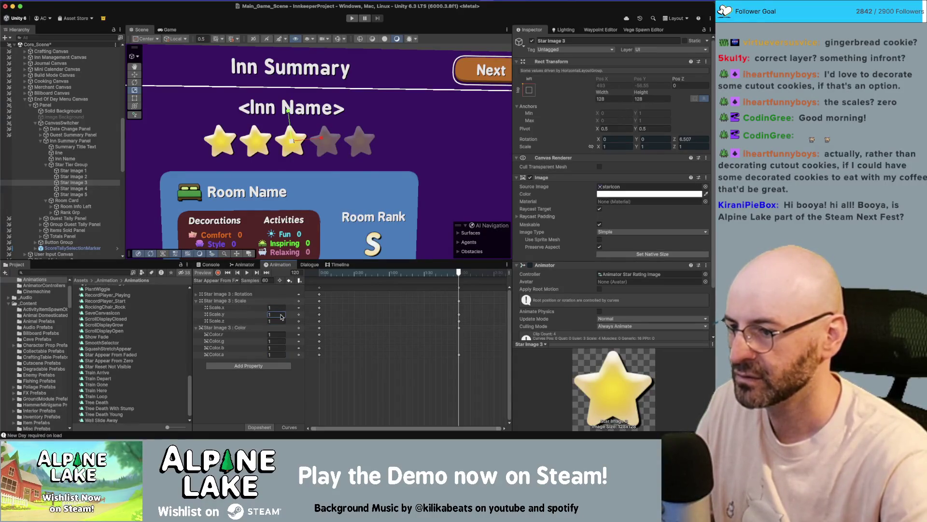
{"action": "left_click", "coordinate": [279, 308]}
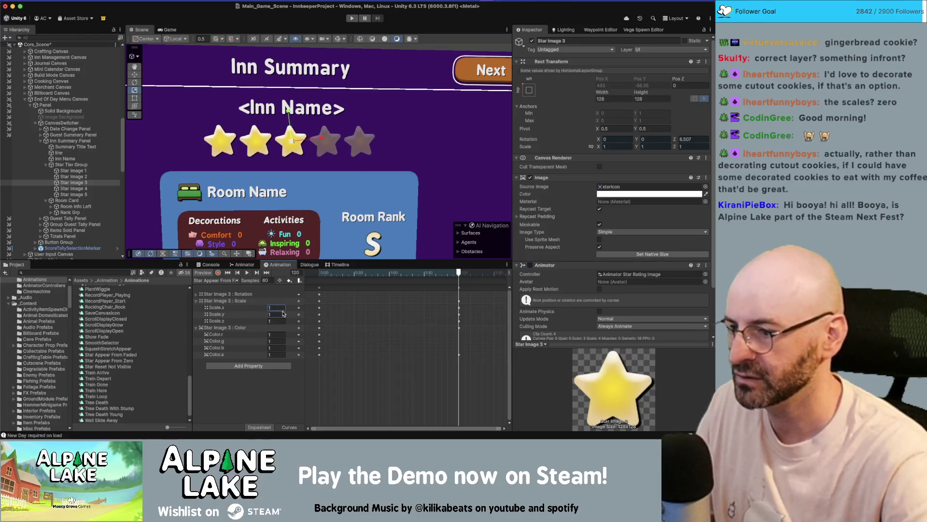
{"action": "left_click", "coordinate": [197, 294]}
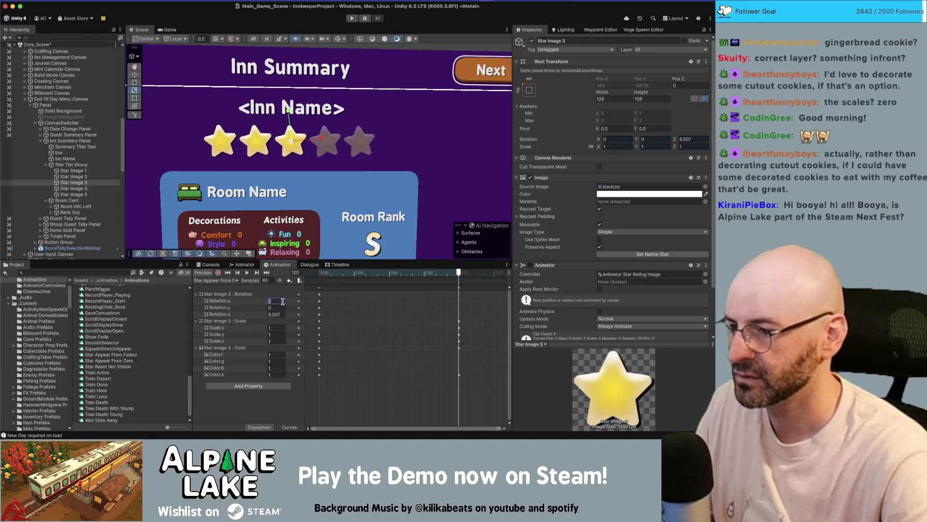
Set the Z rotation key to 6.5, then preview the star fading in from frame 0
{"action": "left_click", "coordinate": [277, 314]}
{"action": "type", "text": "6.5"}
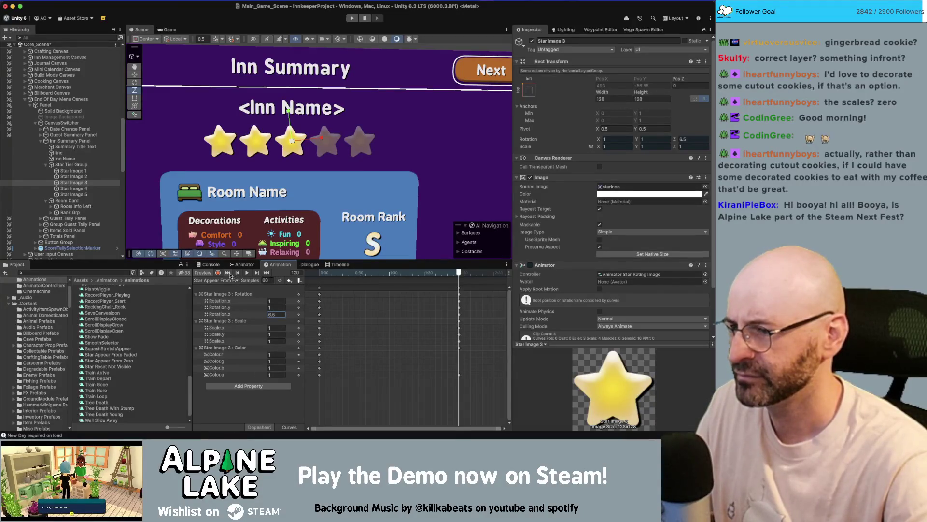
{"action": "left_click", "coordinate": [228, 273]}
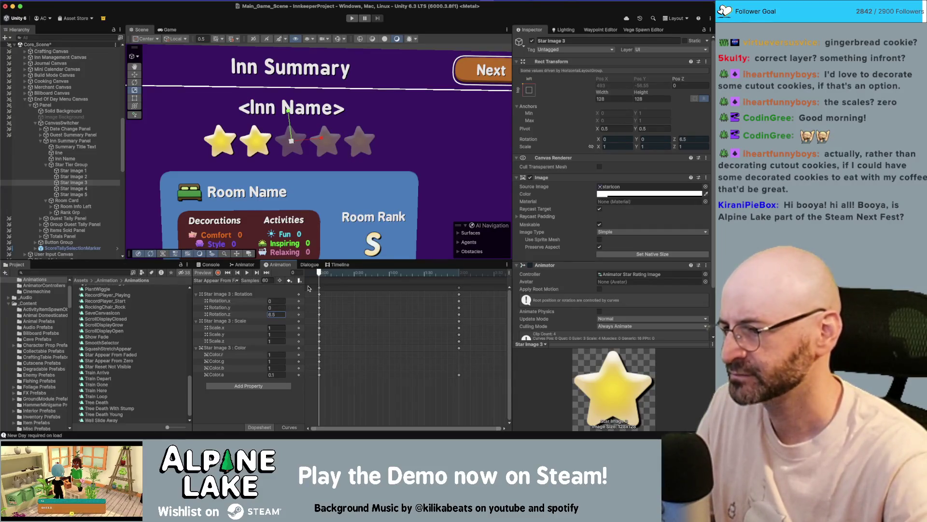
{"action": "left_click_drag", "start_coordinate": [319, 273], "coordinate": [458, 281]}
{"action": "left_click", "coordinate": [275, 376]}
Key Color.a at 0.1 and X/Y scale at 0.5 on frame 119
{"action": "type", "text": "0.1"}
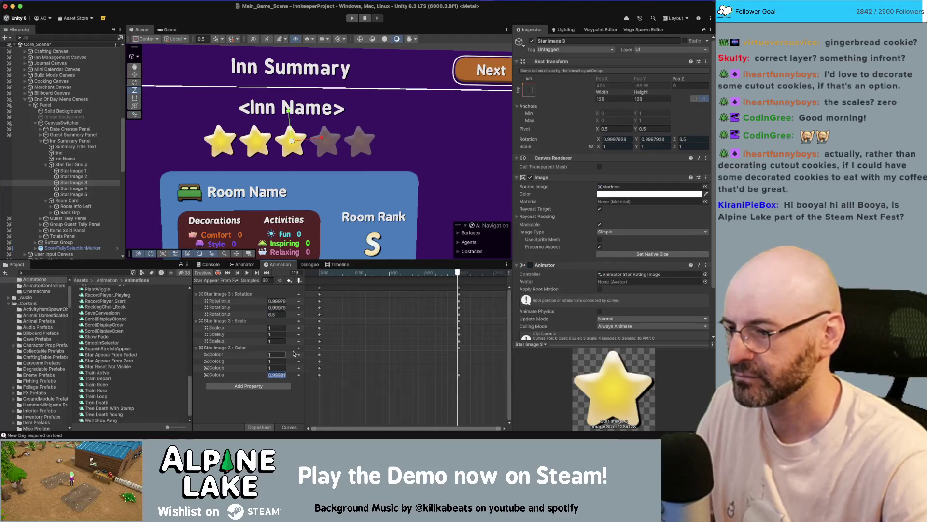
{"action": "key", "text": "Return"}
{"action": "left_click", "coordinate": [277, 328]}
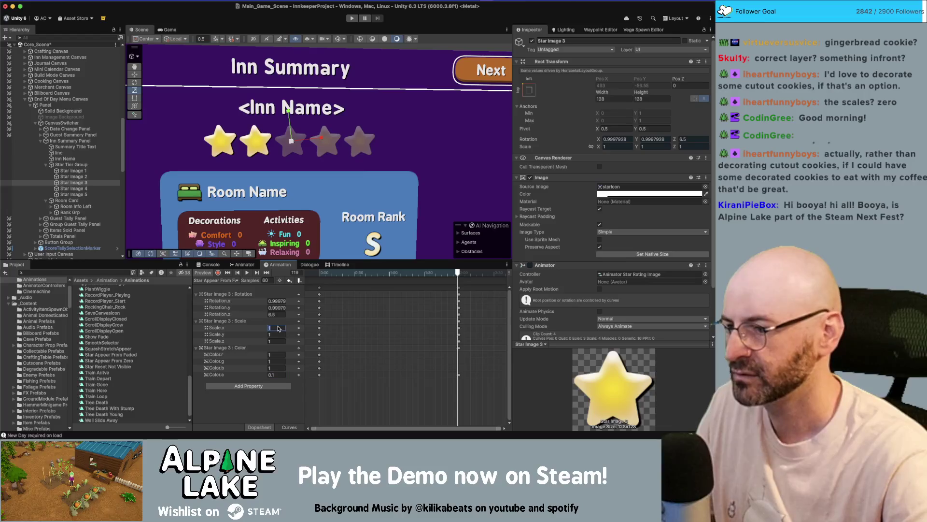
{"action": "type", "text": "0.1"}
{"action": "key", "text": "Tab"}
{"action": "type", "text": "0.1"}
{"action": "key", "text": "Tab"}
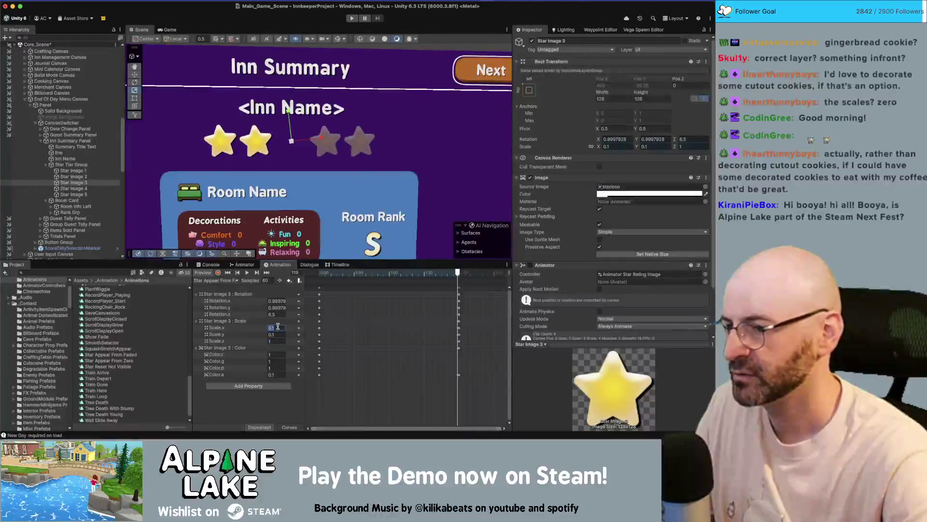
{"action": "left_click", "coordinate": [278, 328]}
{"action": "type", "text": "0.5"}
{"action": "key", "text": "Tab"}
{"action": "type", "text": "0.5"}
{"action": "key", "text": "Tab"}
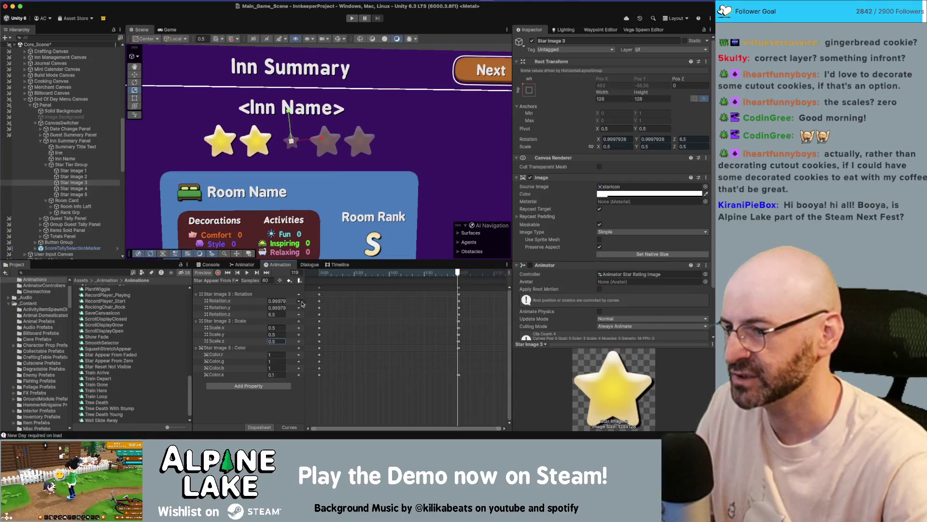
Set the X rotation to 0 at the final frame 120
{"action": "left_click", "coordinate": [460, 274]}
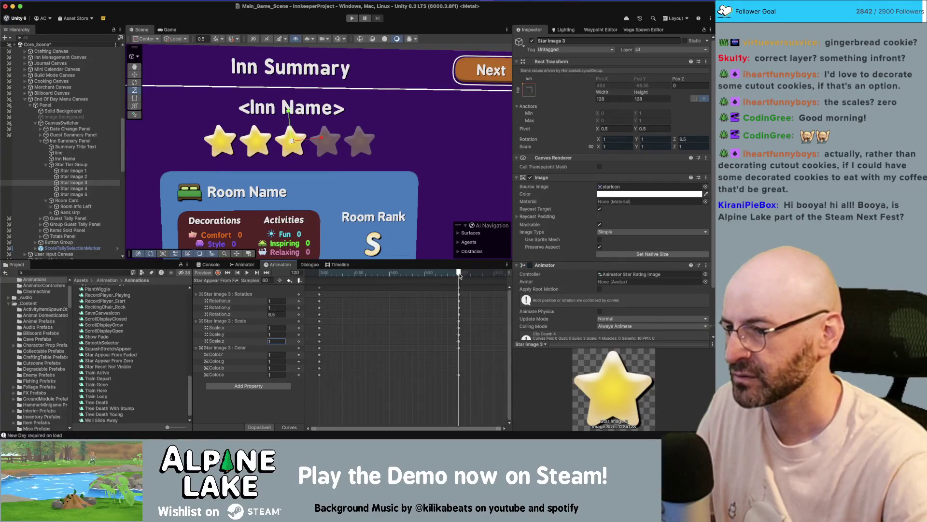
{"action": "left_click", "coordinate": [278, 300]}
{"action": "type", "text": "0"}
{"action": "key", "text": "Tab"}
{"action": "type", "text": "0"}
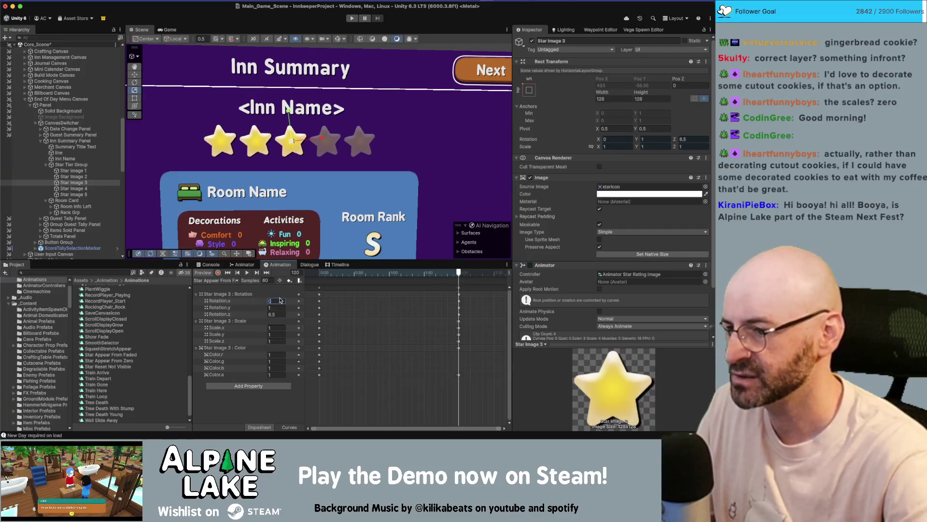
Raise the Z rotation to 29.2 at frame 119 and switch to Curves view
{"action": "left_click", "coordinate": [456, 274]}
{"action": "left_click_drag", "start_coordinate": [455, 274], "coordinate": [459, 275]}
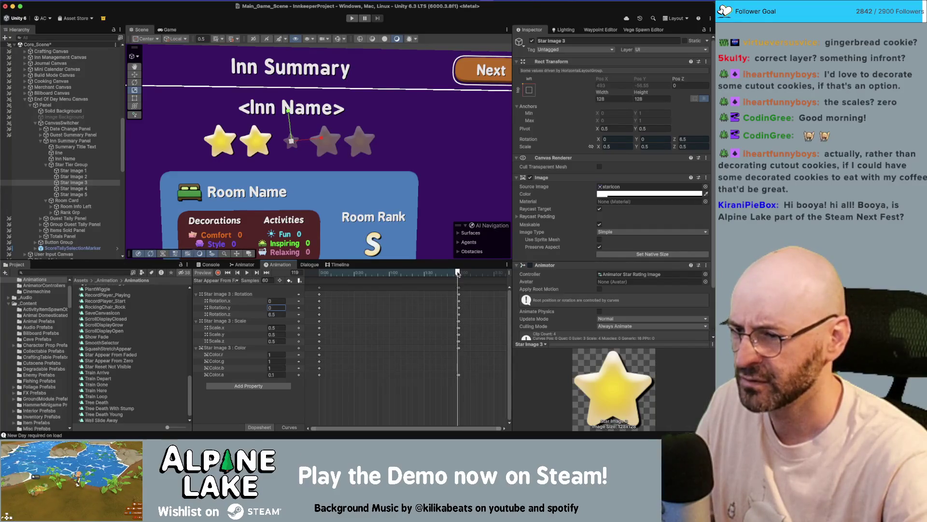
{"action": "left_click", "coordinate": [250, 316]}
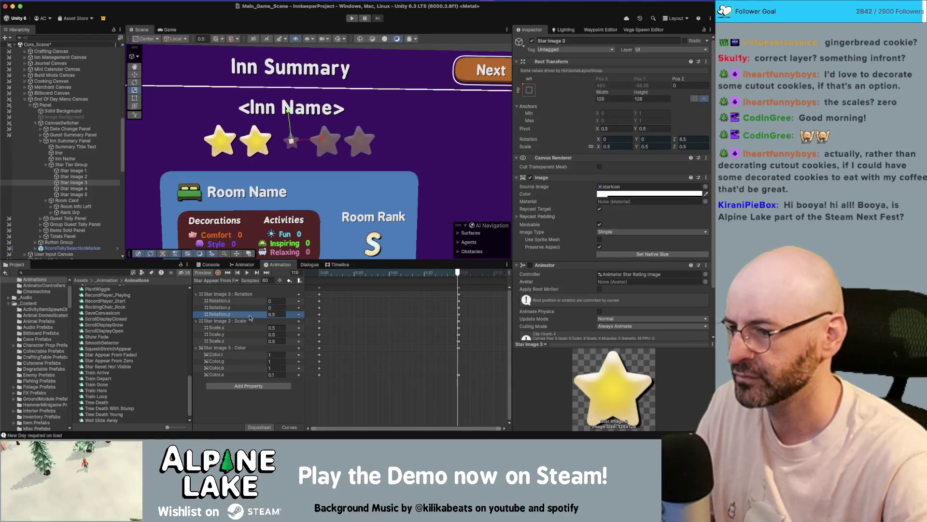
{"action": "left_click", "coordinate": [268, 315]}
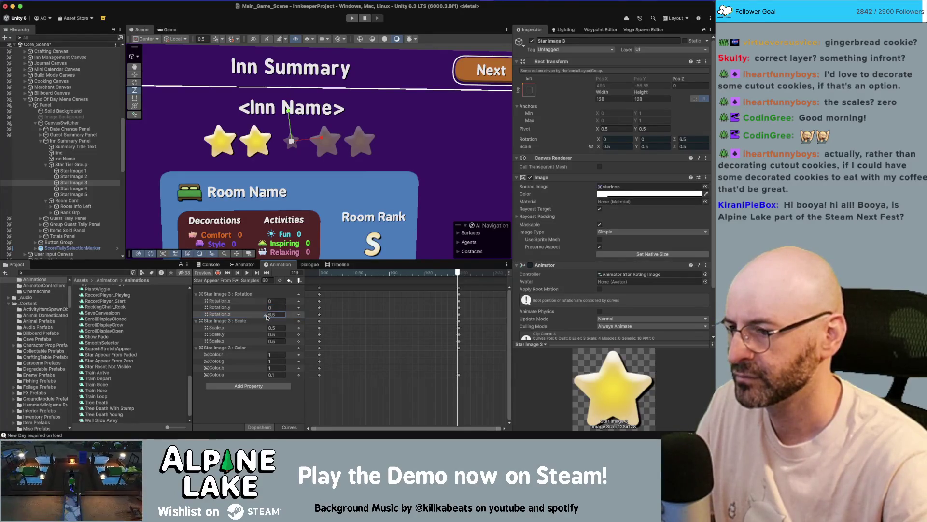
{"action": "left_click_drag", "start_coordinate": [263, 316], "coordinate": [277, 316]}
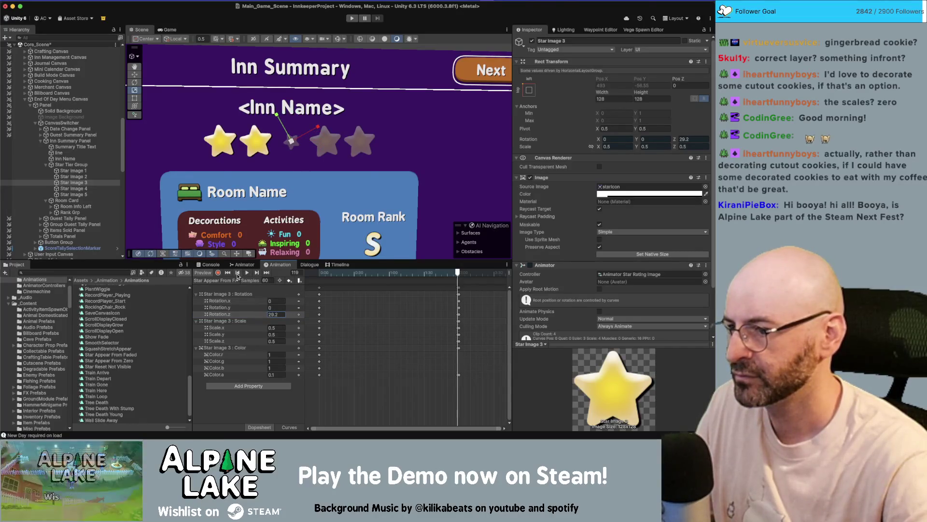
{"action": "left_click", "coordinate": [290, 427]}
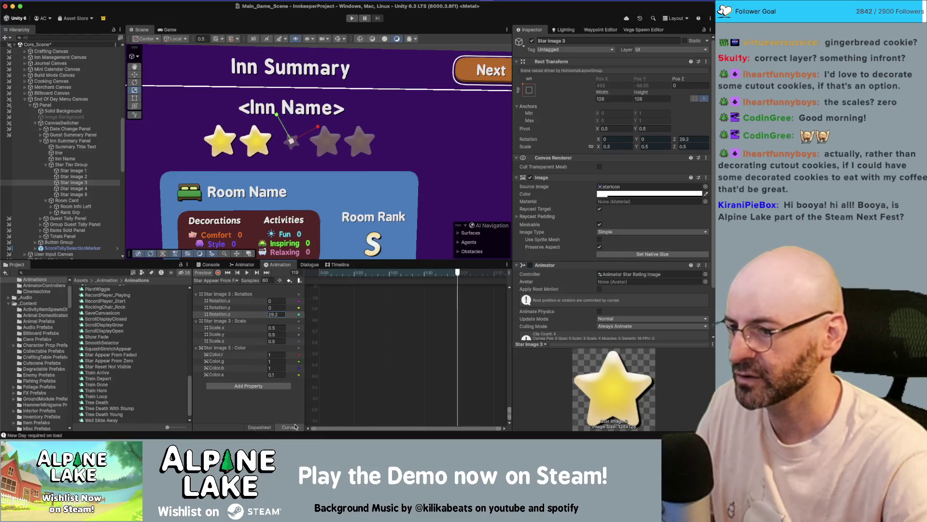
At frame 100 key the Z rotation at 18.93, then -11.75
{"action": "scroll", "coordinate": [403, 334], "scroll_direction": "down", "scroll_amount": 3}
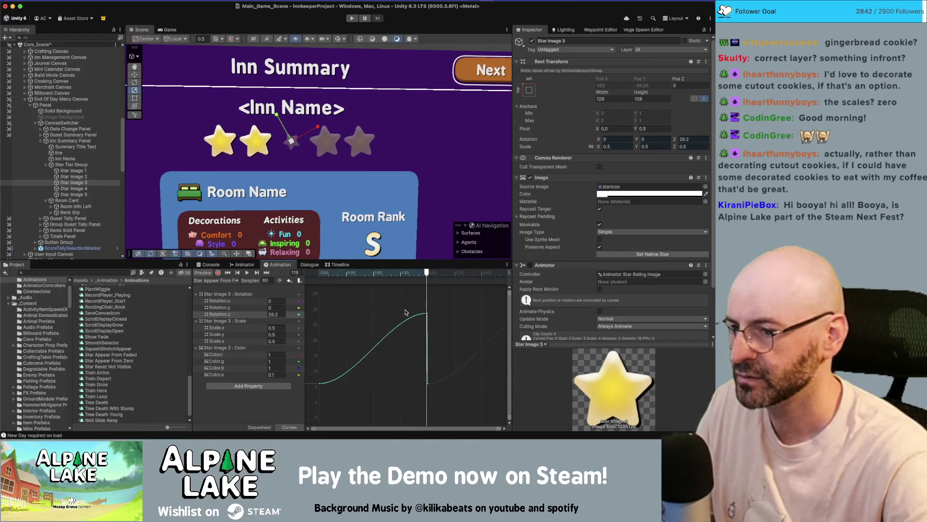
{"action": "left_click", "coordinate": [410, 277]}
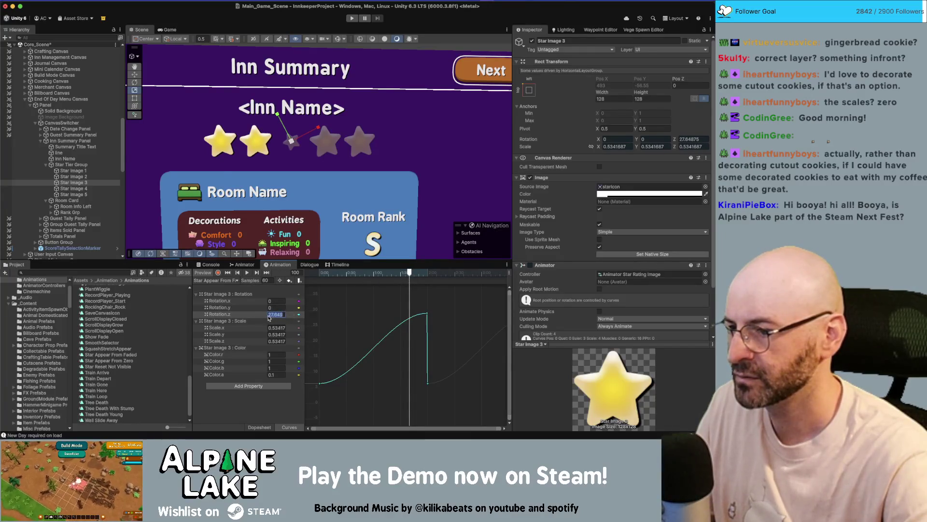
{"action": "type", "text": "18.93"}
{"action": "key", "text": "Return"}
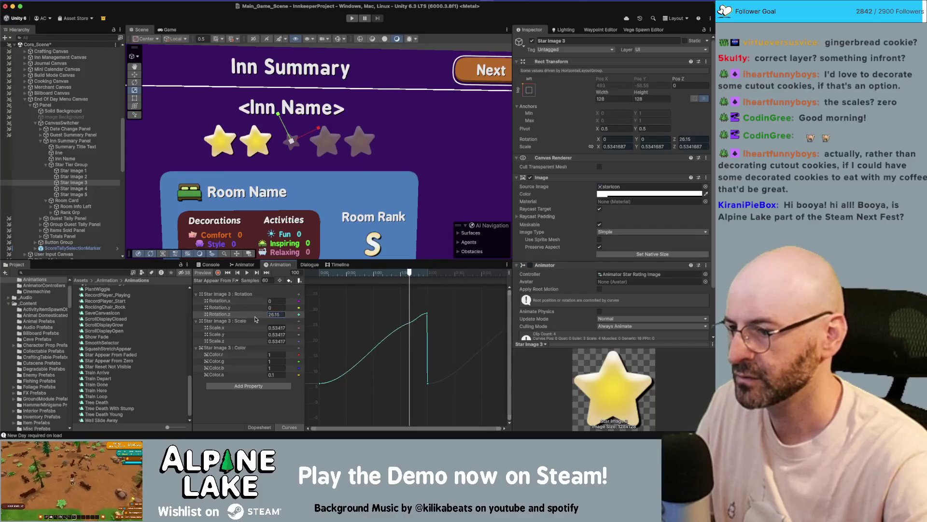
{"action": "type", "text": "-11.75"}
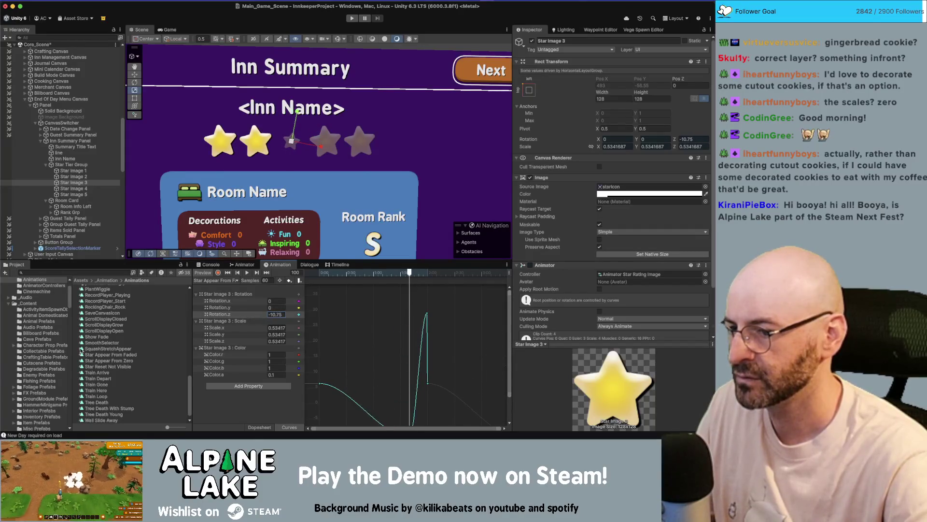
{"action": "key", "text": "Return"}
{"action": "scroll", "coordinate": [416, 320], "scroll_direction": "down", "scroll_amount": 3}
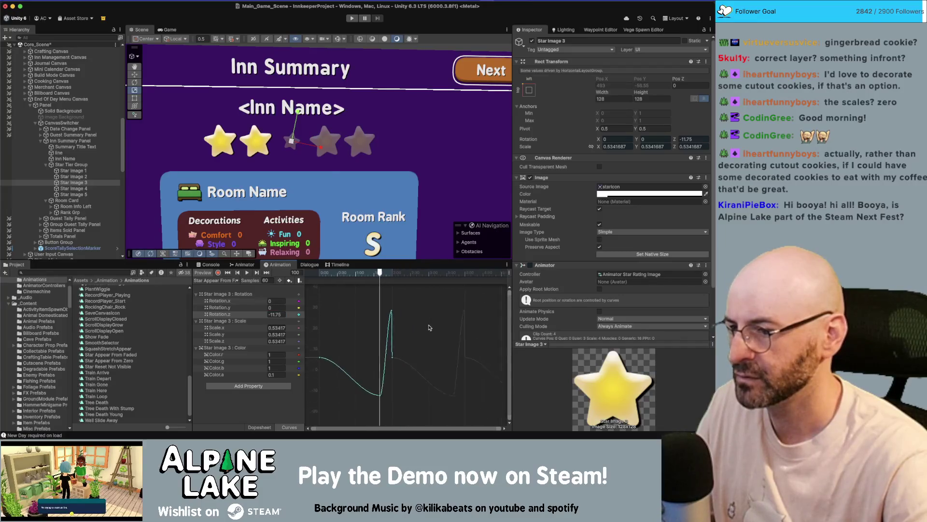
{"action": "left_click_drag", "start_coordinate": [374, 273], "coordinate": [390, 275]}
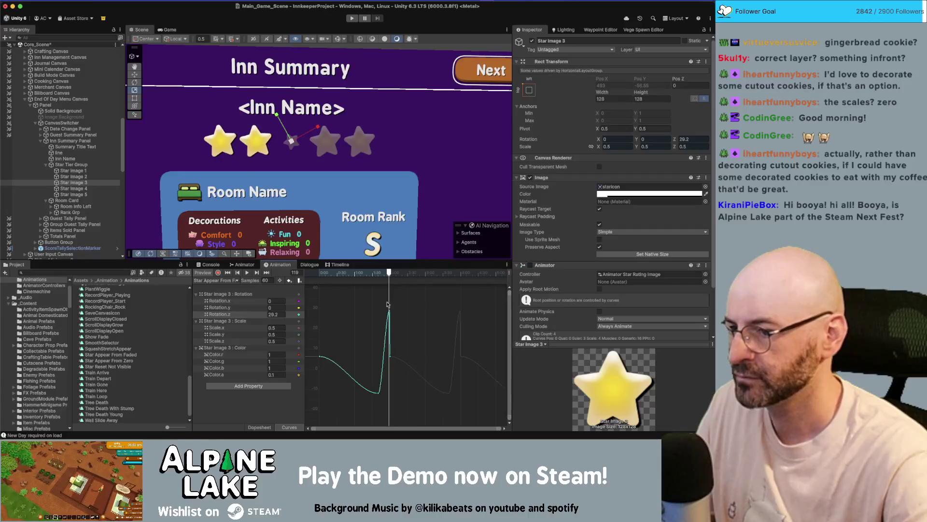
Drag the rotation keys and tangents to about 17.6 and a shallower dip, scrubbing to check
{"action": "left_click_drag", "start_coordinate": [390, 313], "coordinate": [390, 335]}
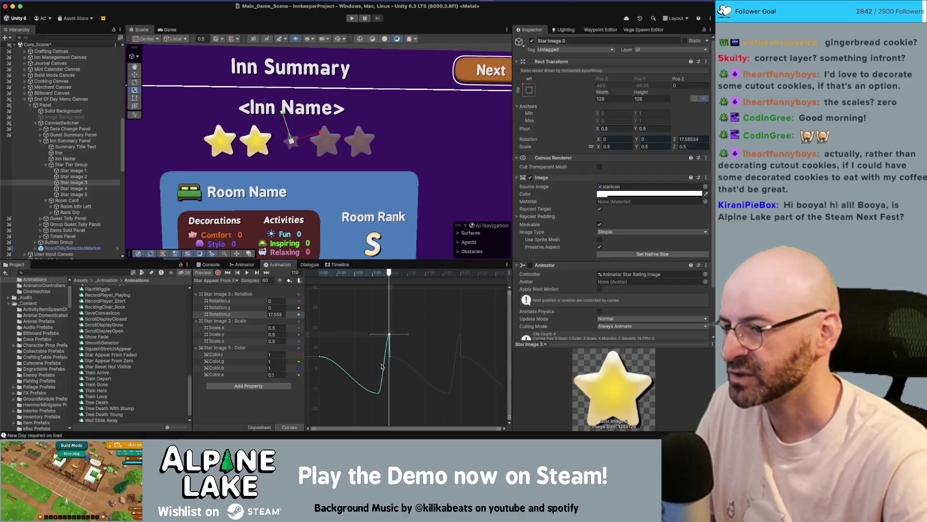
{"action": "left_click_drag", "start_coordinate": [379, 393], "coordinate": [378, 377]}
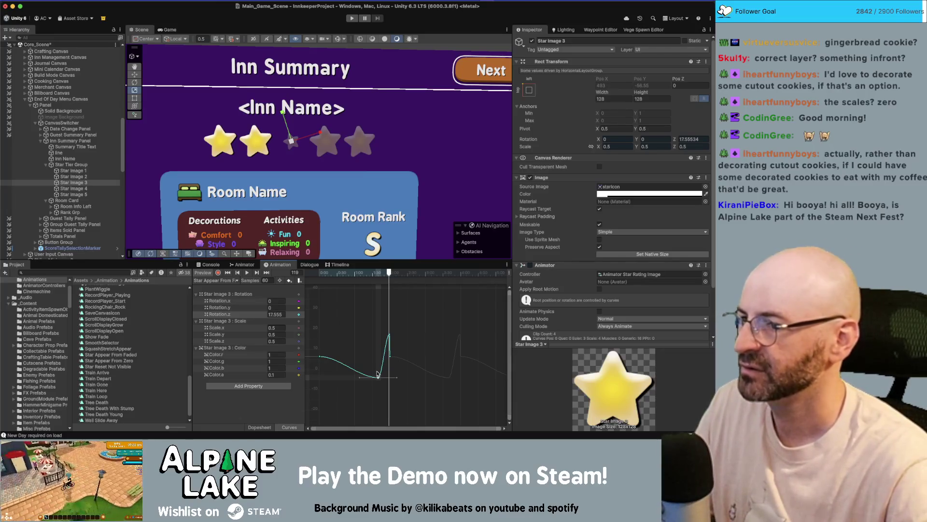
{"action": "left_click", "coordinate": [365, 273]}
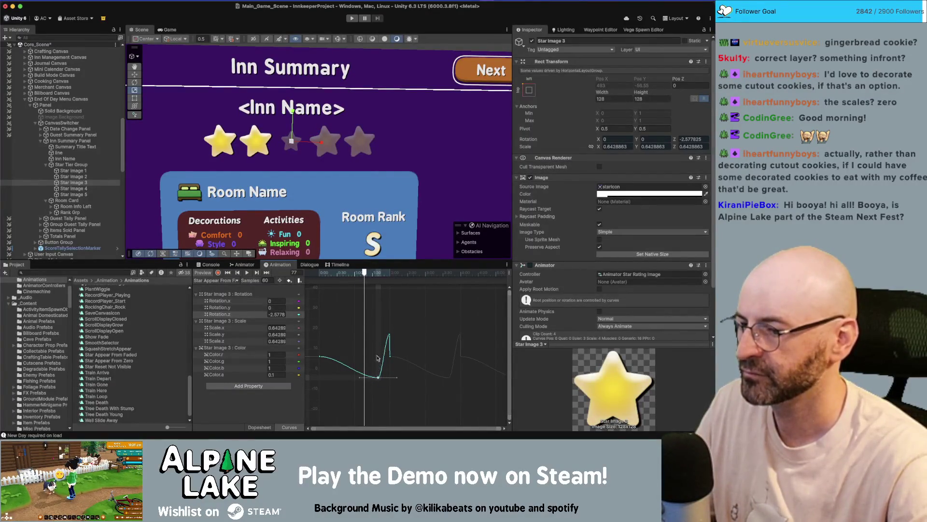
{"action": "left_click_drag", "start_coordinate": [381, 274], "coordinate": [383, 278]}
{"action": "left_click_drag", "start_coordinate": [379, 377], "coordinate": [381, 377]}
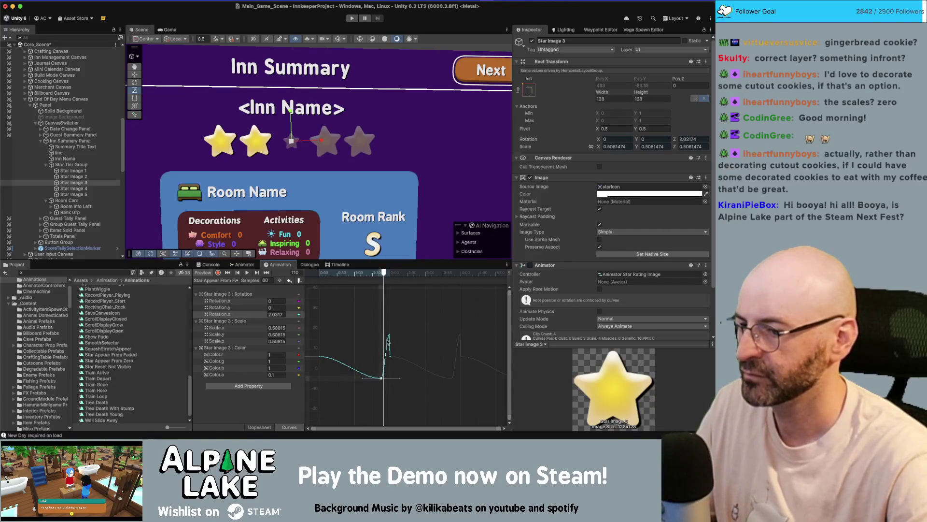
{"action": "left_click_drag", "start_coordinate": [388, 342], "coordinate": [392, 336]}
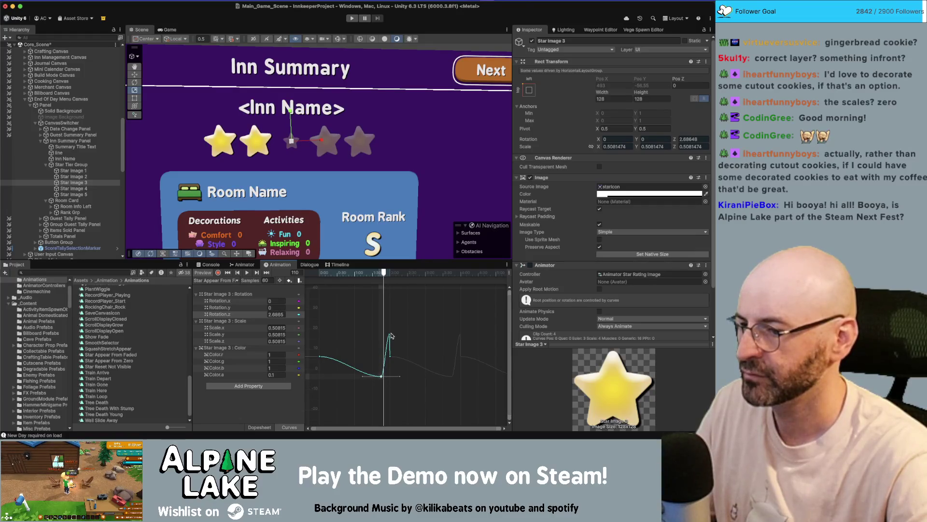
{"action": "left_click", "coordinate": [392, 336]}
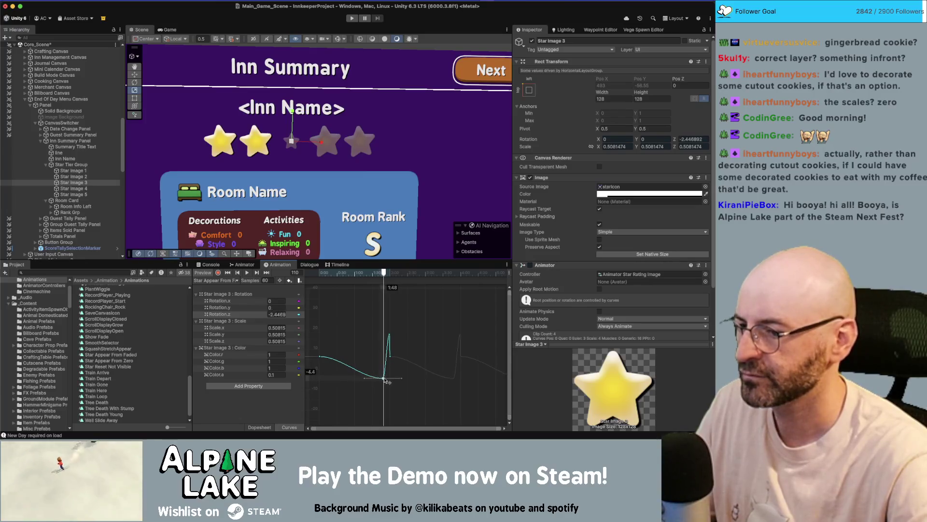
{"action": "left_click", "coordinate": [388, 336]}
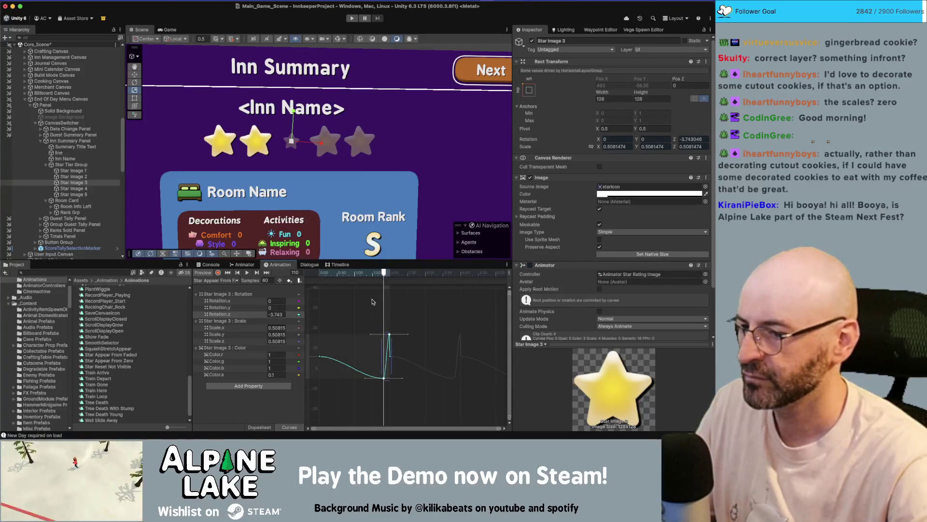
{"action": "left_click_drag", "start_coordinate": [379, 279], "coordinate": [322, 280]}
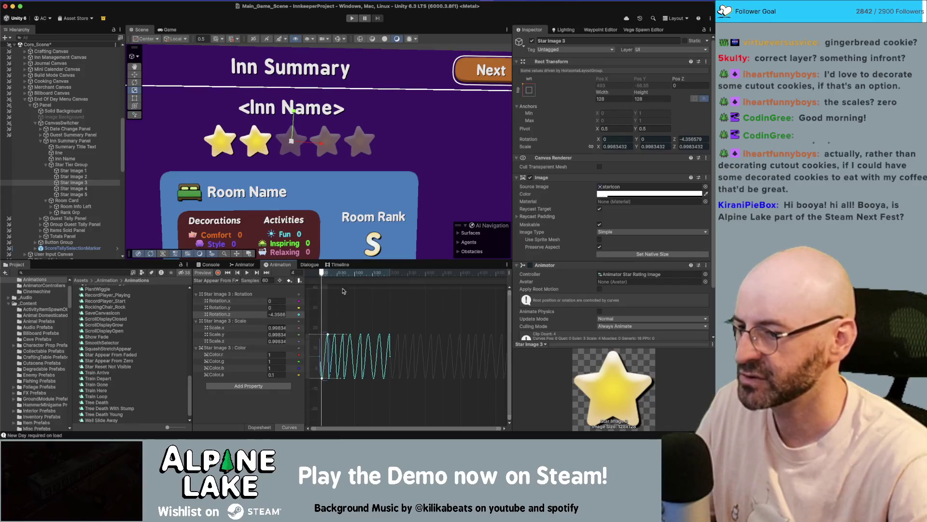
Box-select the oscillation keys, lower the top keys and raise the bottom keys, then replay
{"action": "left_click", "coordinate": [228, 273]}
{"action": "left_click", "coordinate": [247, 273]}
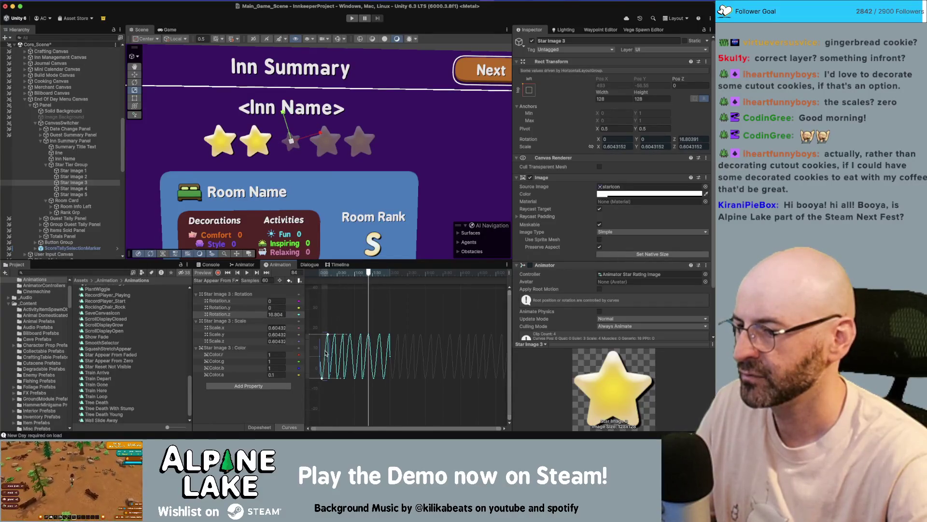
{"action": "left_click", "coordinate": [331, 325]}
{"action": "left_click", "coordinate": [329, 336]}
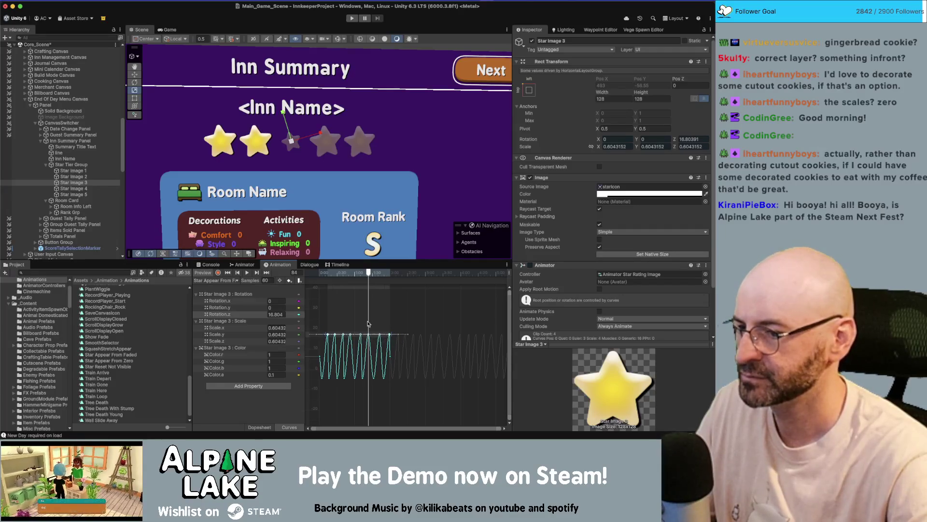
{"action": "left_click_drag", "start_coordinate": [309, 391], "coordinate": [405, 369]}
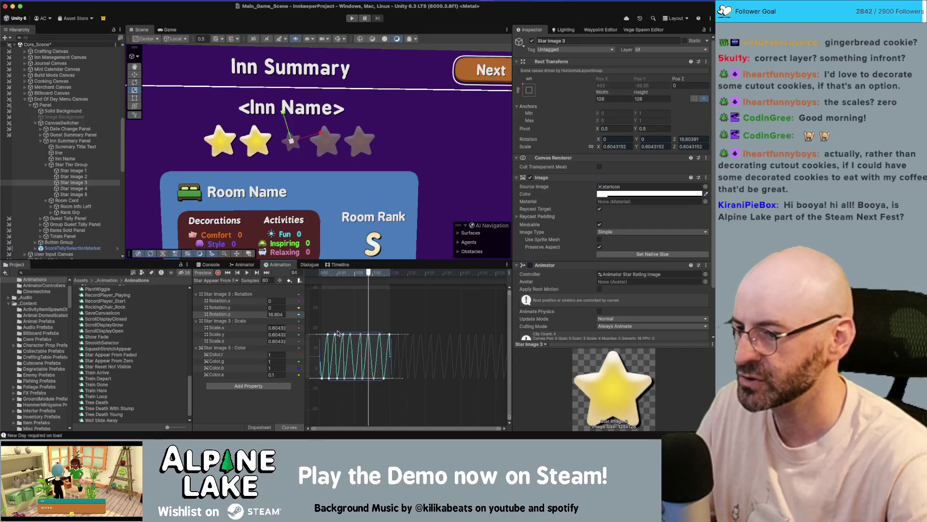
{"action": "left_click_drag", "start_coordinate": [339, 336], "coordinate": [339, 382]}
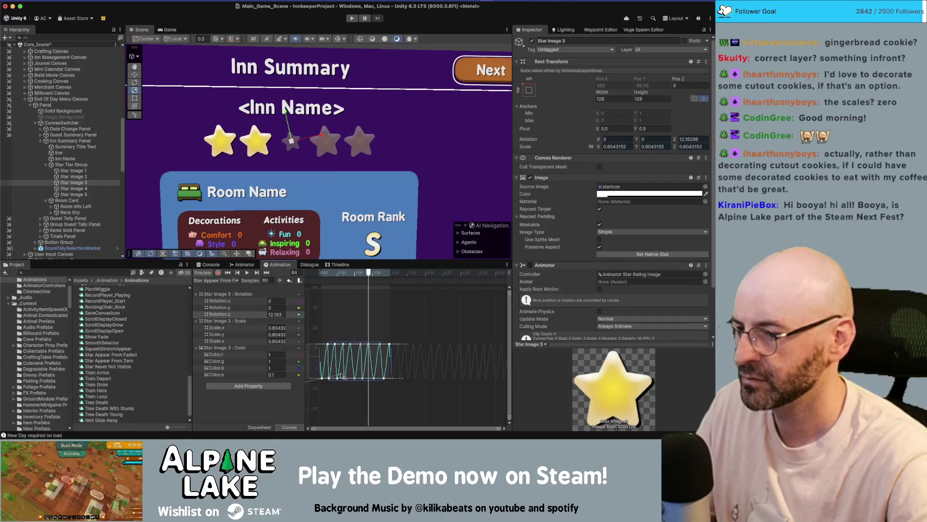
{"action": "left_click_drag", "start_coordinate": [342, 382], "coordinate": [342, 371]}
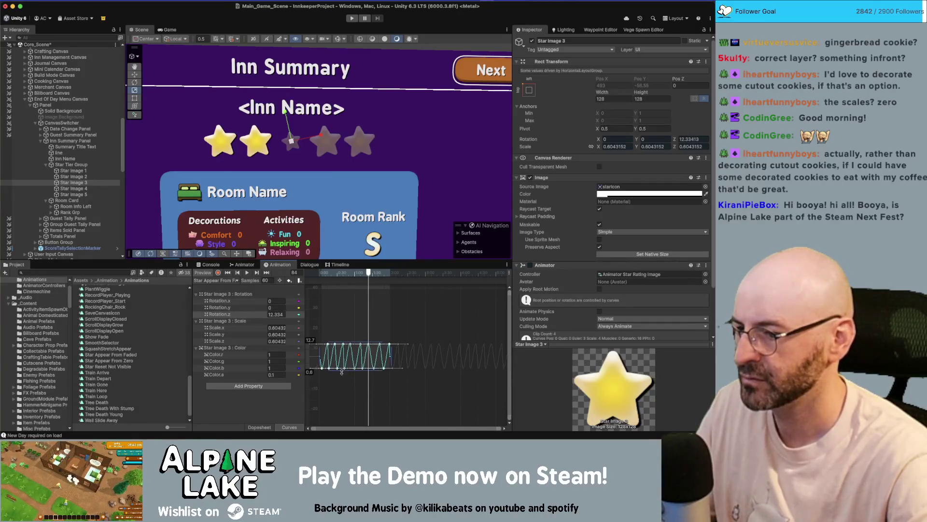
{"action": "left_click", "coordinate": [228, 273]}
{"action": "left_click", "coordinate": [247, 273]}
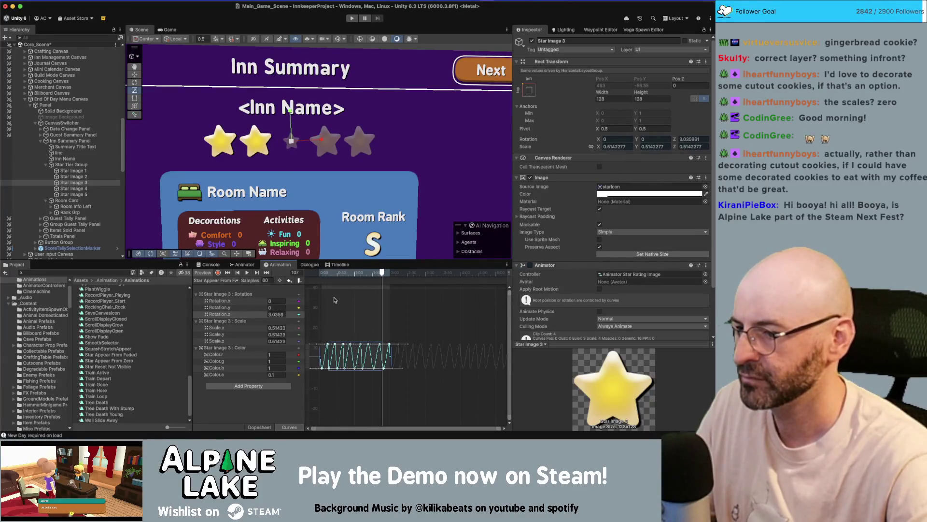
Adjust the first key, then select all oscillation keys and shift them lower
{"action": "mouse_move", "coordinate": [324, 331]}
{"action": "left_mouse_down"}
{"action": "mouse_move", "coordinate": [397, 345]}
{"action": "mouse_move", "coordinate": [384, 345]}
{"action": "left_mouse_up"}
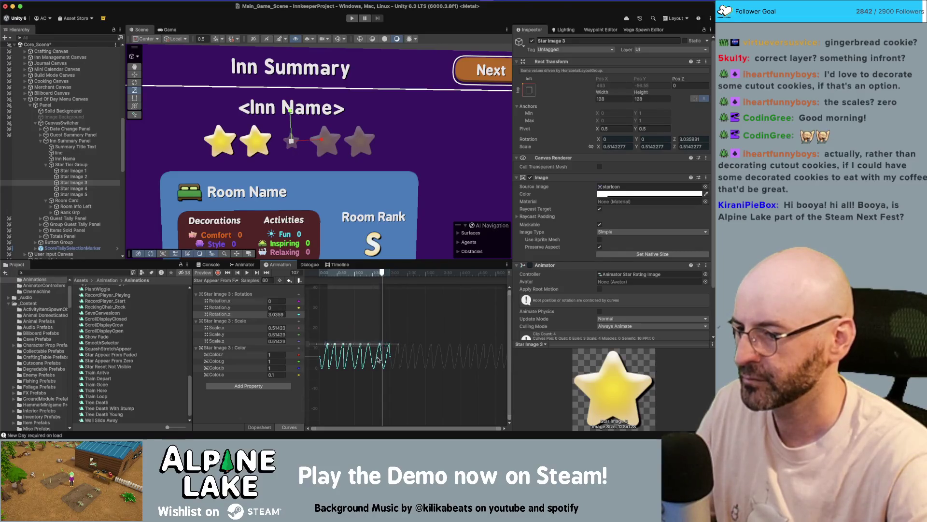
{"action": "left_click", "coordinate": [369, 378]}
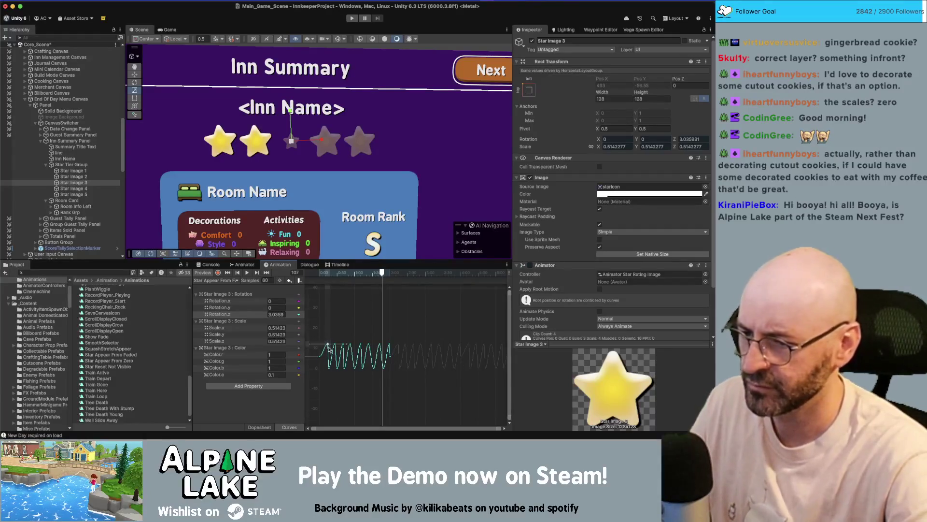
{"action": "left_click_drag", "start_coordinate": [327, 372], "coordinate": [332, 368]}
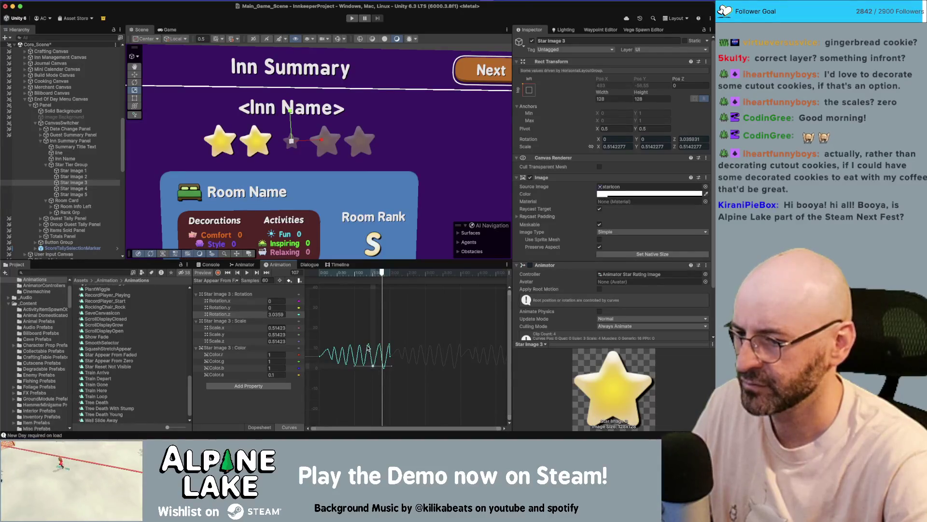
{"action": "left_click", "coordinate": [227, 273]}
{"action": "left_click", "coordinate": [246, 272]}
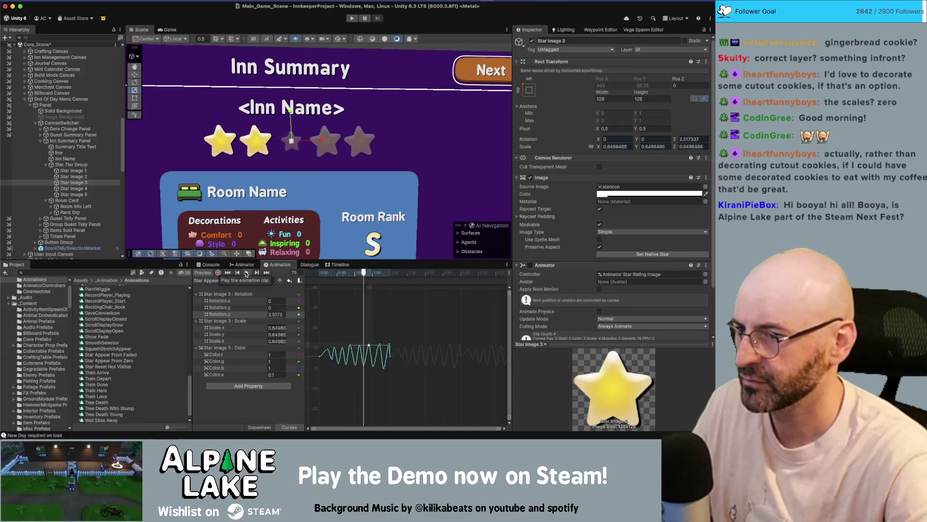
{"action": "left_click", "coordinate": [247, 272]}
{"action": "left_click_drag", "start_coordinate": [320, 336], "coordinate": [405, 352]}
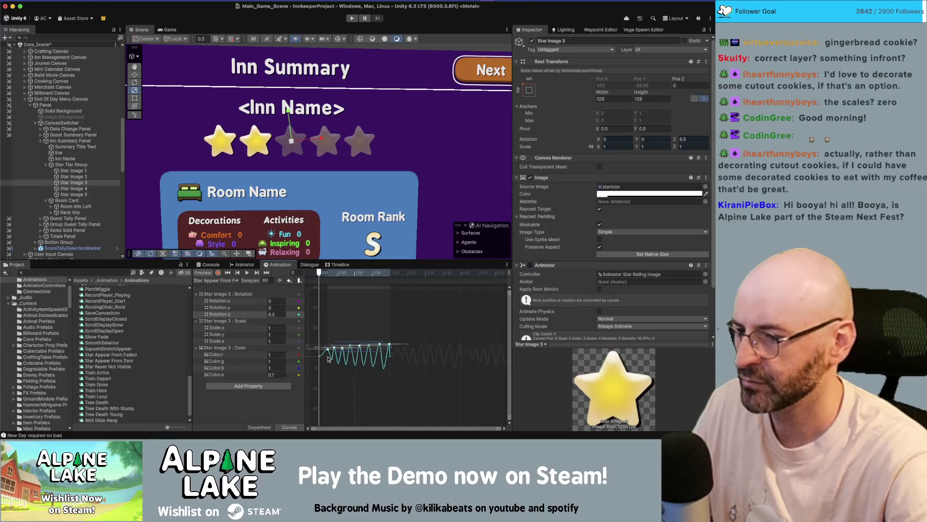
{"action": "mouse_move", "coordinate": [328, 348]}
{"action": "left_mouse_down"}
{"action": "mouse_move", "coordinate": [331, 360]}
{"action": "mouse_move", "coordinate": [355, 344]}
{"action": "mouse_move", "coordinate": [355, 396]}
{"action": "left_mouse_up"}
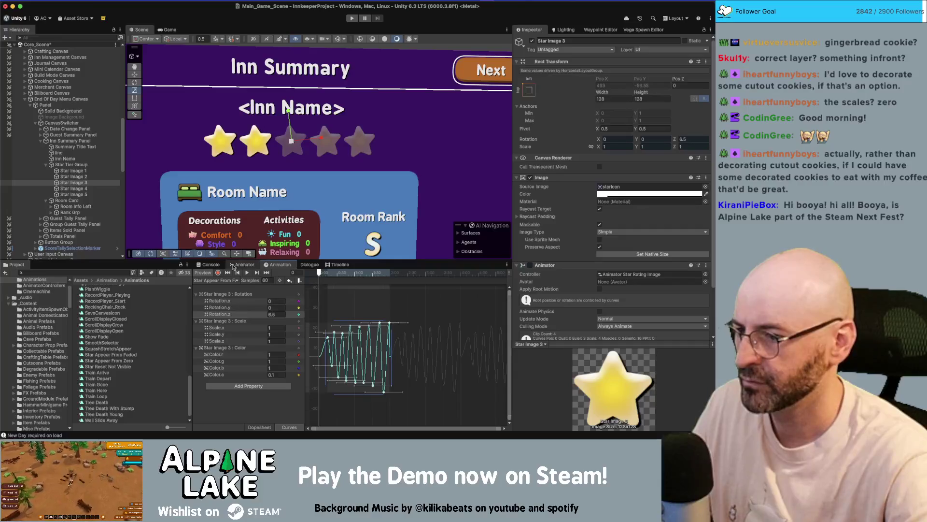
Stretch the oscillation keys over a wider span, raise the first trough, move the first peak later, and replay
{"action": "left_click", "coordinate": [248, 273]}
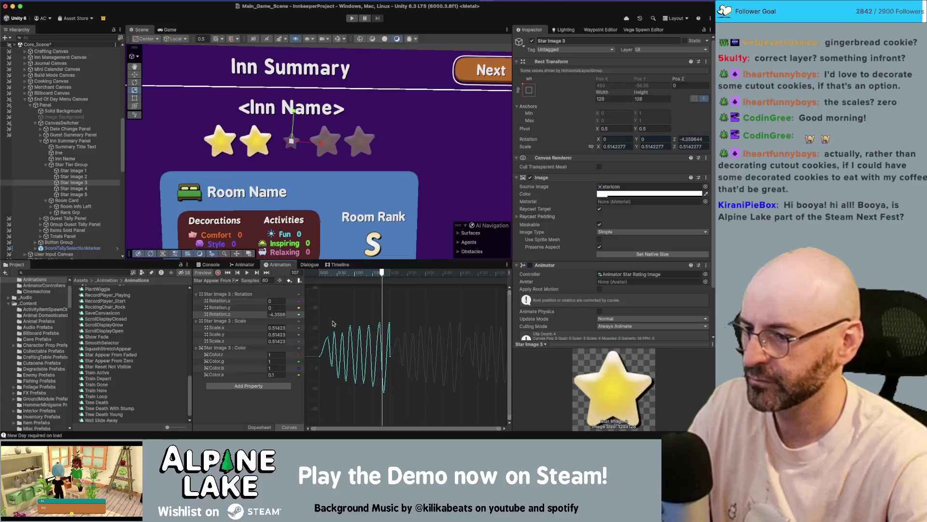
{"action": "mouse_move", "coordinate": [324, 319]}
{"action": "left_mouse_down"}
{"action": "mouse_move", "coordinate": [349, 386]}
{"action": "mouse_move", "coordinate": [336, 410]}
{"action": "left_mouse_up"}
{"action": "left_click_drag", "start_coordinate": [348, 368], "coordinate": [325, 368]}
{"action": "left_click", "coordinate": [325, 368]}
{"action": "left_click", "coordinate": [327, 328]}
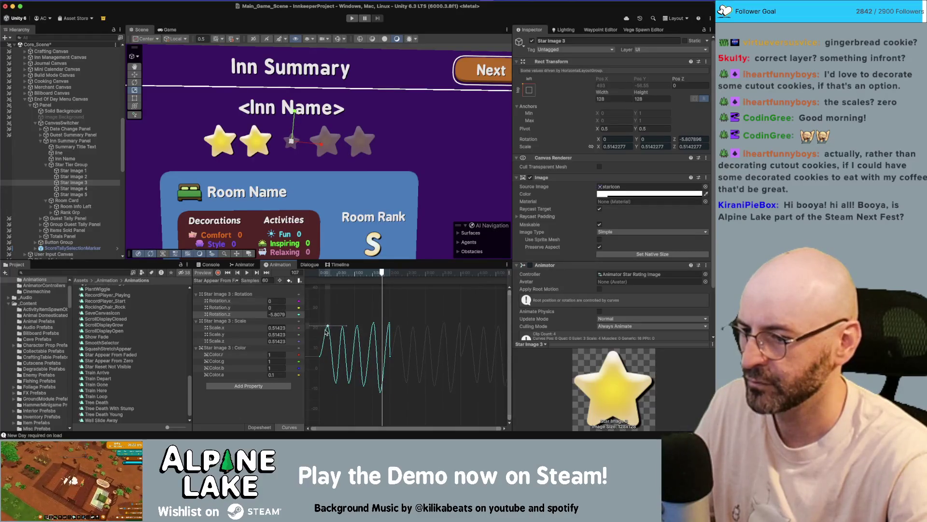
{"action": "mouse_move", "coordinate": [337, 387]}
{"action": "left_mouse_down"}
{"action": "mouse_move", "coordinate": [336, 371]}
{"action": "mouse_move", "coordinate": [351, 380]}
{"action": "left_mouse_up"}
{"action": "left_click_drag", "start_coordinate": [340, 329], "coordinate": [357, 329]}
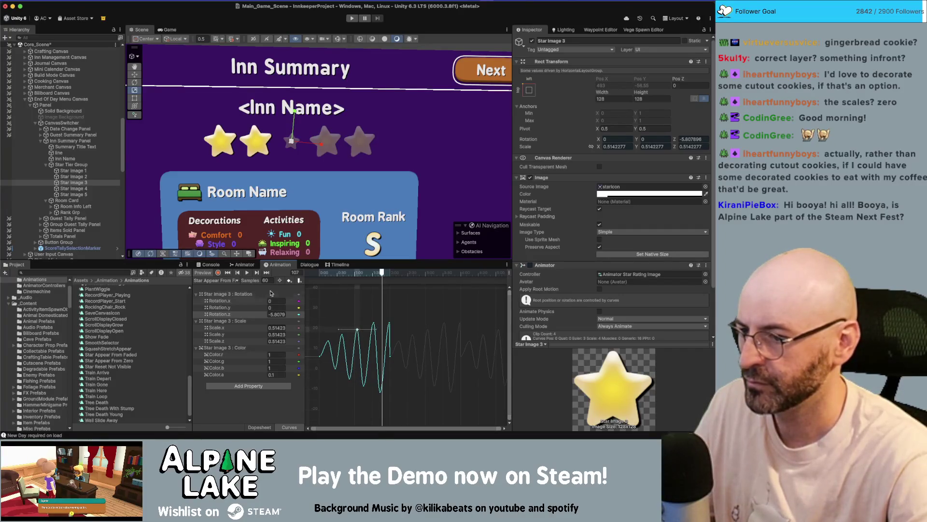
{"action": "left_click", "coordinate": [228, 272]}
{"action": "left_click", "coordinate": [246, 273]}
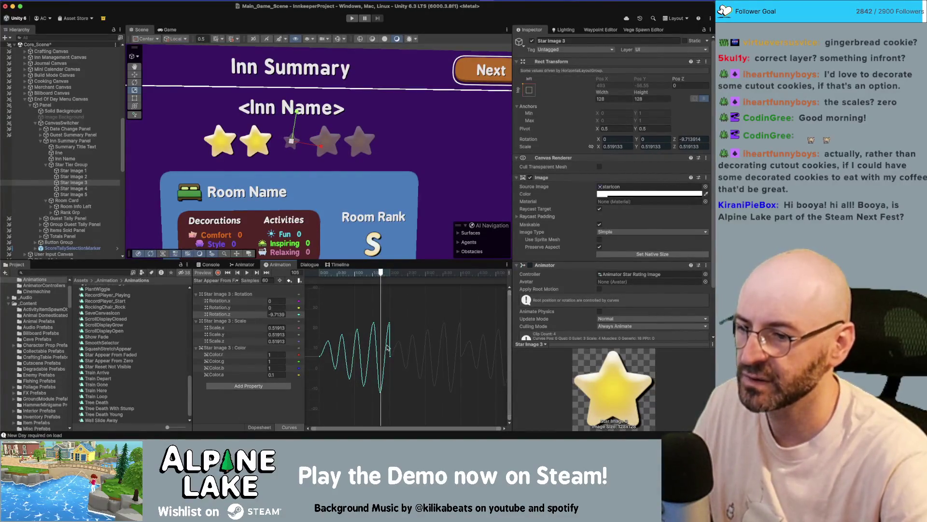
Move the later trough key so the early trough deepens to about -8, then replay the wobble
{"action": "scroll", "coordinate": [414, 340], "scroll_direction": "up", "scroll_amount": 3}
{"action": "mouse_move", "coordinate": [437, 276]}
{"action": "left_mouse_down"}
{"action": "mouse_move", "coordinate": [447, 279]}
{"action": "mouse_move", "coordinate": [396, 279]}
{"action": "left_mouse_up"}
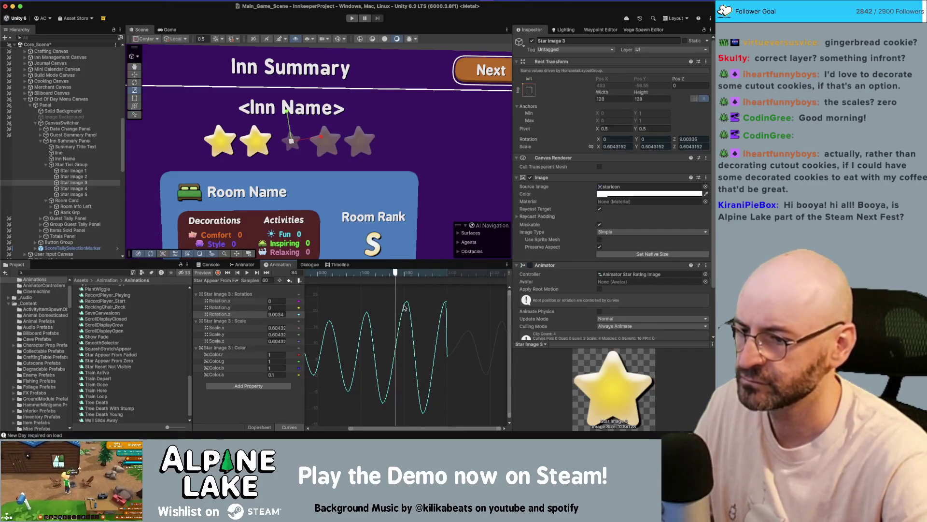
{"action": "scroll", "coordinate": [402, 307], "scroll_direction": "down", "scroll_amount": 2}
{"action": "scroll", "coordinate": [402, 308], "scroll_direction": "down", "scroll_amount": 2}
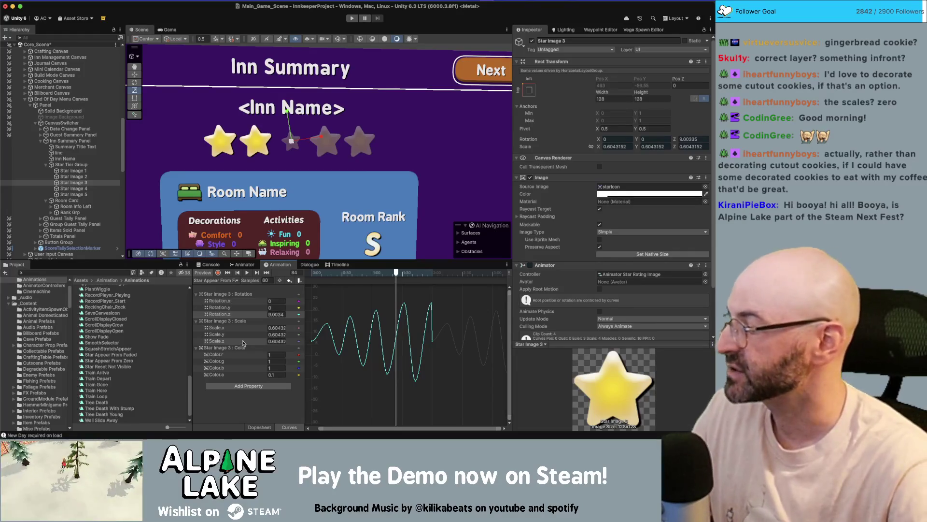
{"action": "scroll", "coordinate": [363, 324], "scroll_direction": "left", "scroll_amount": 2}
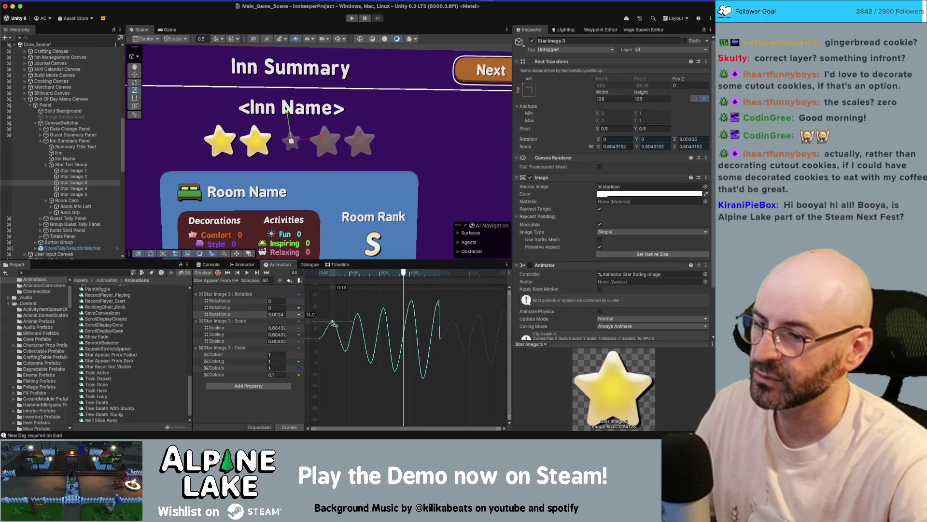
{"action": "left_click", "coordinate": [359, 317]}
{"action": "left_click", "coordinate": [371, 359]}
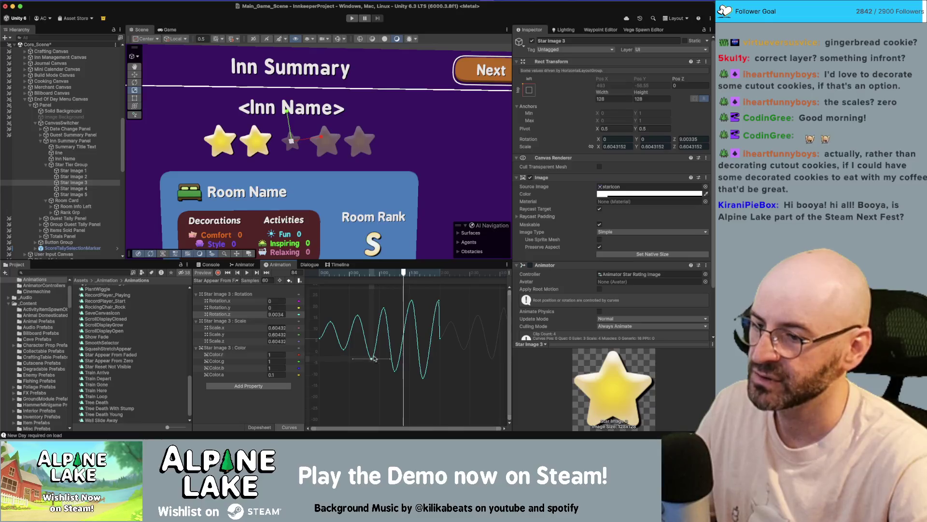
{"action": "left_click", "coordinate": [397, 370]}
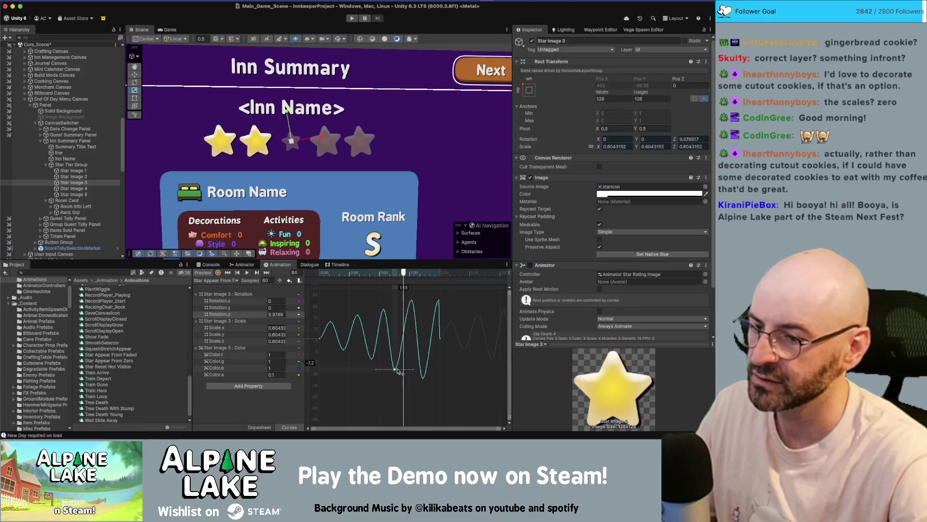
{"action": "mouse_move", "coordinate": [397, 369]}
{"action": "left_mouse_down"}
{"action": "mouse_move", "coordinate": [426, 371]}
{"action": "mouse_move", "coordinate": [399, 365]}
{"action": "left_mouse_up"}
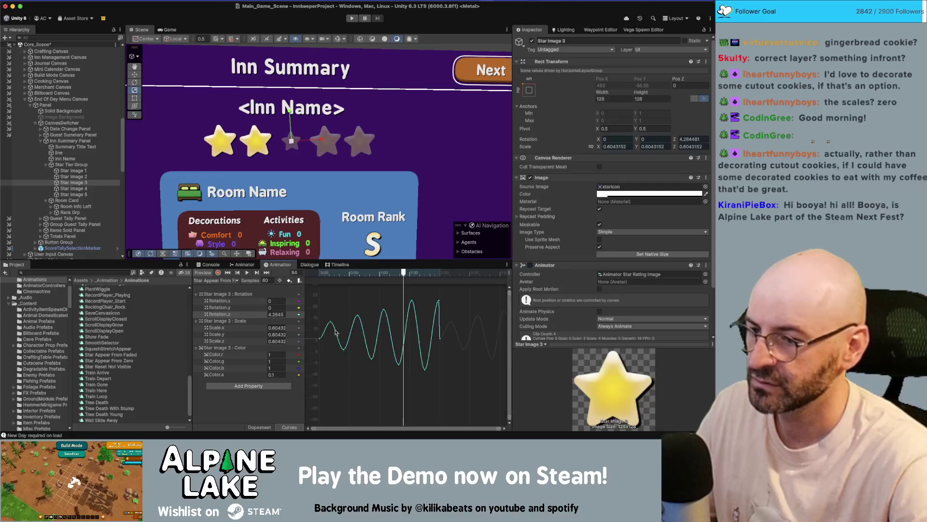
{"action": "left_click", "coordinate": [231, 273]}
Drag each Z rotation peak and low point later to spread out the wobble
{"action": "left_click", "coordinate": [249, 273]}
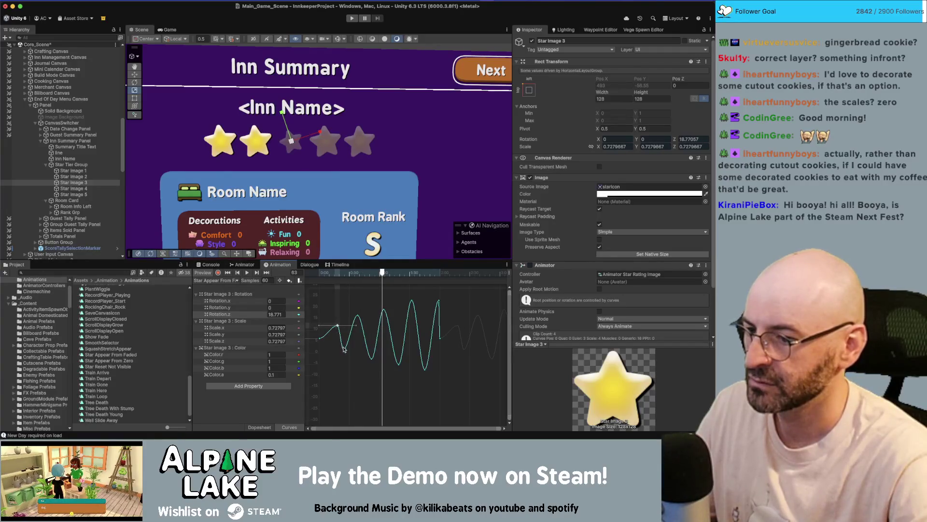
{"action": "left_click_drag", "start_coordinate": [344, 348], "coordinate": [353, 351]}
{"action": "left_click_drag", "start_coordinate": [357, 318], "coordinate": [365, 317]}
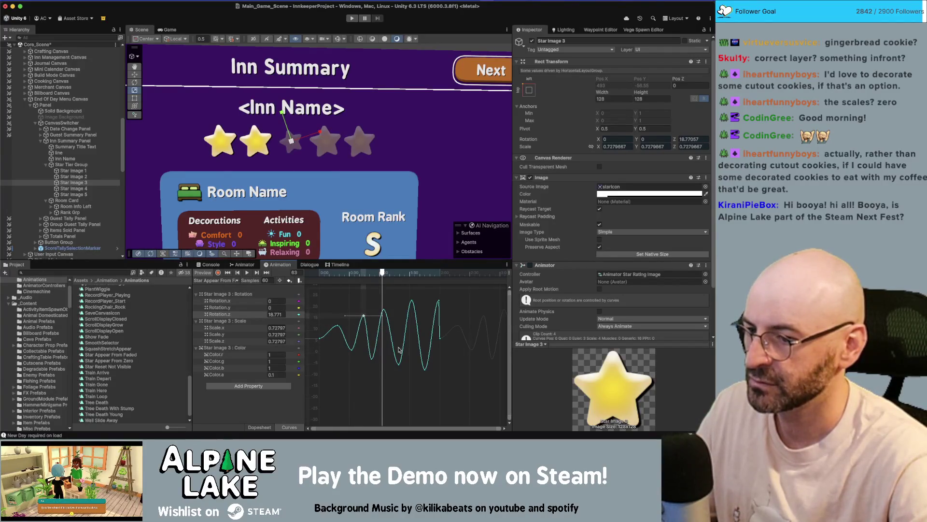
{"action": "left_click_drag", "start_coordinate": [366, 360], "coordinate": [379, 359]}
{"action": "left_click_drag", "start_coordinate": [387, 313], "coordinate": [391, 310]}
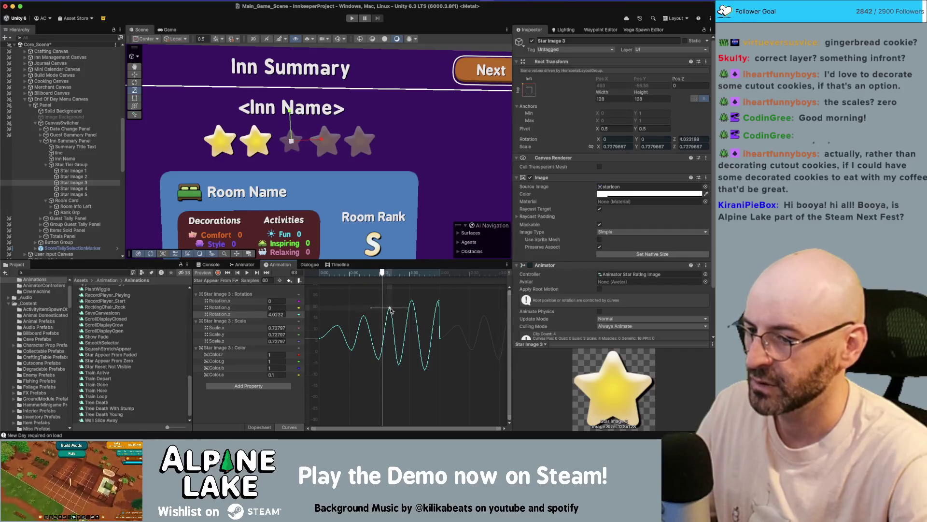
{"action": "left_click_drag", "start_coordinate": [399, 364], "coordinate": [406, 366]}
{"action": "left_click_drag", "start_coordinate": [412, 304], "coordinate": [424, 301]}
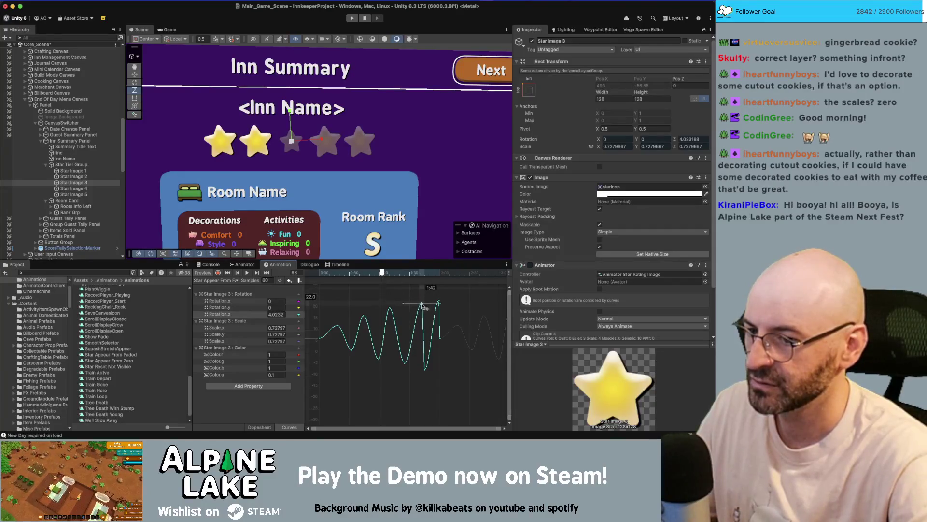
{"action": "left_click_drag", "start_coordinate": [424, 370], "coordinate": [408, 364]}
Nudge the middle peak and low keys slightly later, then replay the animation from the start
{"action": "left_click", "coordinate": [432, 370]}
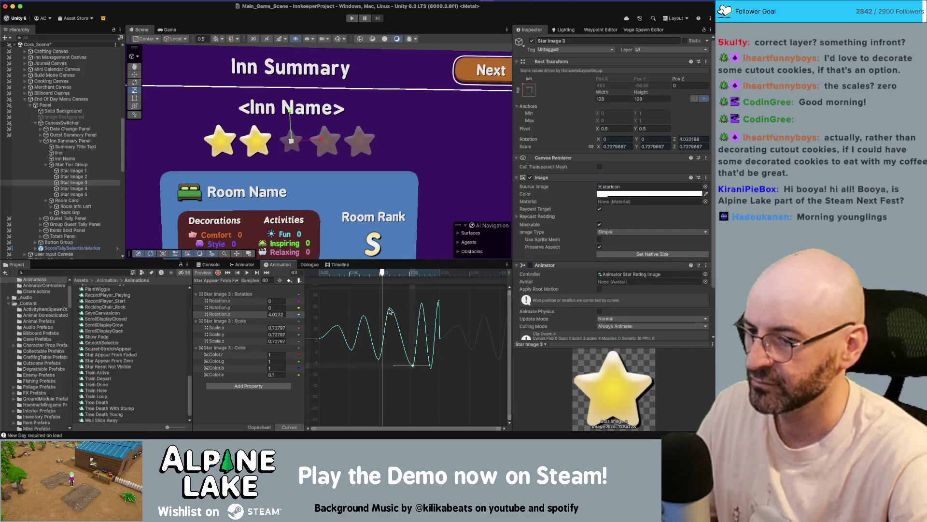
{"action": "left_click_drag", "start_coordinate": [391, 310], "coordinate": [396, 312]}
{"action": "left_click_drag", "start_coordinate": [378, 358], "coordinate": [383, 361]}
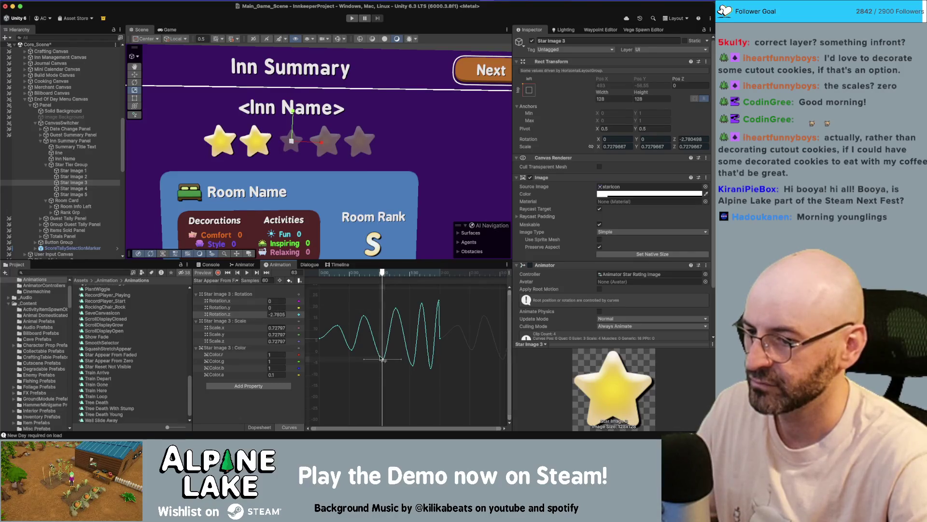
{"action": "left_click", "coordinate": [366, 317]}
{"action": "left_click", "coordinate": [354, 348]}
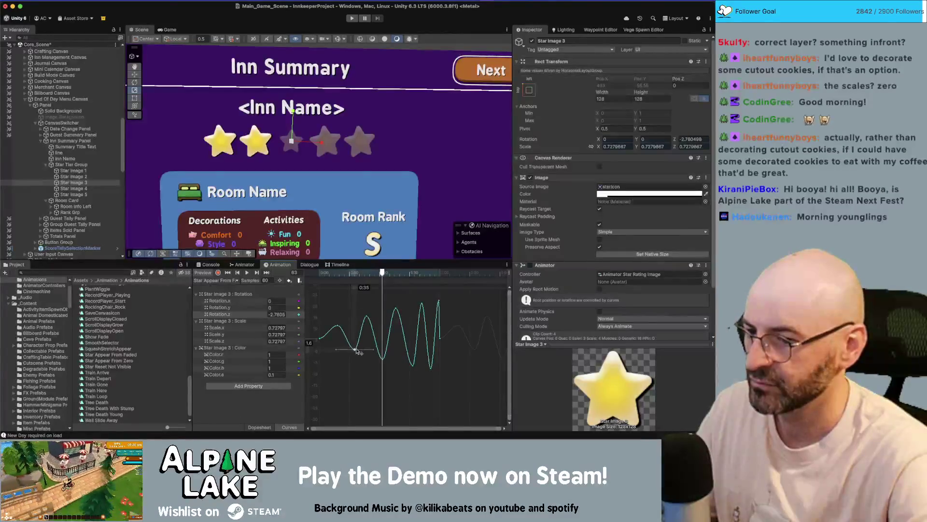
{"action": "left_click", "coordinate": [228, 273]}
{"action": "left_click", "coordinate": [246, 273]}
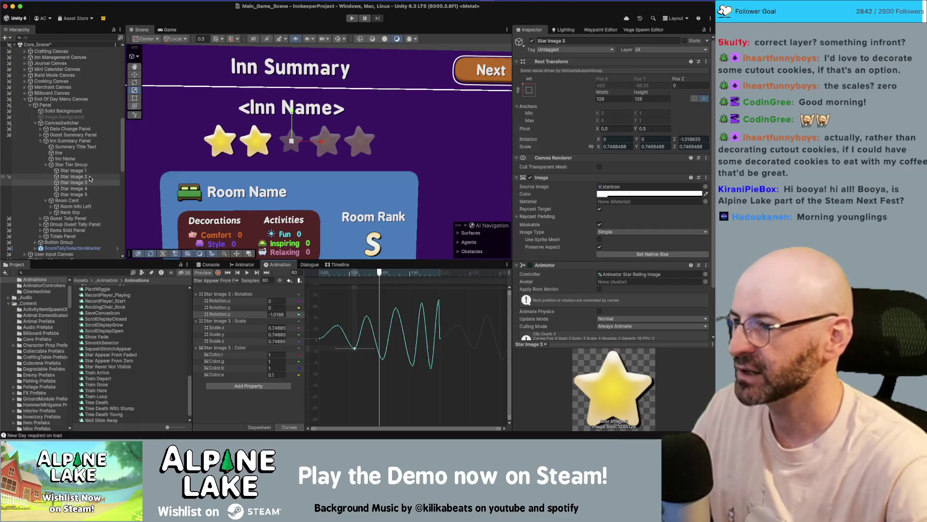
Search the Project for 'sparkle' and drag UIFX Simple Sparkle into the Star Tier Group
{"action": "left_click", "coordinate": [98, 271]}
{"action": "type", "text": "sparkle"}
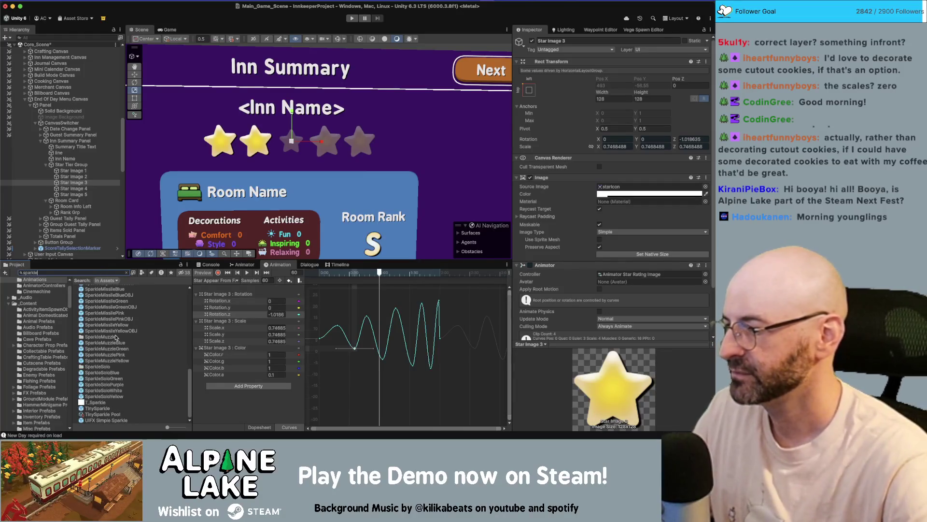
{"action": "mouse_move", "coordinate": [106, 421]}
{"action": "left_mouse_down"}
{"action": "mouse_move", "coordinate": [89, 174]}
{"action": "mouse_move", "coordinate": [77, 169]}
{"action": "left_mouse_up"}
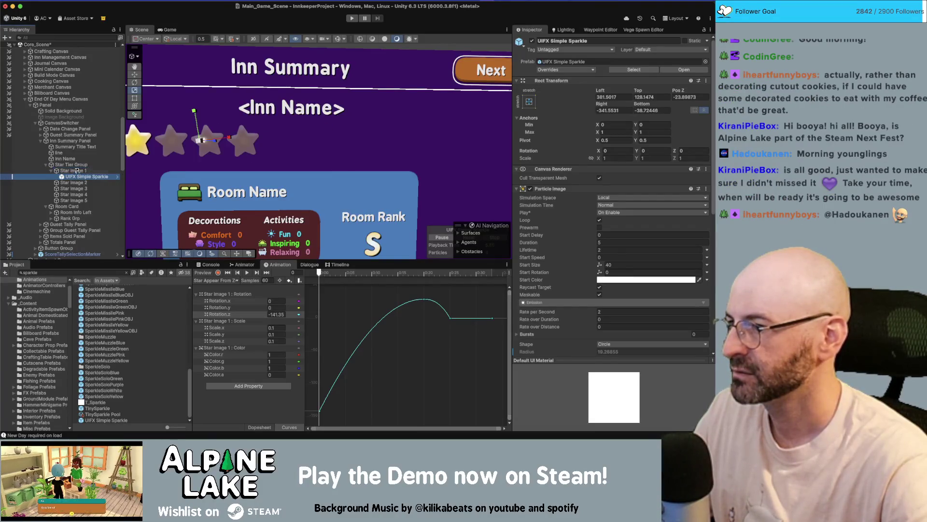
Add a Layout Element with Ignore Layout ticked and move the sparkle onto the first star
{"action": "scroll", "coordinate": [656, 336], "scroll_direction": "down", "scroll_amount": 10}
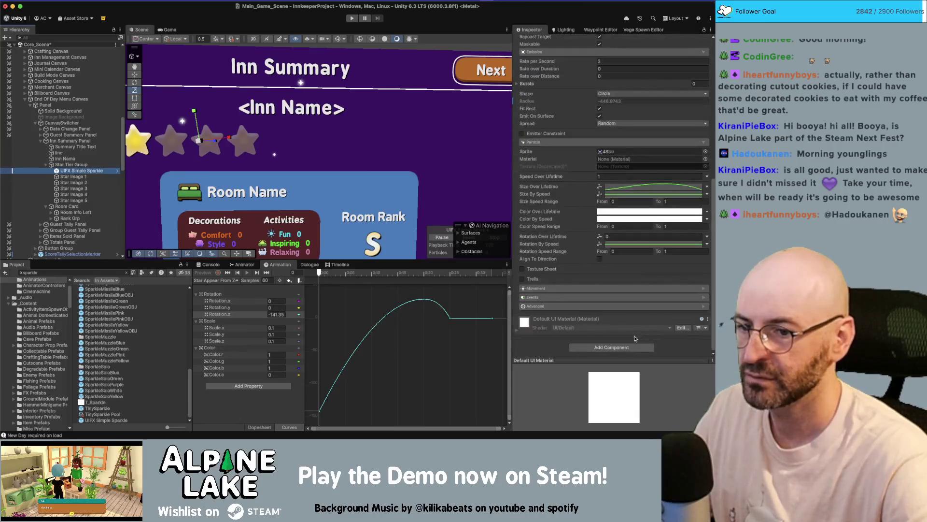
{"action": "left_click", "coordinate": [630, 344]}
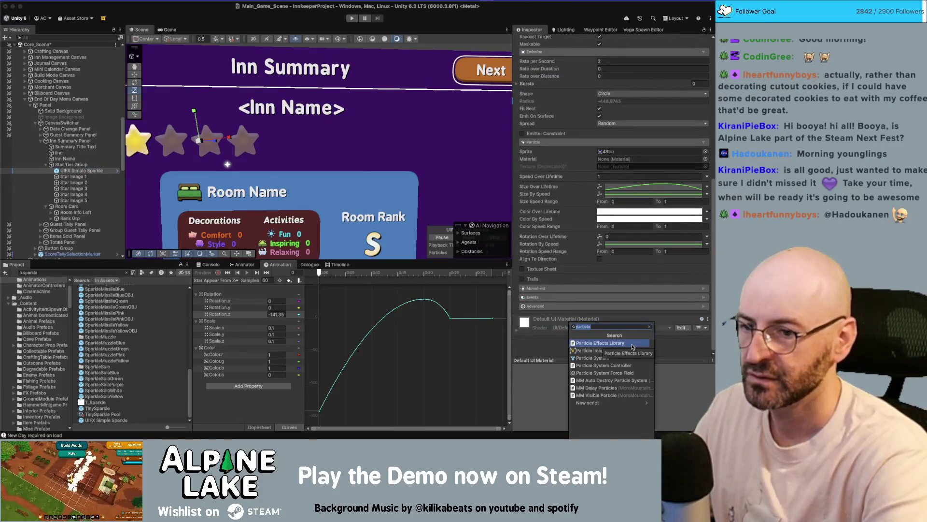
{"action": "left_click", "coordinate": [631, 346]}
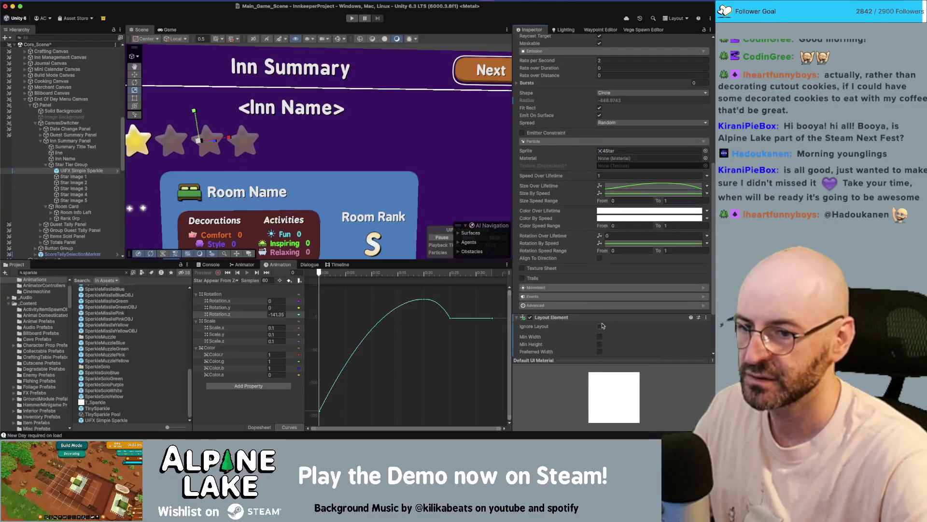
{"action": "left_click", "coordinate": [599, 318]}
{"action": "scroll", "coordinate": [247, 135], "scroll_direction": "down", "scroll_amount": 2}
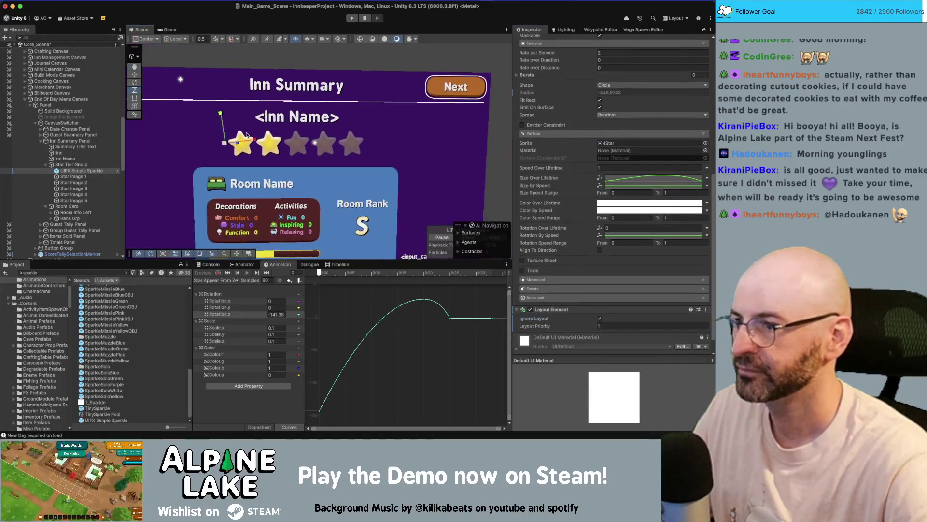
{"action": "left_click_drag", "start_coordinate": [237, 143], "coordinate": [241, 148]}
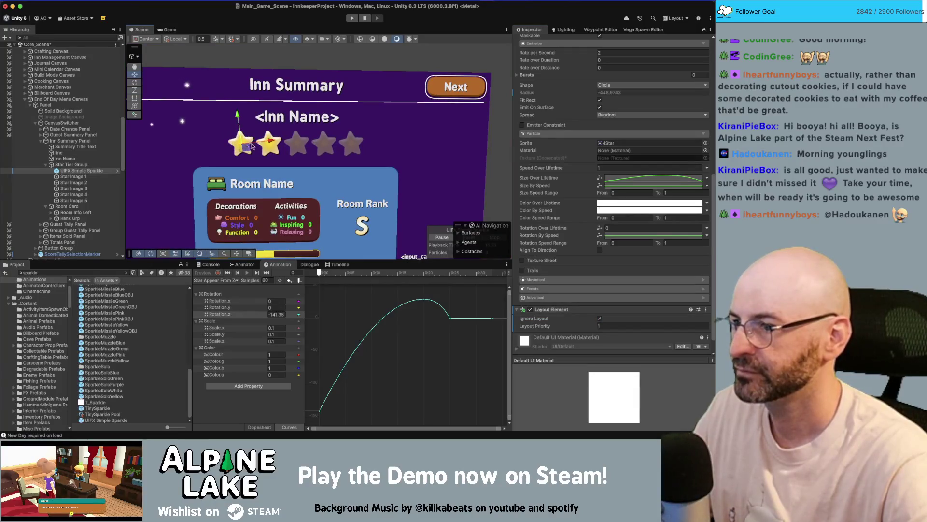
{"action": "left_click_drag", "start_coordinate": [252, 147], "coordinate": [328, 144]}
{"action": "scroll", "coordinate": [590, 143], "scroll_direction": "up", "scroll_amount": 10}
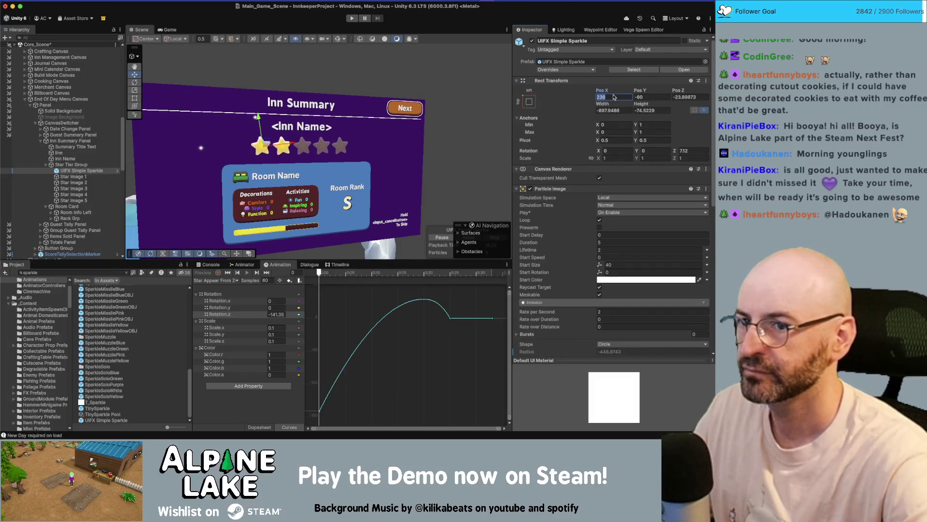
Give the sparkle a depth of 0 and a 100 by 100 size, and place it over the first star
{"action": "type", "text": "100"}
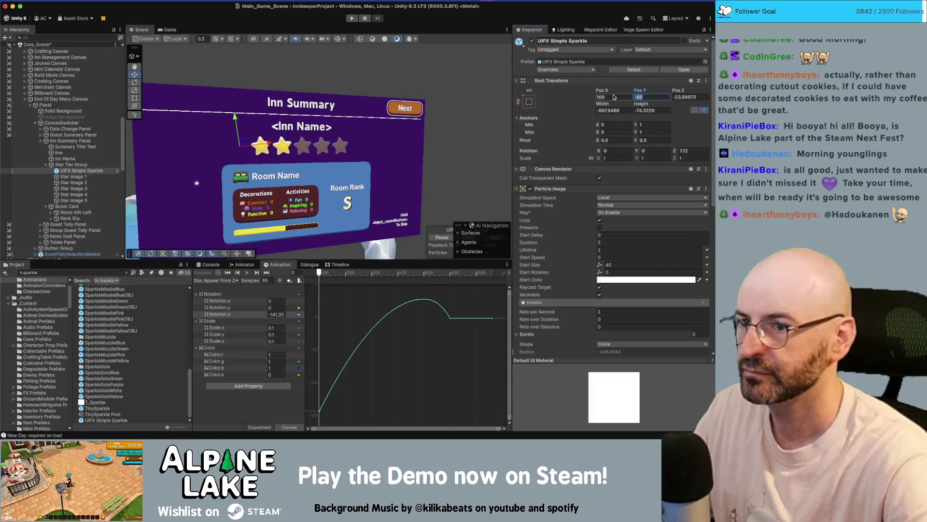
{"action": "mouse_move", "coordinate": [263, 137]}
{"action": "left_mouse_down"}
{"action": "mouse_move", "coordinate": [275, 134]}
{"action": "mouse_move", "coordinate": [253, 144]}
{"action": "left_mouse_up"}
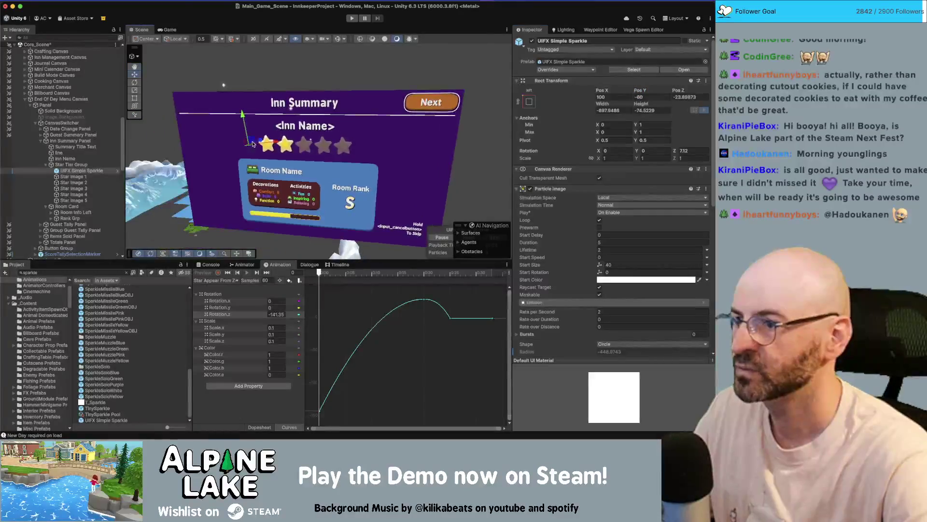
{"action": "left_click", "coordinate": [690, 97]}
{"action": "type", "text": "0"}
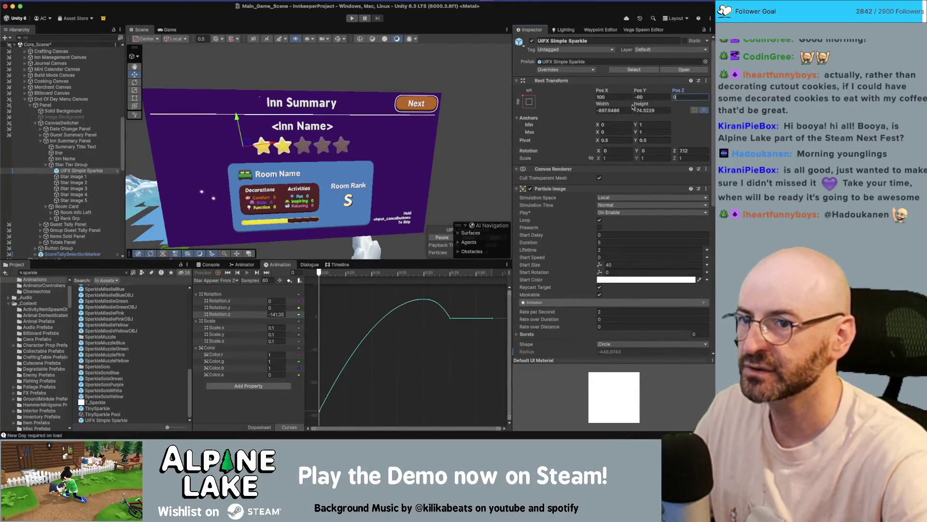
{"action": "key", "text": "Tab"}
{"action": "type", "text": "100"}
{"action": "key", "text": "Tab"}
{"action": "type", "text": "100"}
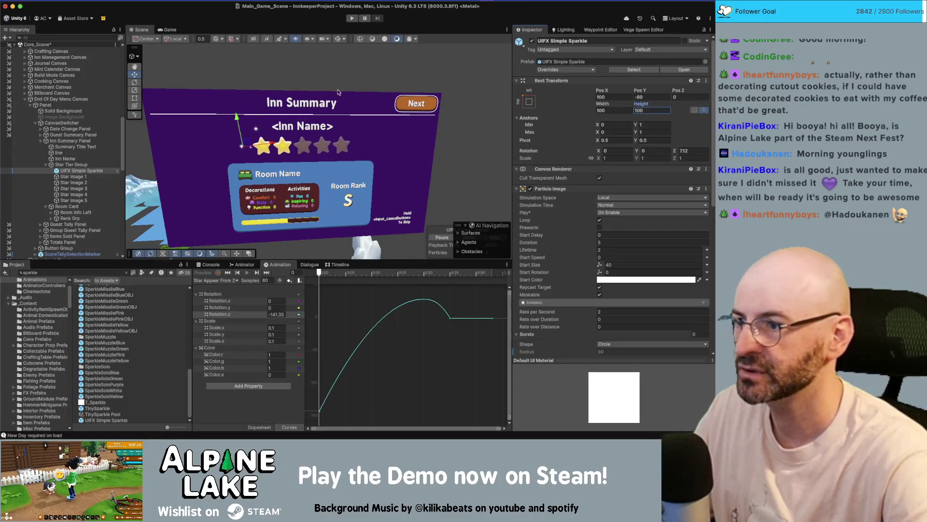
{"action": "mouse_move", "coordinate": [236, 146]}
{"action": "left_mouse_down"}
{"action": "mouse_move", "coordinate": [362, 139]}
{"action": "mouse_move", "coordinate": [309, 141]}
{"action": "left_mouse_up"}
{"action": "key", "text": "f"}
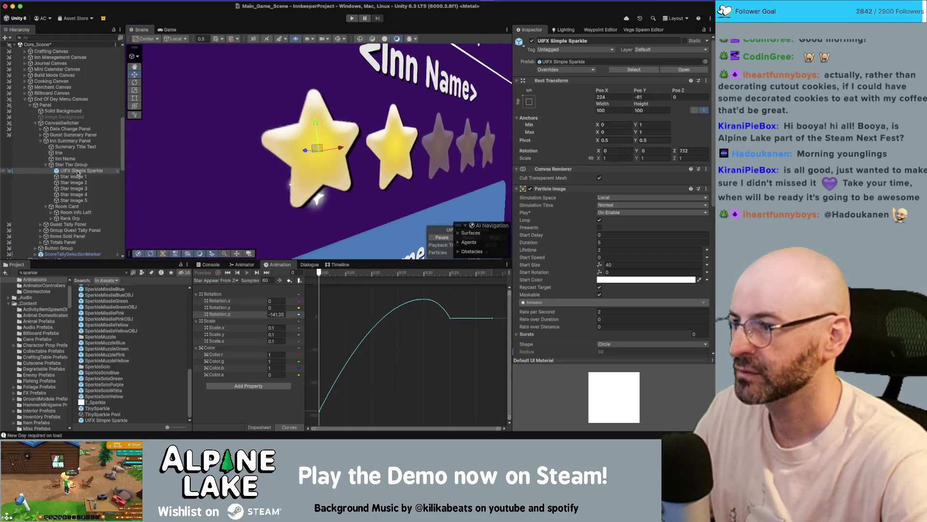
{"action": "mouse_move", "coordinate": [79, 171]}
{"action": "left_mouse_down"}
{"action": "mouse_move", "coordinate": [78, 188]}
{"action": "mouse_move", "coordinate": [78, 174]}
{"action": "left_mouse_up"}
Set the Star Tier Group's depth position to 0 and frame the star row front-on
{"action": "scroll", "coordinate": [303, 129], "scroll_direction": "up", "scroll_amount": 5}
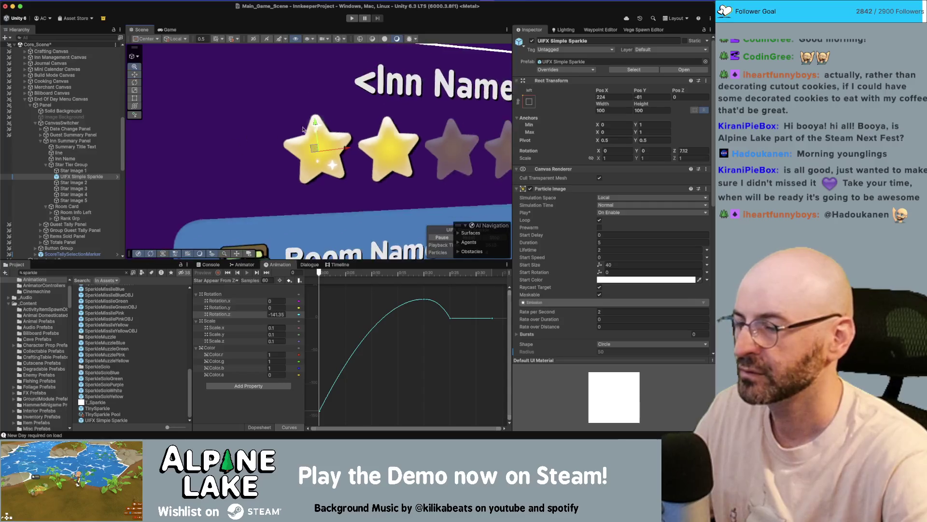
{"action": "scroll", "coordinate": [303, 129], "scroll_direction": "down", "scroll_amount": 3}
{"action": "scroll", "coordinate": [277, 130], "scroll_direction": "down", "scroll_amount": 1}
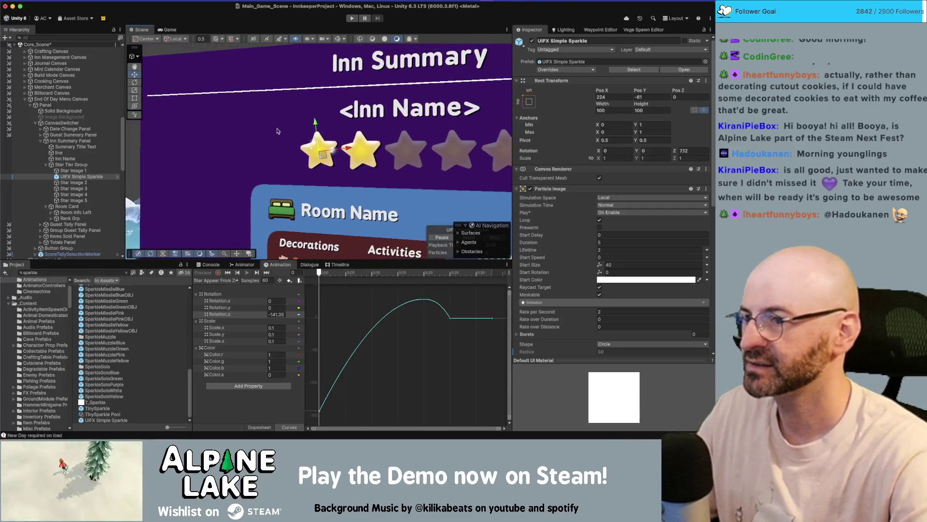
{"action": "scroll", "coordinate": [278, 130], "scroll_direction": "down", "scroll_amount": 3}
{"action": "mouse_move", "coordinate": [277, 130]}
{"action": "left_mouse_down"}
{"action": "mouse_move", "coordinate": [309, 141]}
{"action": "mouse_move", "coordinate": [507, 129]}
{"action": "left_mouse_up"}
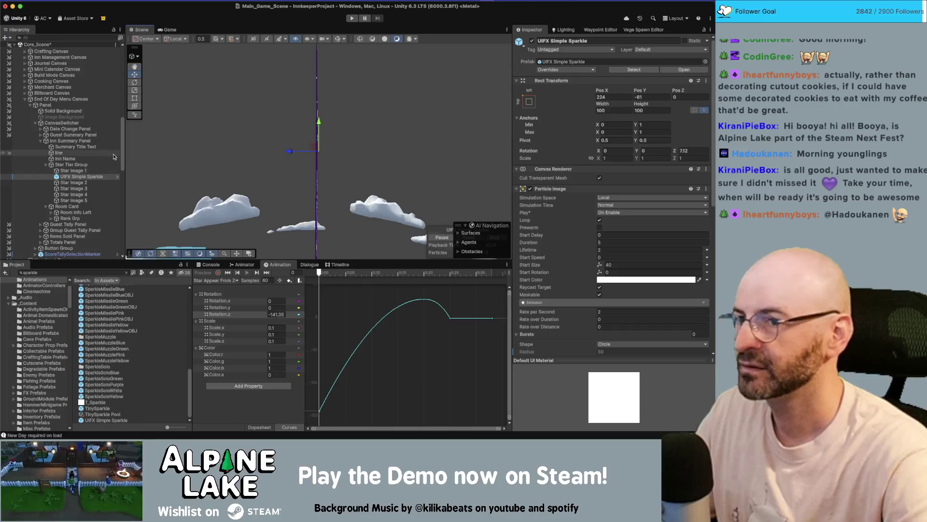
{"action": "left_click", "coordinate": [71, 165]}
{"action": "left_click", "coordinate": [688, 85]}
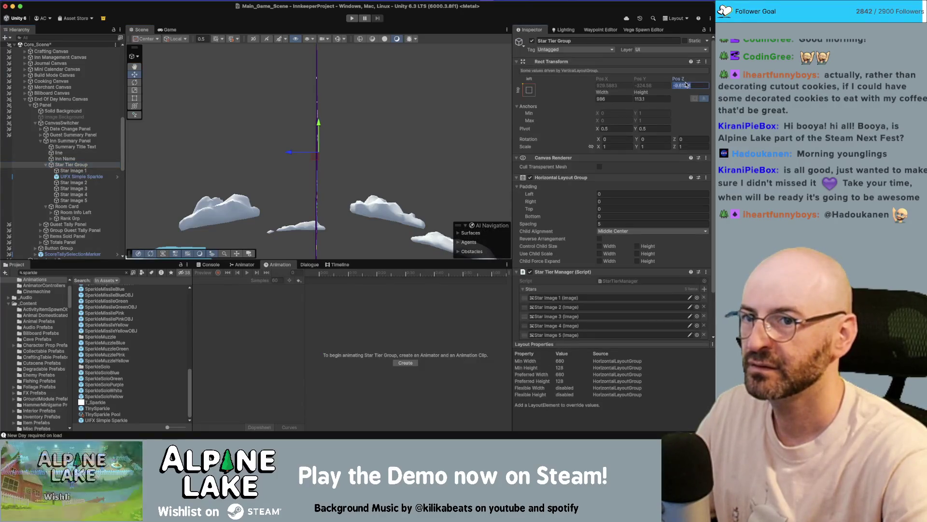
{"action": "type", "text": "0"}
{"action": "key", "text": "Return"}
{"action": "key", "text": "f"}
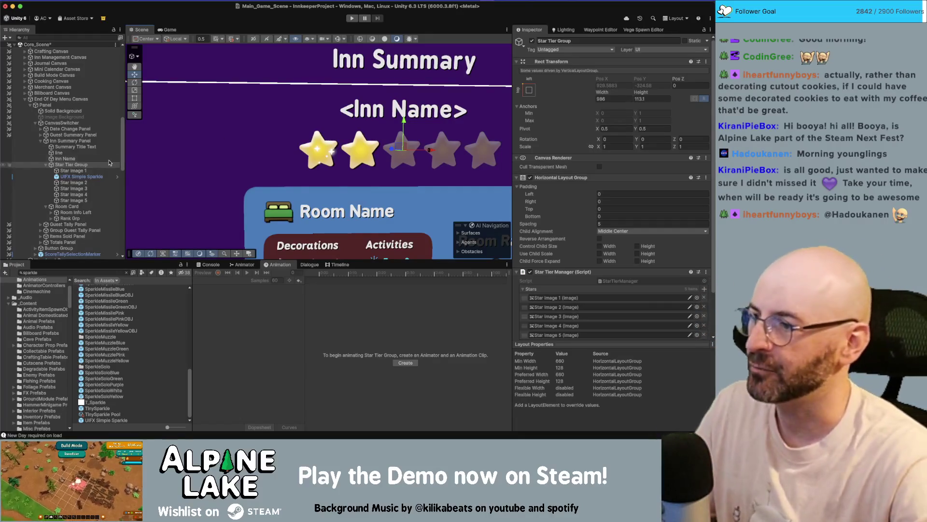
Nudge the sparkle slightly right on the first star and reset its Z rotation to 0
{"action": "left_click", "coordinate": [94, 177]}
{"action": "scroll", "coordinate": [336, 146], "scroll_direction": "up", "scroll_amount": 2}
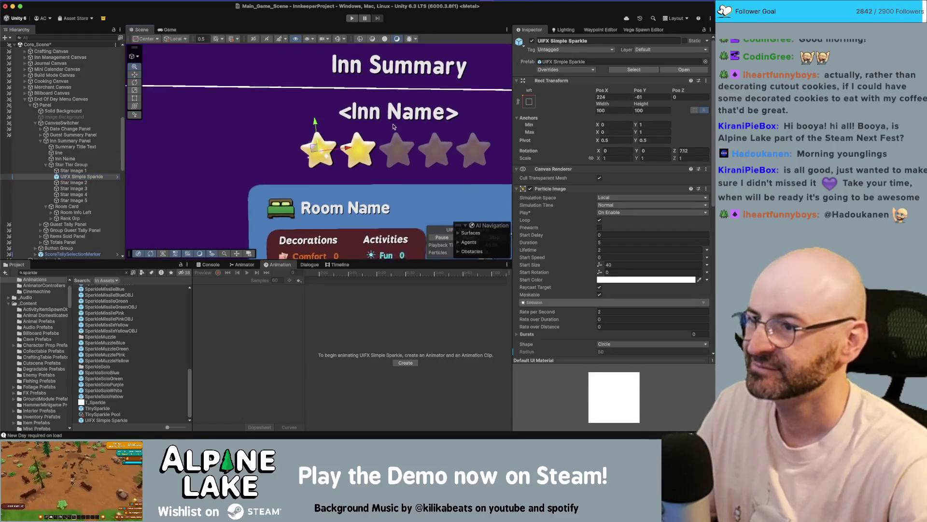
{"action": "scroll", "coordinate": [335, 146], "scroll_direction": "up", "scroll_amount": 4}
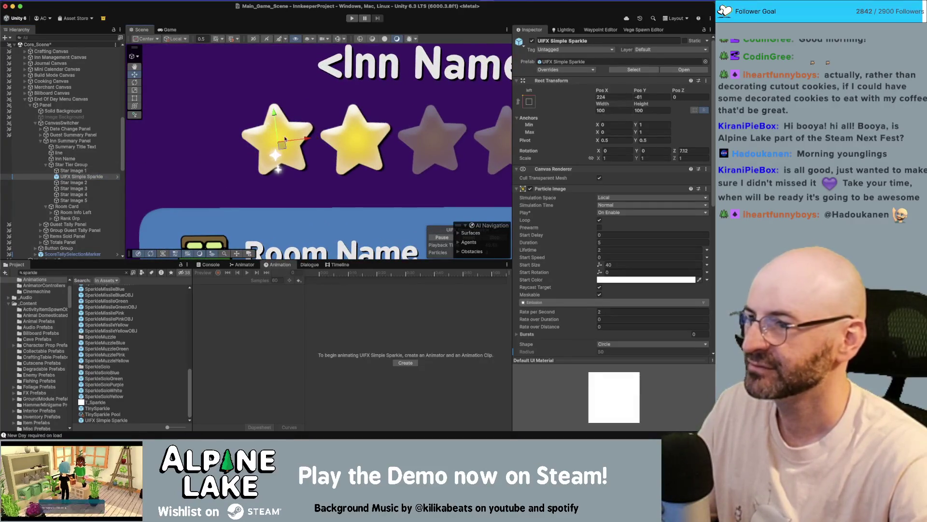
{"action": "left_click_drag", "start_coordinate": [285, 147], "coordinate": [290, 146]}
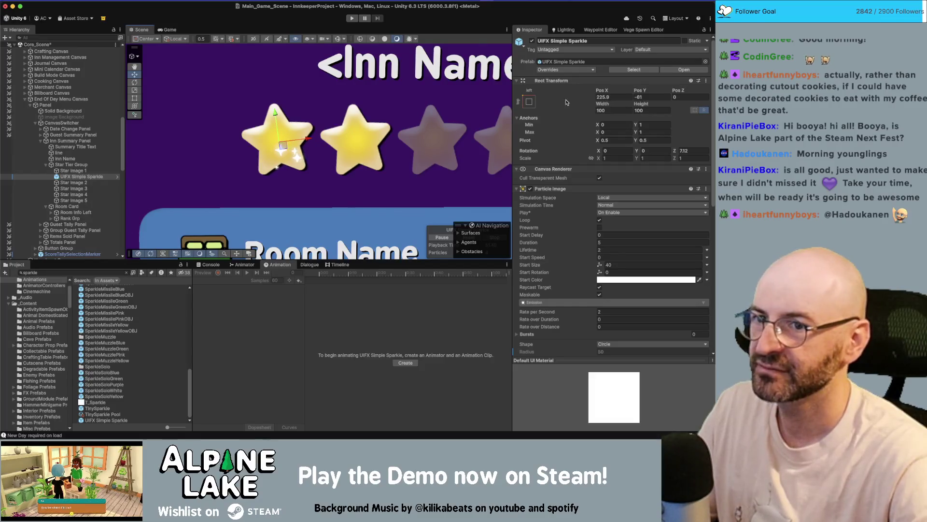
{"action": "left_click", "coordinate": [688, 152]}
{"action": "type", "text": "0"}
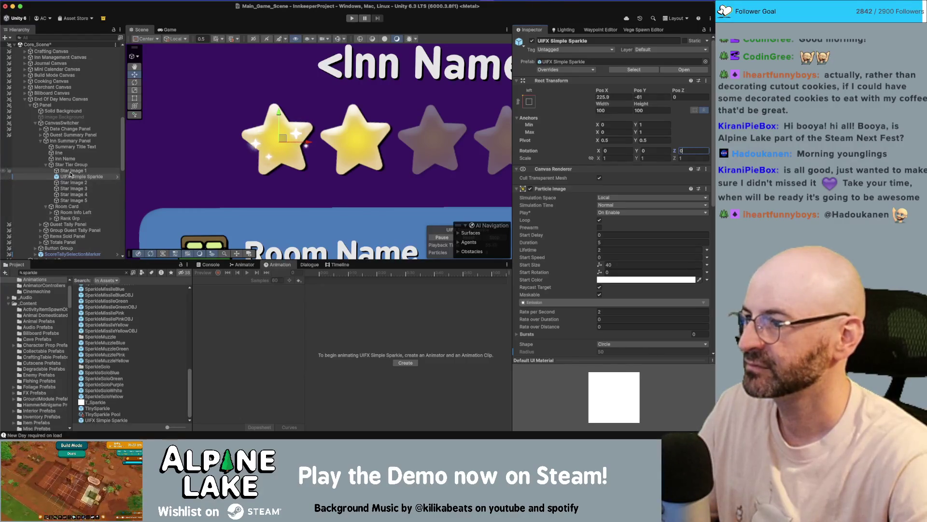
Rotate Star Images 1–5 together to a Z rotation of 6.5
{"action": "left_click", "coordinate": [73, 171]}
{"action": "left_click", "coordinate": [73, 182], "text": "super"}
{"action": "left_click", "coordinate": [73, 188], "text": "super"}
{"action": "left_click", "coordinate": [73, 194], "text": "super"}
{"action": "left_click", "coordinate": [73, 201], "text": "super"}
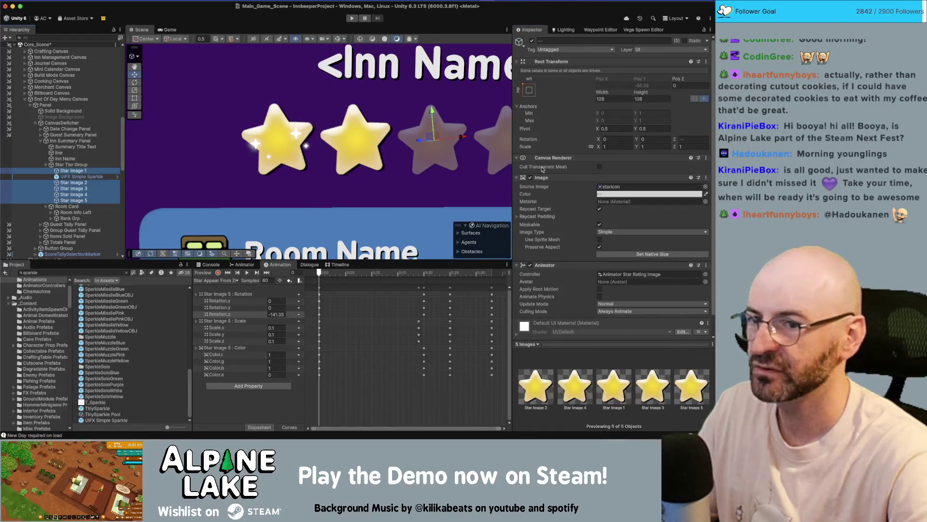
{"action": "left_click", "coordinate": [690, 139]}
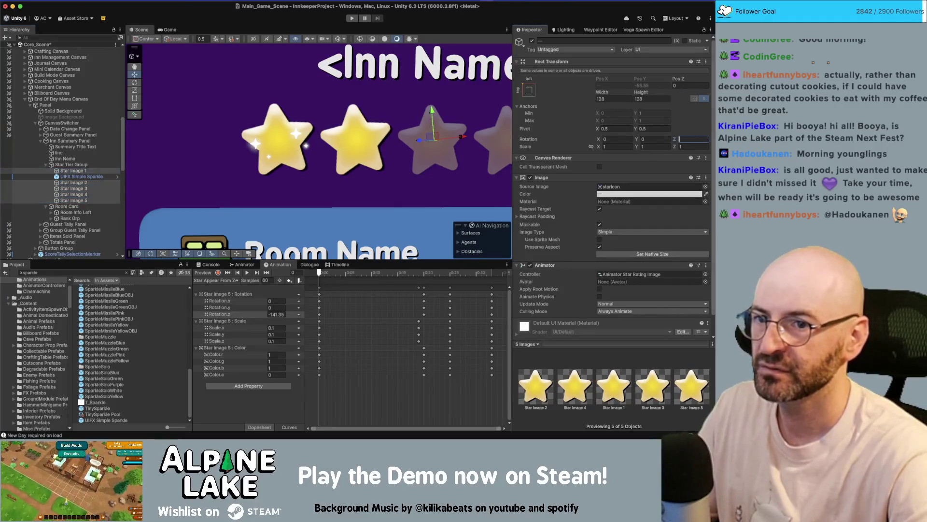
{"action": "type", "text": "6.5"}
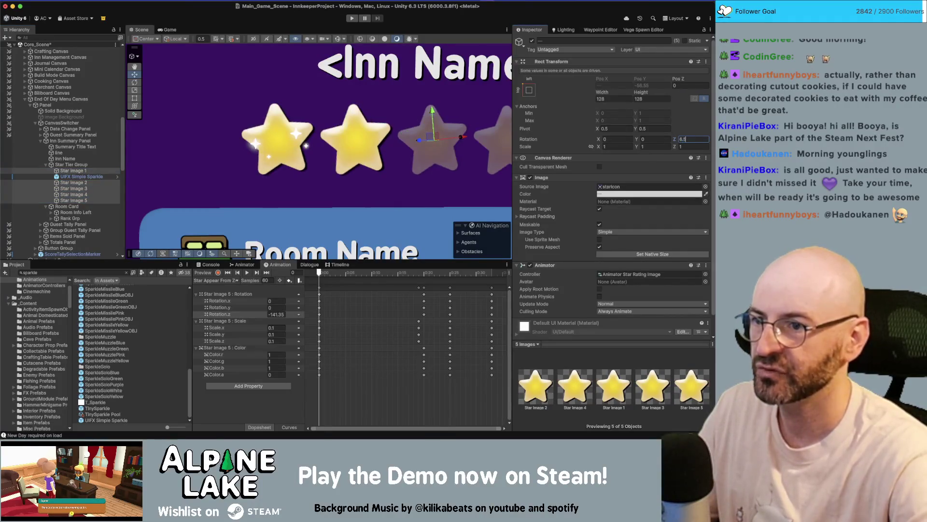
Duplicate the first star's sparkle to create UIFX Simple Sparkle_01
{"action": "scroll", "coordinate": [211, 169], "scroll_direction": "down", "scroll_amount": 3}
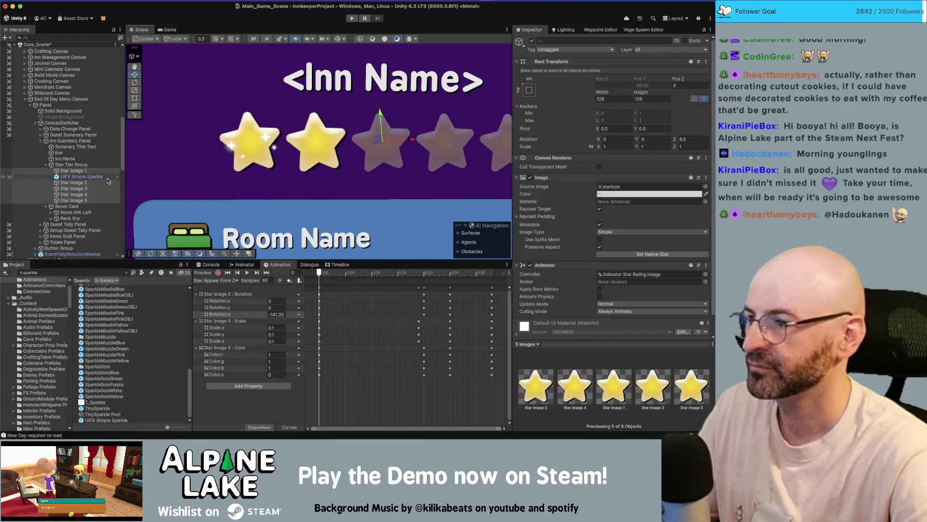
{"action": "left_click", "coordinate": [211, 169]}
{"action": "key", "text": "super+d"}
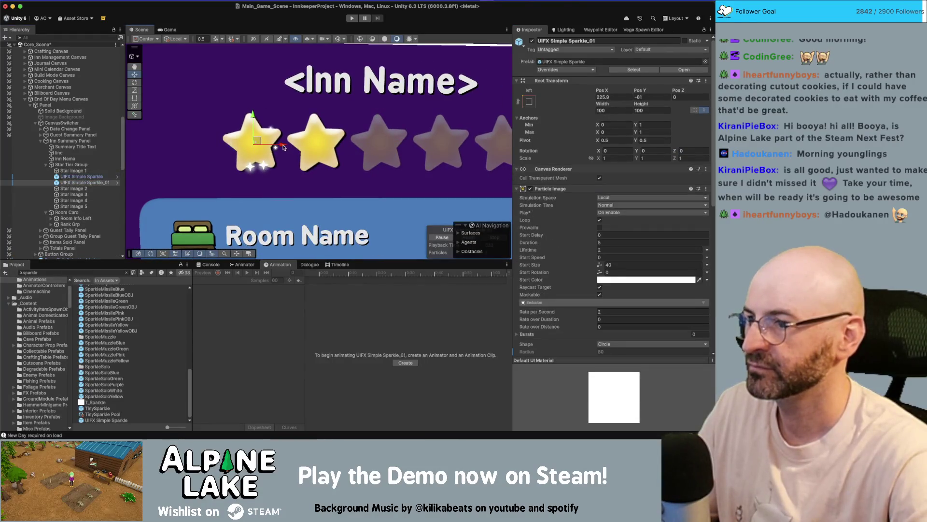
Duplicate the sparkle repeatedly, sliding each copy along X onto the second through fifth stars
{"action": "left_click_drag", "start_coordinate": [278, 144], "coordinate": [341, 145]}
{"action": "scroll", "coordinate": [346, 145], "scroll_direction": "down", "scroll_amount": 3}
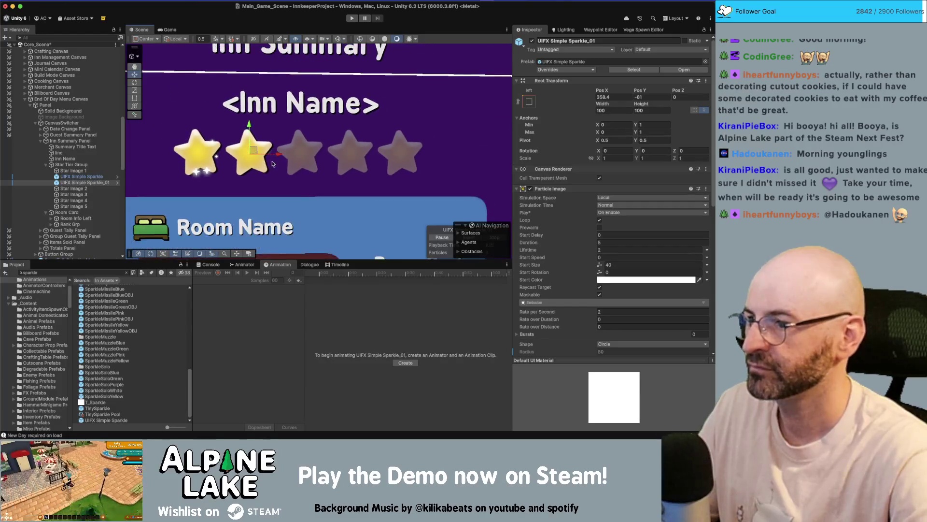
{"action": "key", "text": "super+d"}
{"action": "left_click_drag", "start_coordinate": [277, 154], "coordinate": [333, 155]}
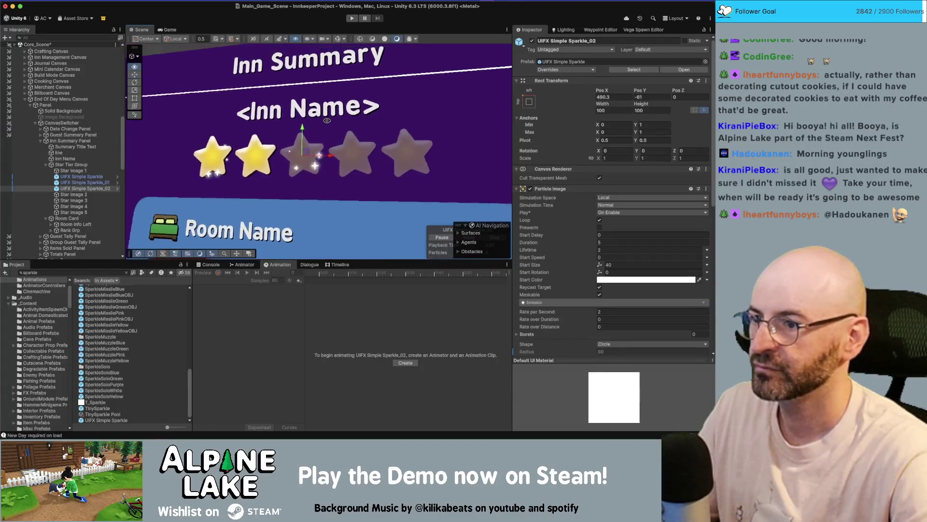
{"action": "key", "text": "super+d"}
{"action": "left_click_drag", "start_coordinate": [333, 156], "coordinate": [431, 156]}
{"action": "key", "text": "super+d"}
{"action": "left_click", "coordinate": [81, 176], "text": "shift"}
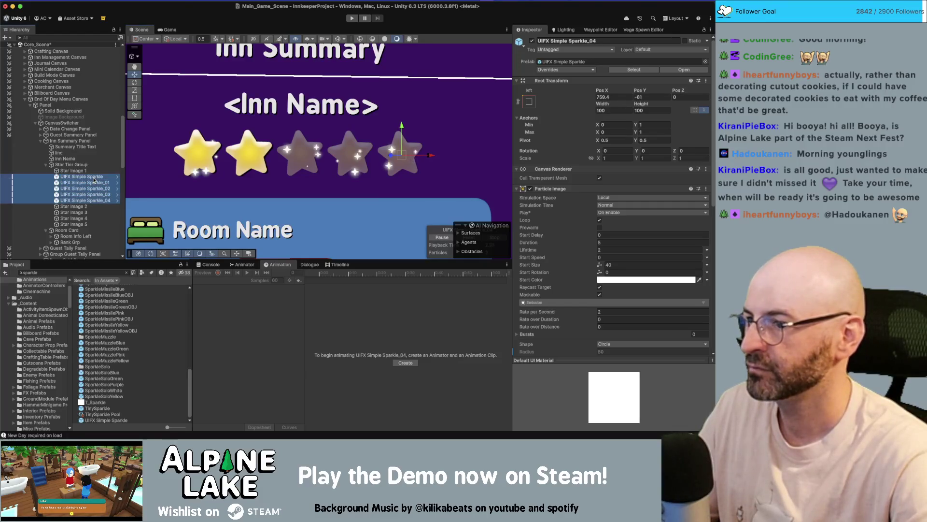
{"action": "left_click", "coordinate": [74, 207]}
{"action": "mouse_move", "coordinate": [338, 155]}
{"action": "left_mouse_down"}
{"action": "mouse_move", "coordinate": [371, 139]}
{"action": "mouse_move", "coordinate": [339, 154]}
{"action": "mouse_move", "coordinate": [405, 149]}
{"action": "mouse_move", "coordinate": [358, 145]}
{"action": "left_mouse_up"}
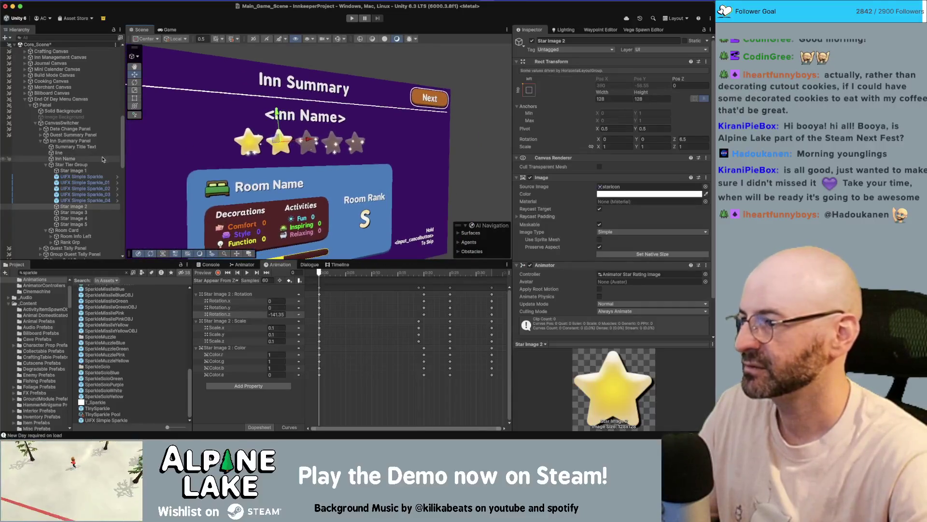
Reorder the five UIFX Simple Sparkle objects to sit below Star Image 5
{"action": "left_click", "coordinate": [82, 176]}
{"action": "left_click", "coordinate": [85, 200], "text": "shift"}
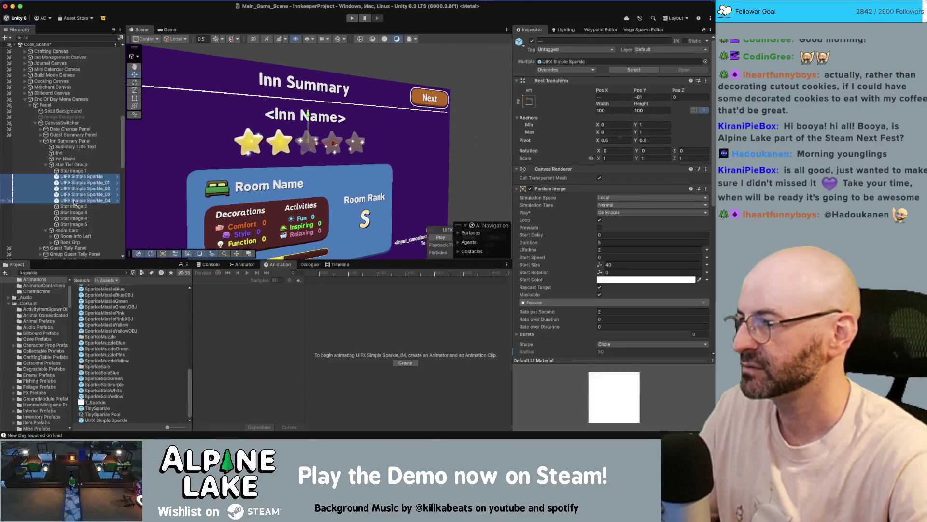
{"action": "left_click_drag", "start_coordinate": [71, 226], "coordinate": [72, 230]}
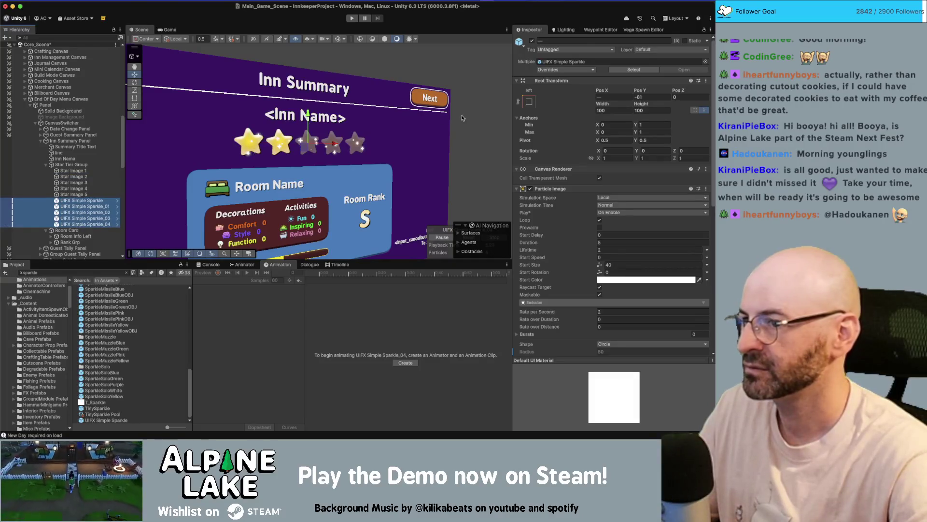
{"action": "left_click", "coordinate": [72, 194]}
{"action": "left_click", "coordinate": [80, 201]}
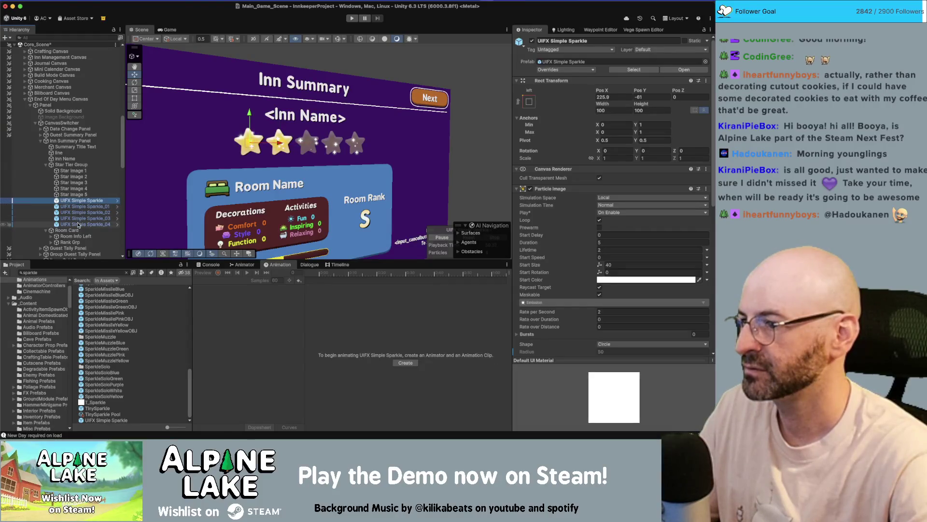
{"action": "left_click", "coordinate": [78, 225], "text": "shift"}
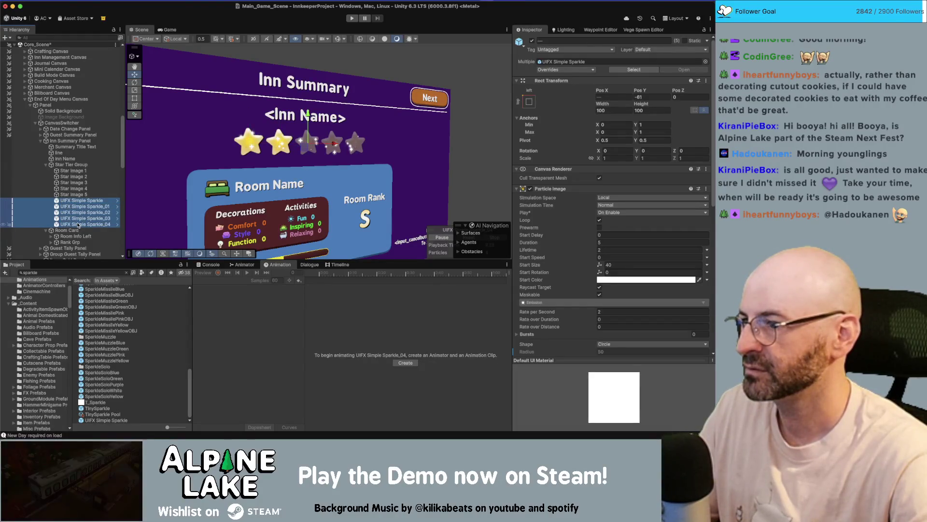
Open the Star Tier Group's StarTierManager script in the code editor
{"action": "left_click", "coordinate": [79, 194]}
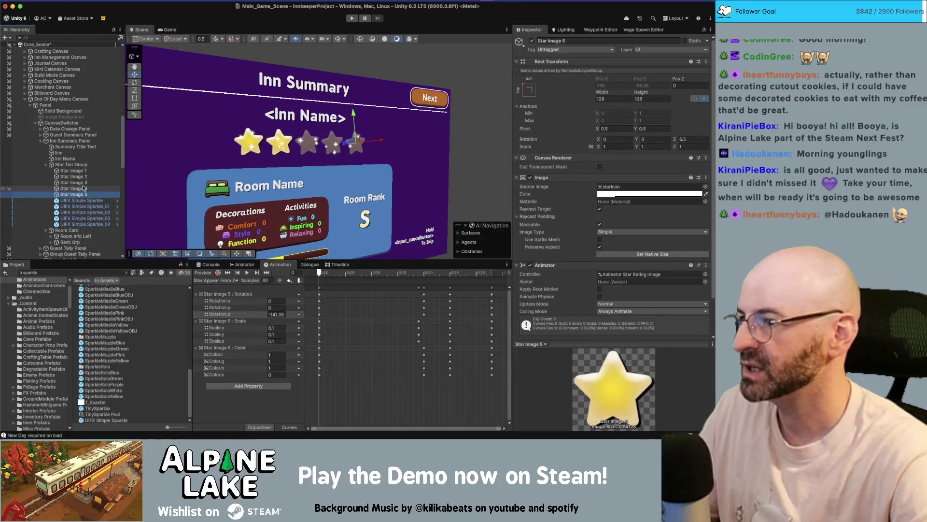
{"action": "left_click", "coordinate": [85, 165]}
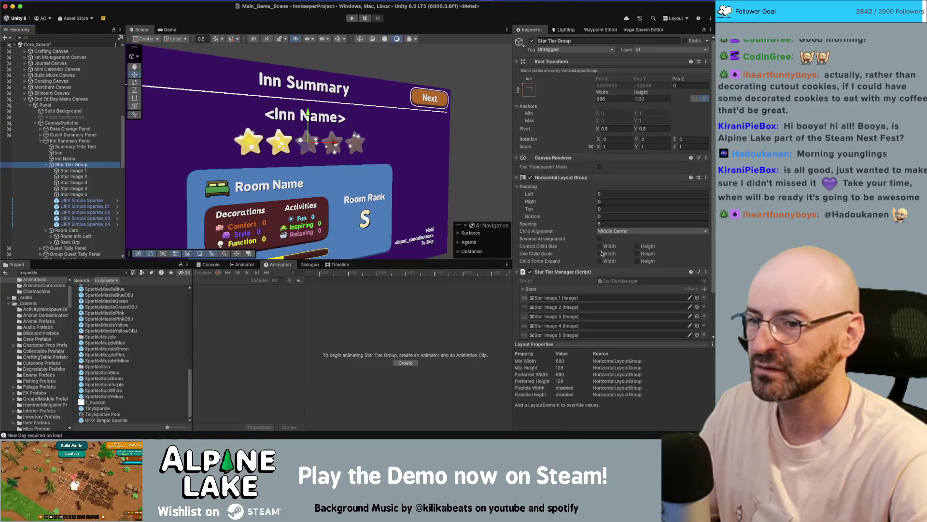
{"action": "double_click", "coordinate": [623, 296]}
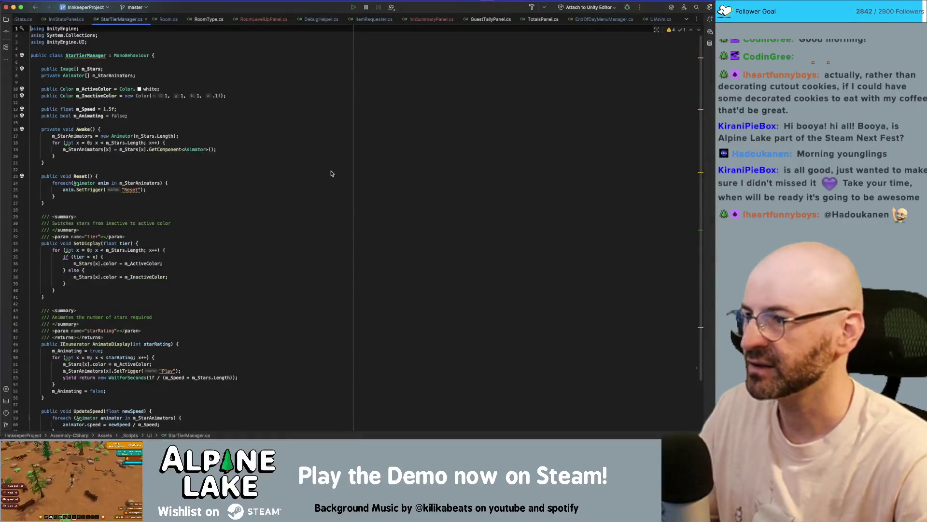
Declare a new field 'public GameObject[] m_Sparkles;' after the existing fields
{"action": "left_click", "coordinate": [286, 114]}
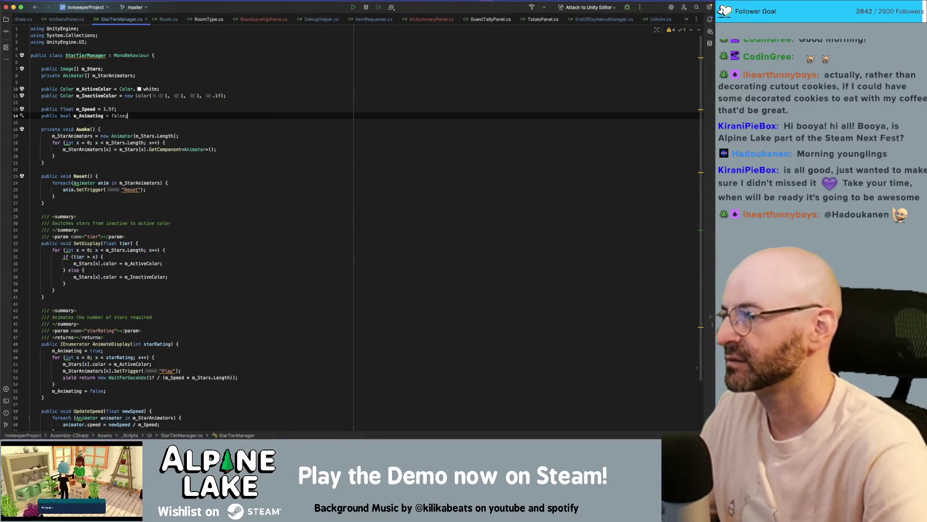
{"action": "key", "text": "Return"}
{"action": "key", "text": "Return"}
{"action": "type", "text": "public boo"}
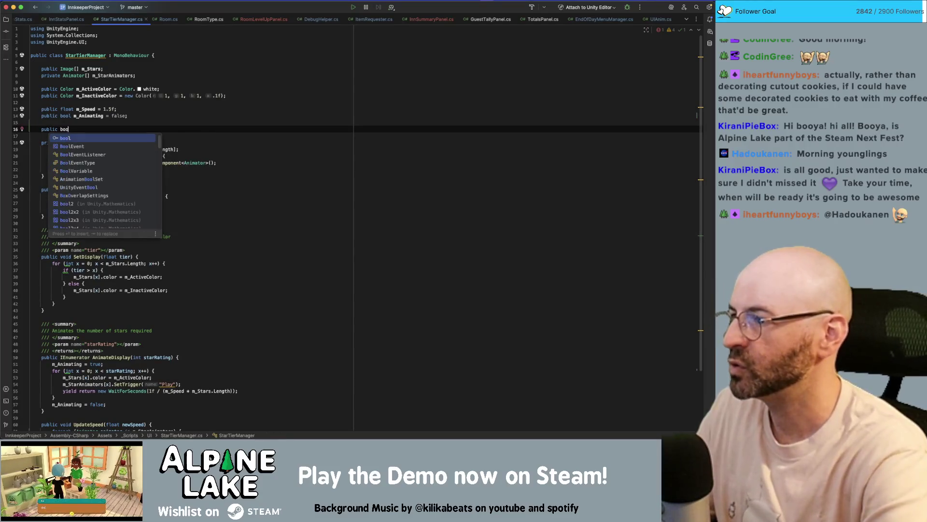
{"action": "key", "text": "Escape"}
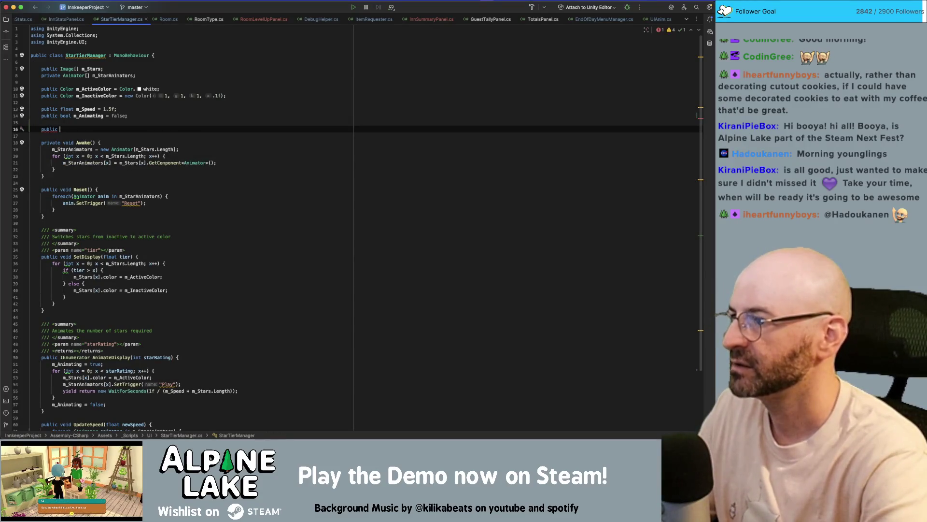
{"action": "type", "text": "GameObjec"}
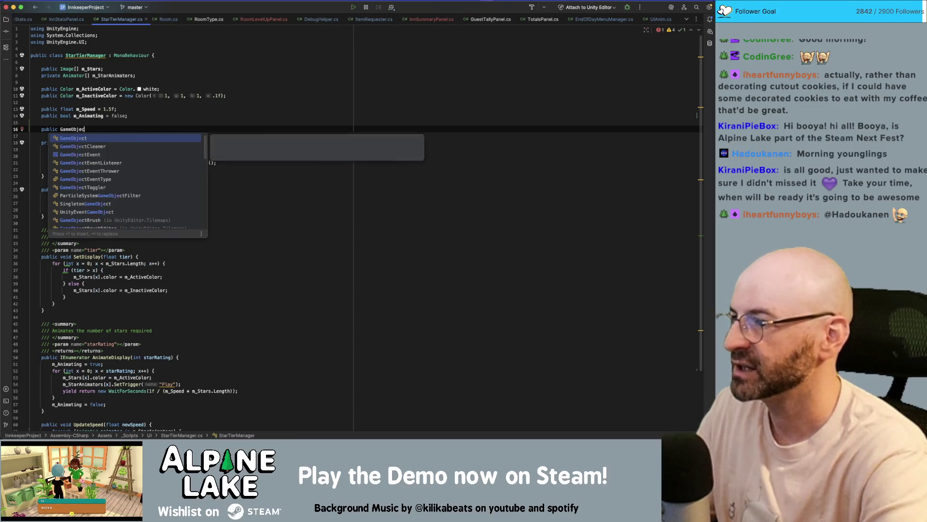
{"action": "type", "text": "t[] m_Sparkle"}
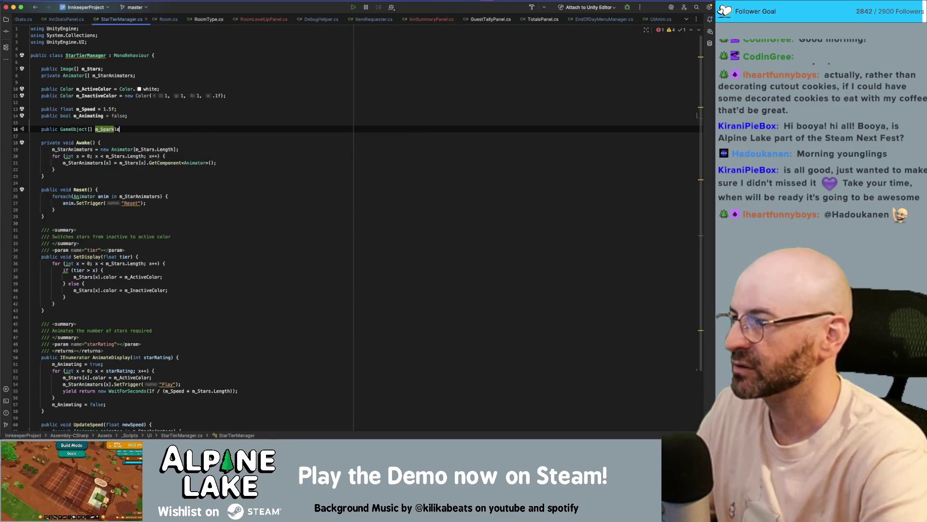
{"action": "type", "text": "s;"}
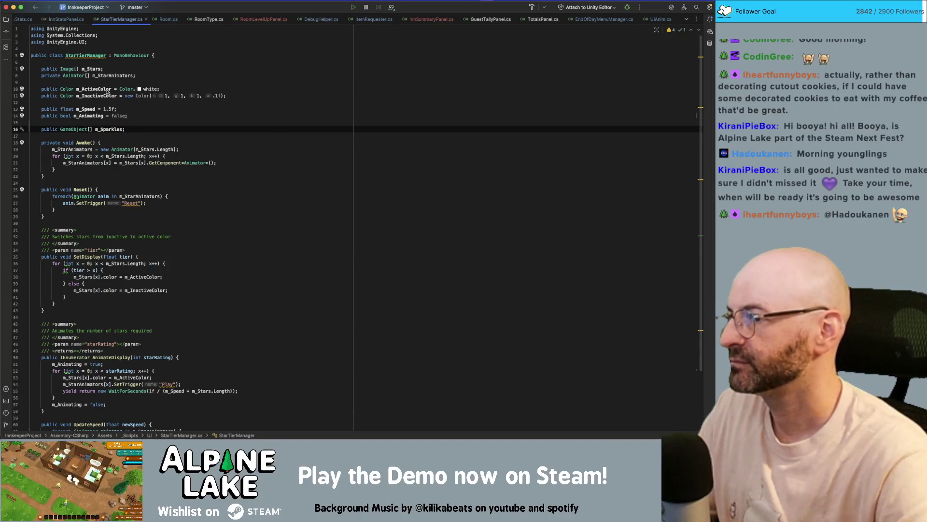
Add m_Sparkles[x].SetActive(true) under the active-colour line in SetDisplay's if branch
{"action": "left_click", "coordinate": [168, 278]}
{"action": "key", "text": "Return"}
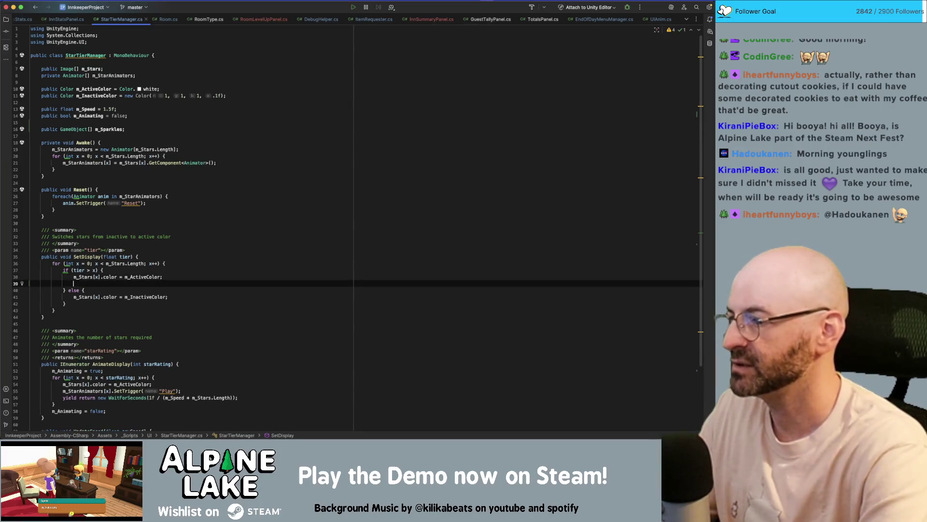
{"action": "type", "text": "m_Sp"}
{"action": "key", "text": "Return"}
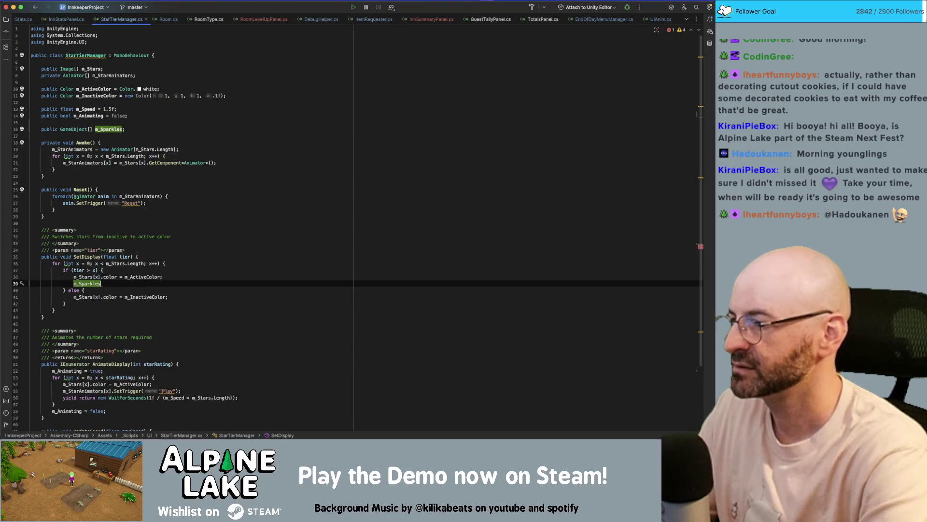
{"action": "type", "text": ".setac"}
{"action": "key", "text": "Return"}
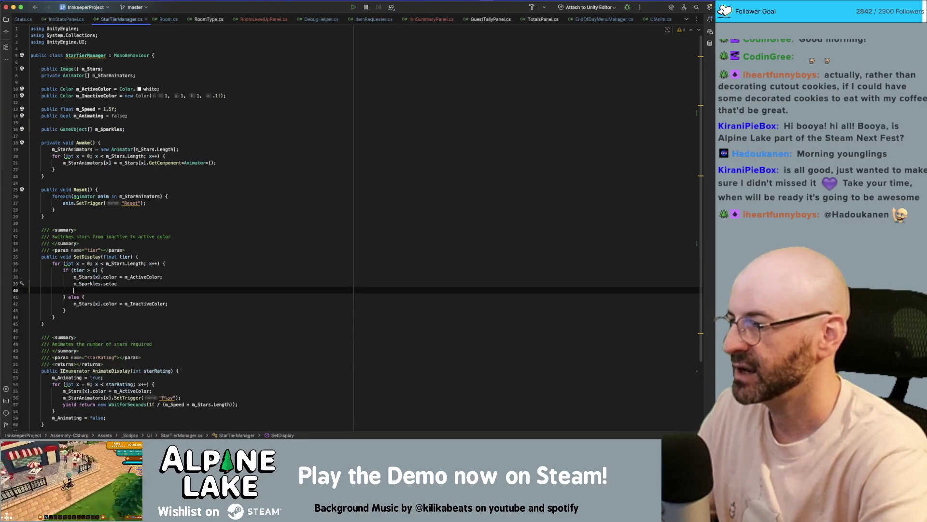
{"action": "key", "text": "BackSpace"}
{"action": "key", "text": "BackSpace"}
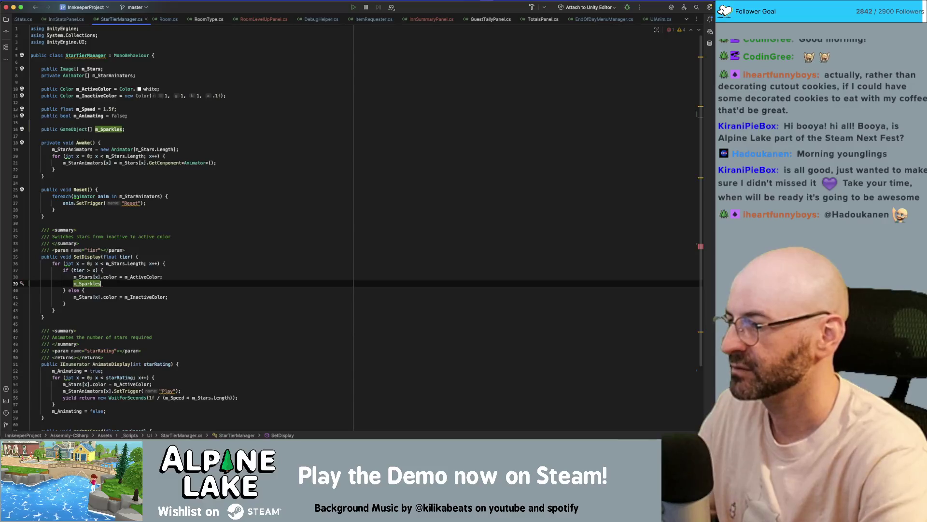
{"action": "type", "text": "["}
{"action": "type", "text": "x].setac"}
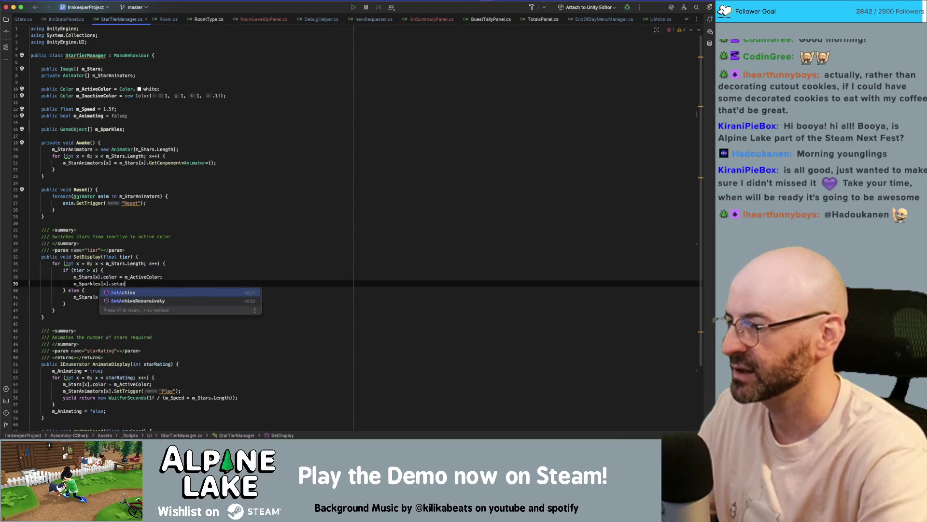
{"action": "key", "text": "Return"}
{"action": "type", "text": "true);"}
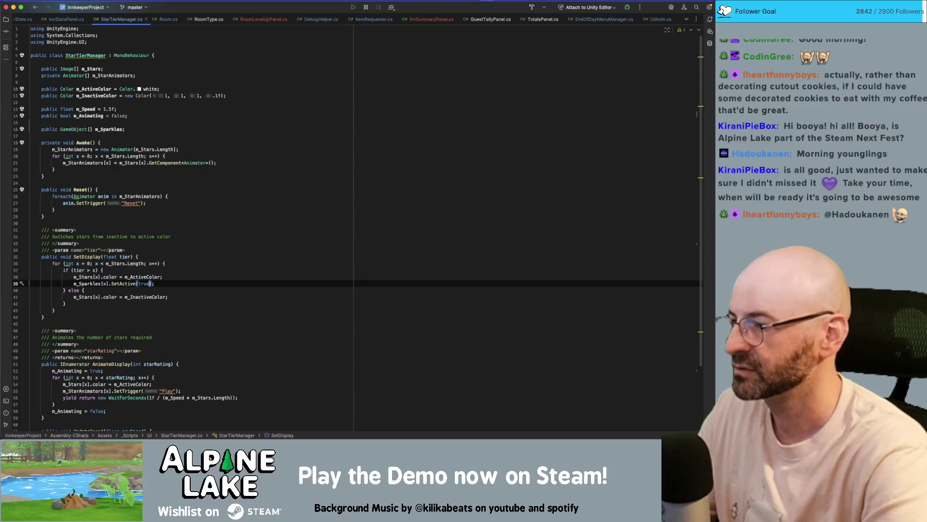
Add m_Sparkles[x].SetActive(false) under the inactive-colour line in the else branch
{"action": "left_click", "coordinate": [167, 297]}
{"action": "key", "text": "Return"}
{"action": "type", "text": "m_Sparkles[x].SetActive(true);"}
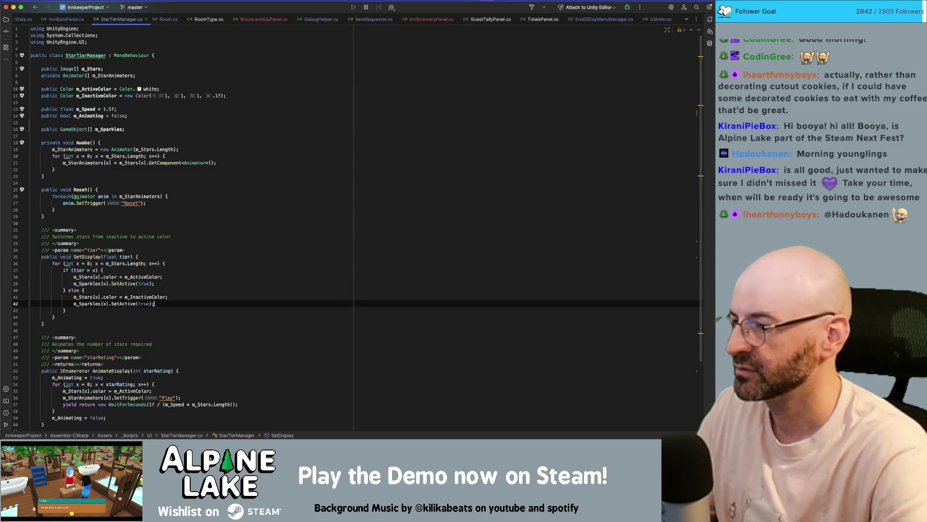
{"action": "key", "text": "BackSpace"}
{"action": "key", "text": "BackSpace"}
{"action": "key", "text": "BackSpace"}
{"action": "type", "text": "false"}
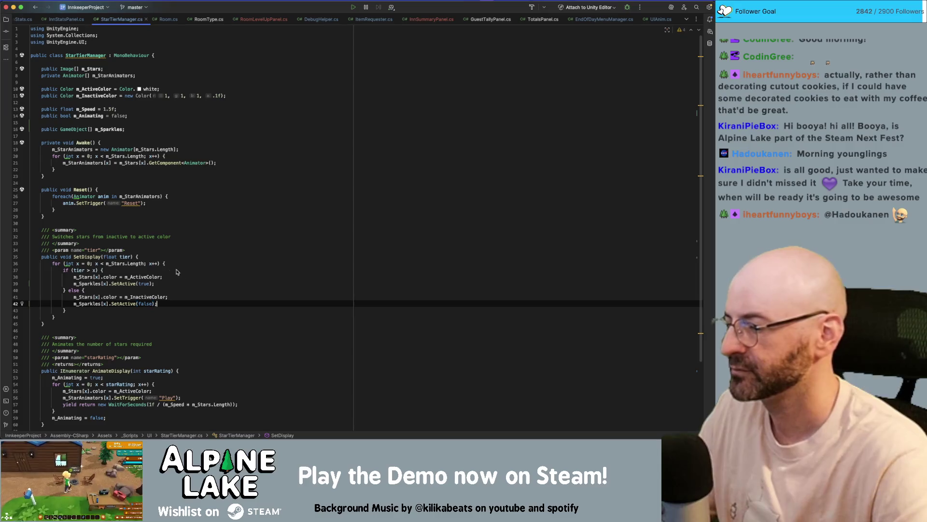
Review the rest of StarTierManager and return to the m_Sparkles declaration
{"action": "left_click", "coordinate": [218, 271]}
{"action": "scroll", "coordinate": [223, 268], "scroll_direction": "down", "scroll_amount": 1}
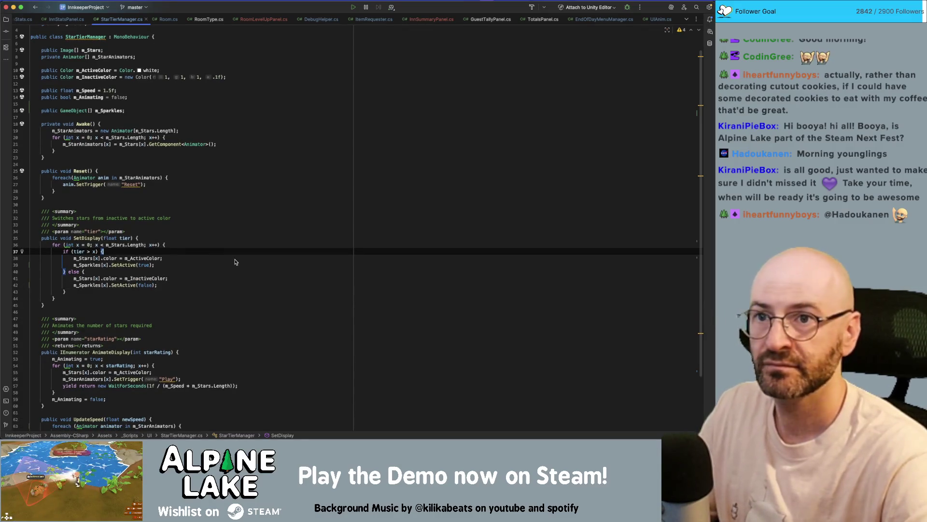
{"action": "scroll", "coordinate": [235, 262], "scroll_direction": "down", "scroll_amount": 1}
{"action": "scroll", "coordinate": [236, 263], "scroll_direction": "down", "scroll_amount": 1}
{"action": "scroll", "coordinate": [222, 271], "scroll_direction": "down", "scroll_amount": 4}
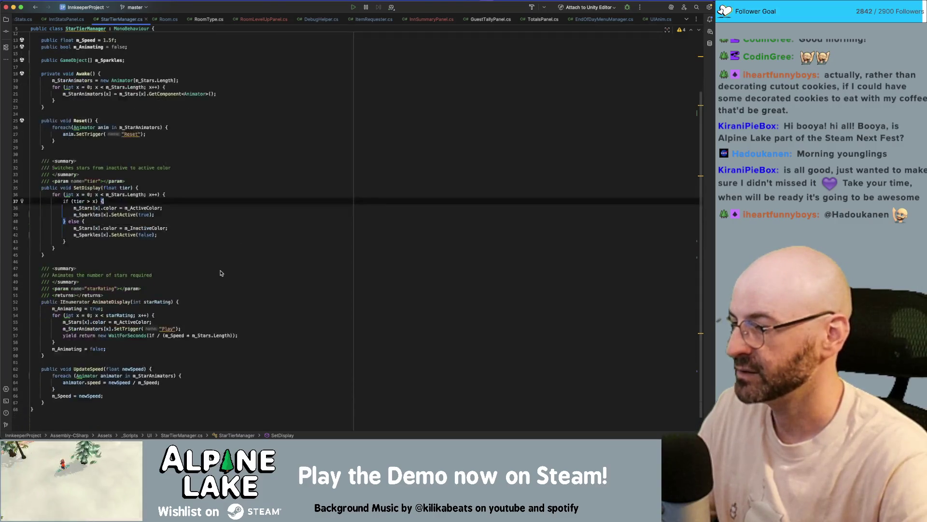
{"action": "scroll", "coordinate": [219, 274], "scroll_direction": "down", "scroll_amount": 1}
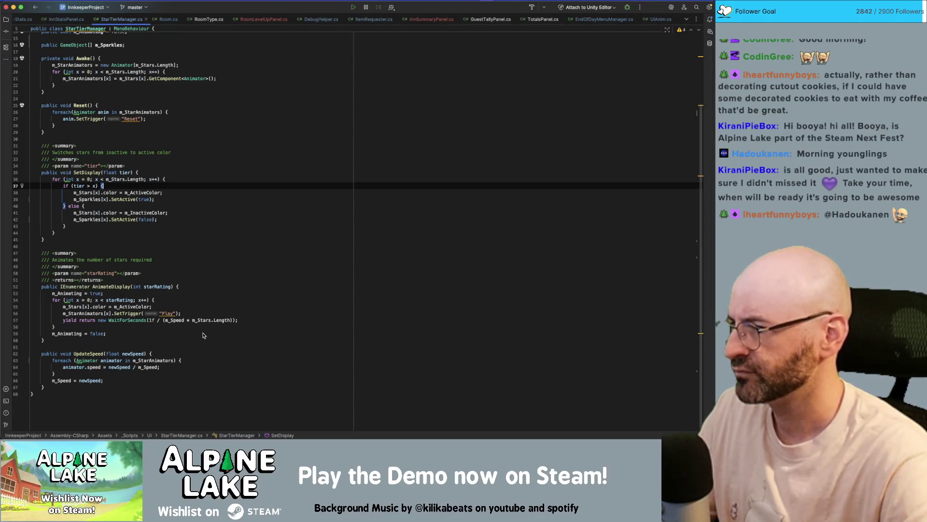
{"action": "scroll", "coordinate": [203, 335], "scroll_direction": "up", "scroll_amount": 5}
{"action": "left_click", "coordinate": [164, 131]}
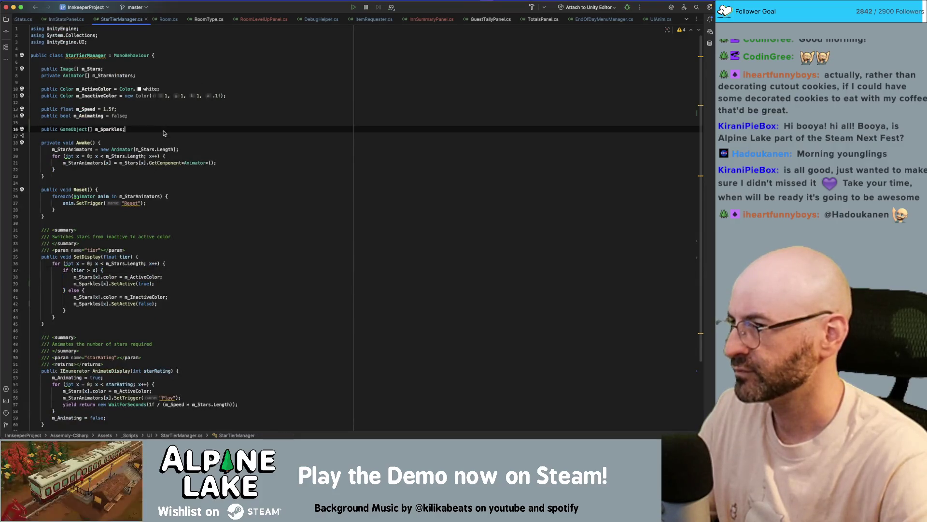
Start an if(m_Sparkles check under the active-colour line, then remove it
{"action": "left_click", "coordinate": [165, 277]}
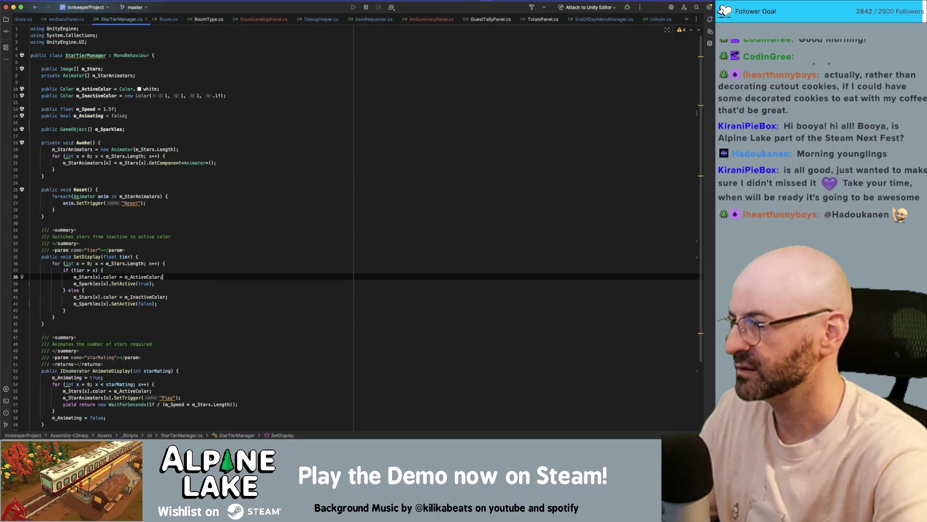
{"action": "key", "text": "Return"}
{"action": "type", "text": "if(mS_"}
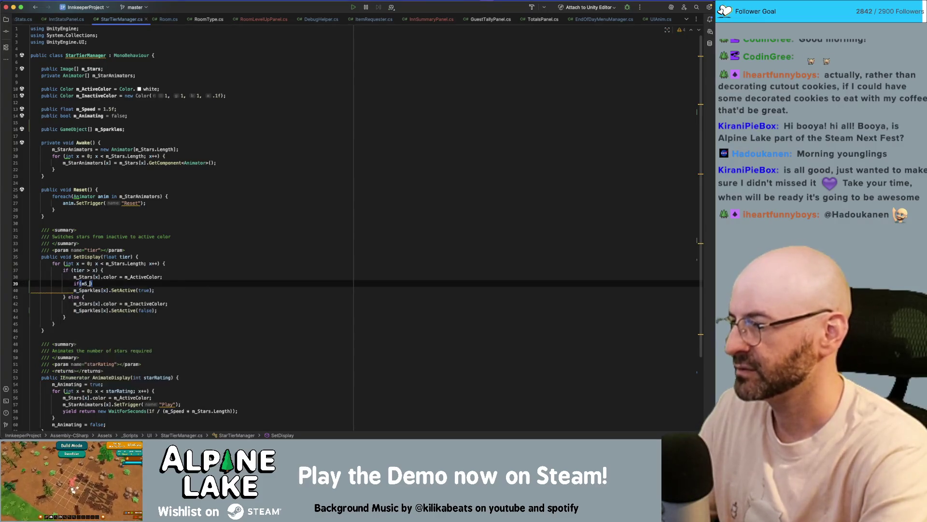
{"action": "type", "text": "_Sp"}
{"action": "key", "text": "Return"}
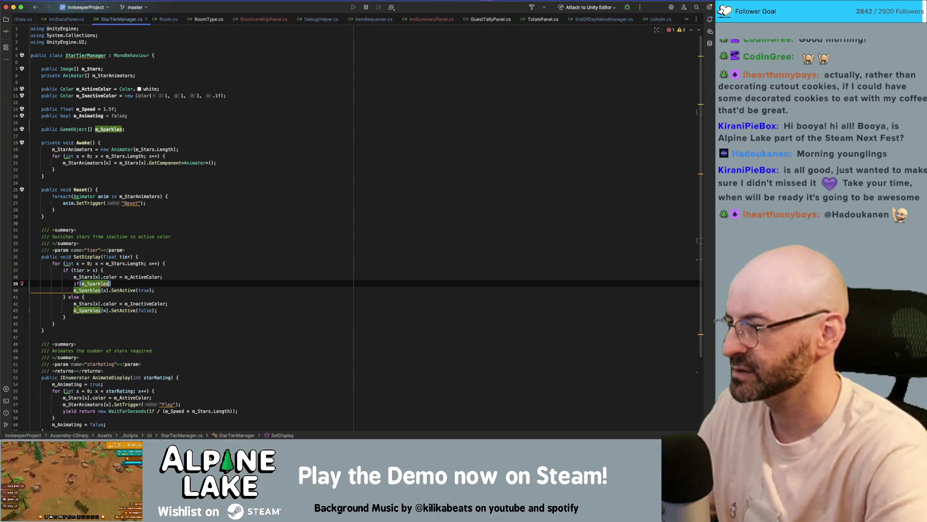
{"action": "key", "text": "BackSpace"}
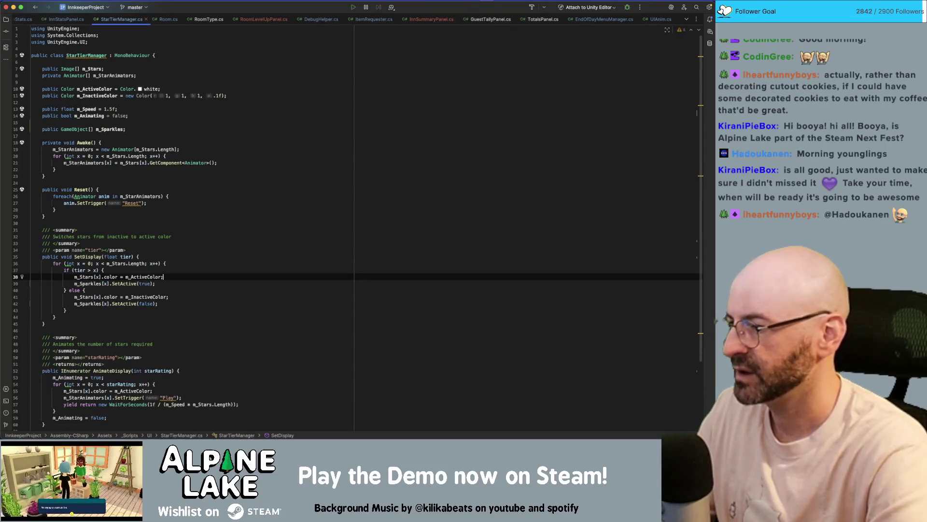
Leave a single blank line after SetDisplay and switch back to Unity
{"action": "key", "text": "Down"}
{"action": "key", "text": "Down"}
{"action": "key", "text": "Down"}
{"action": "key", "text": "Return"}
{"action": "key", "text": "Return"}
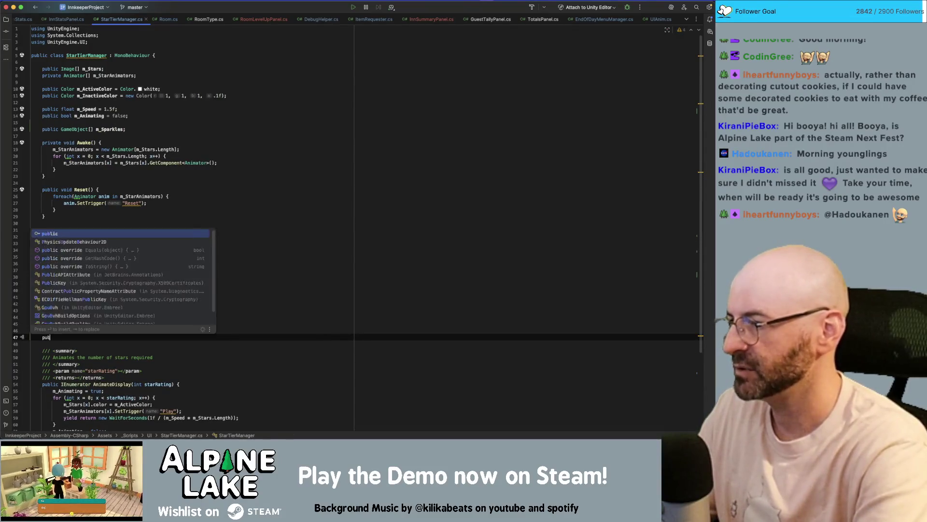
{"action": "key", "text": "BackSpace"}
{"action": "key", "text": "BackSpace"}
{"action": "key", "text": "Delete"}
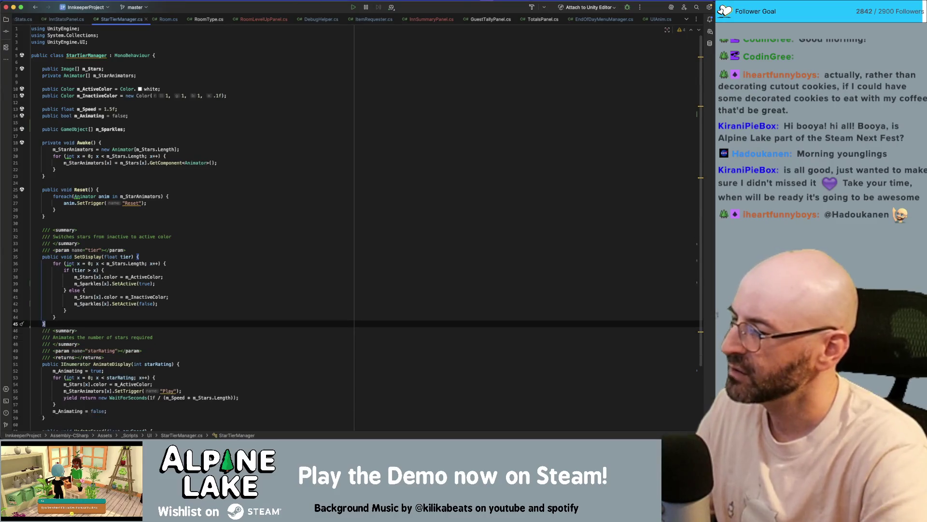
{"action": "key", "text": "Return"}
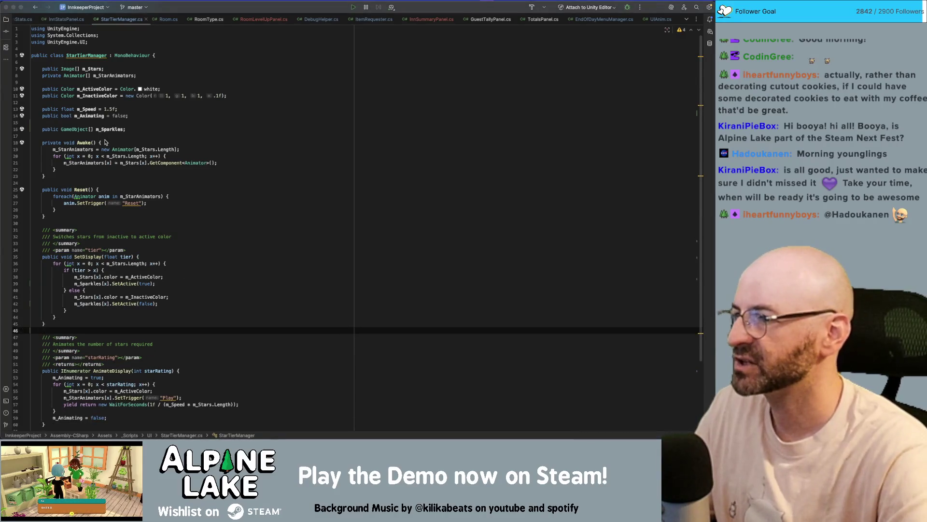
{"action": "key", "text": "super+Tab"}
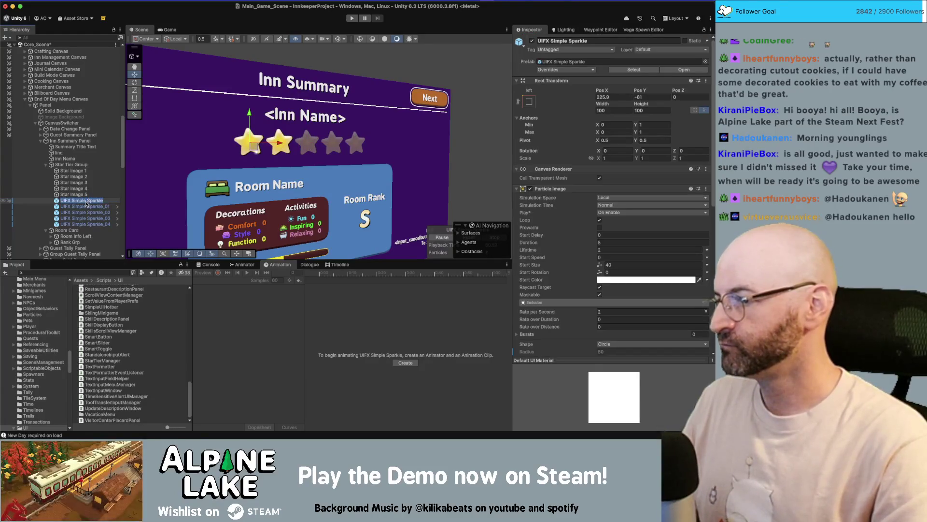
Make the first sparkle a child of Star Image 1 and set its Pos X and Pos Y to 0
{"action": "left_click_drag", "start_coordinate": [83, 203], "coordinate": [82, 173]}
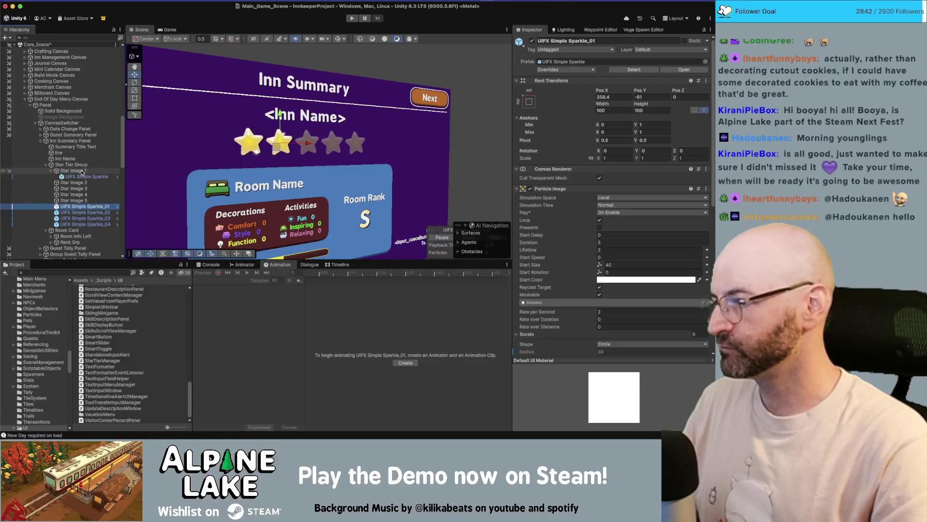
{"action": "left_click", "coordinate": [610, 97]}
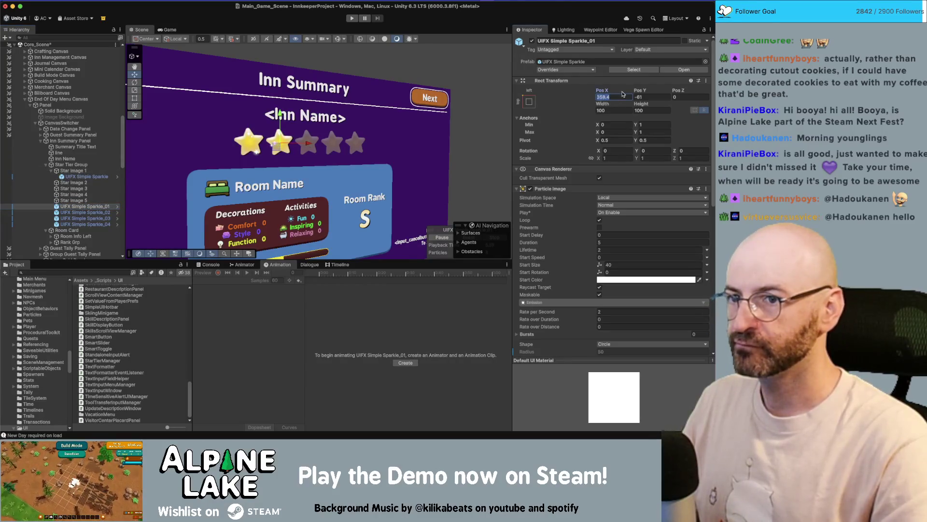
{"action": "type", "text": "0"}
{"action": "key", "text": "Tab"}
{"action": "type", "text": "0"}
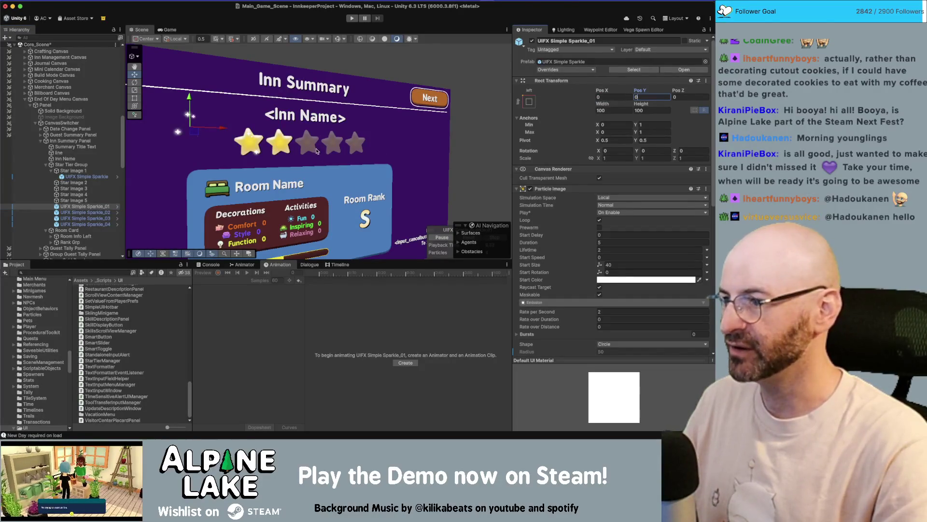
{"action": "key", "text": "Return"}
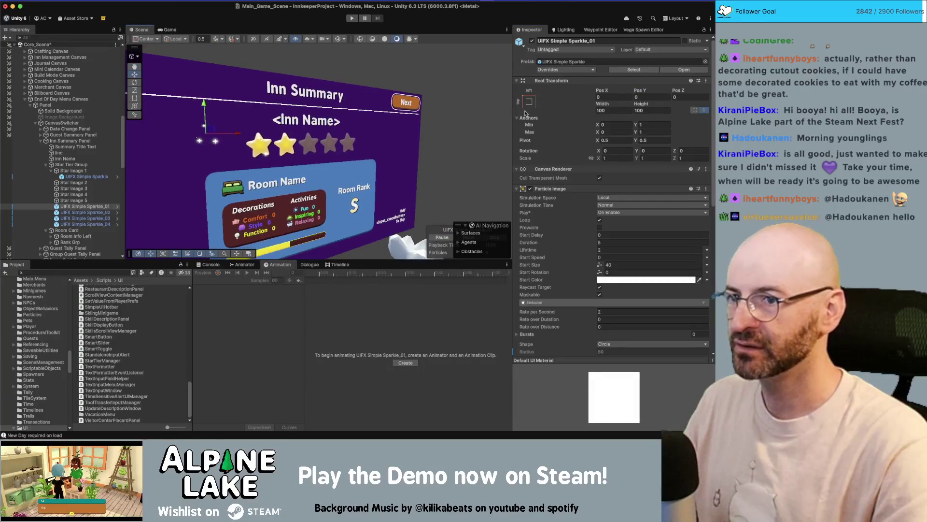
Apply the middle-center anchor preset to the sparkle
{"action": "left_click", "coordinate": [529, 101]}
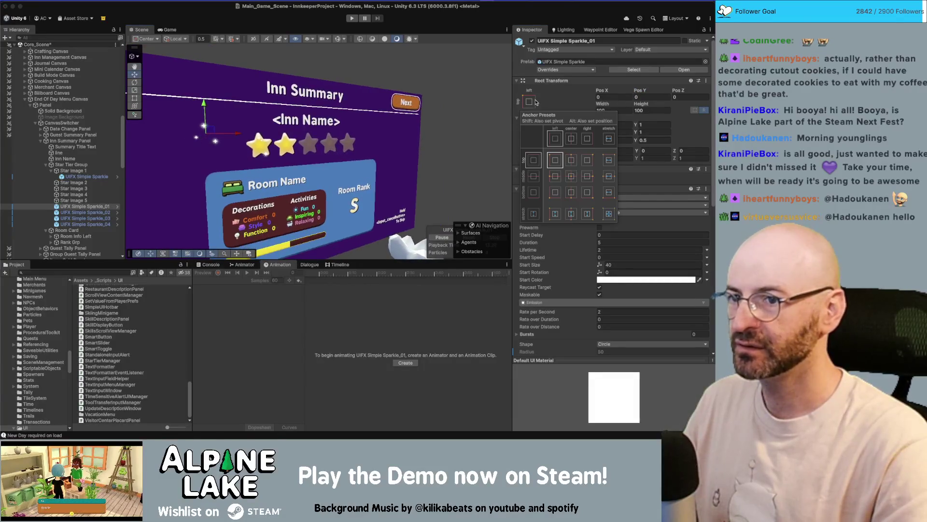
{"action": "left_click", "coordinate": [572, 177]}
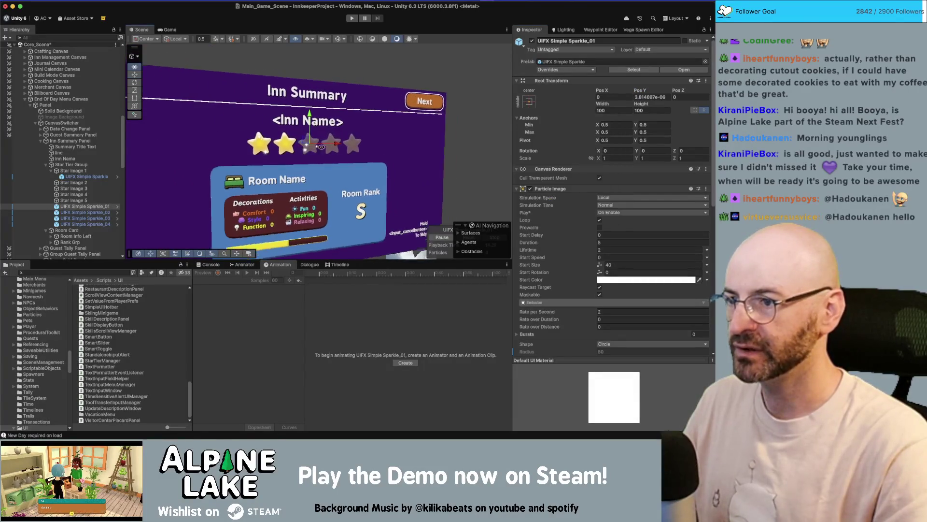
{"action": "left_click", "coordinate": [95, 177]}
{"action": "left_click", "coordinate": [86, 172]}
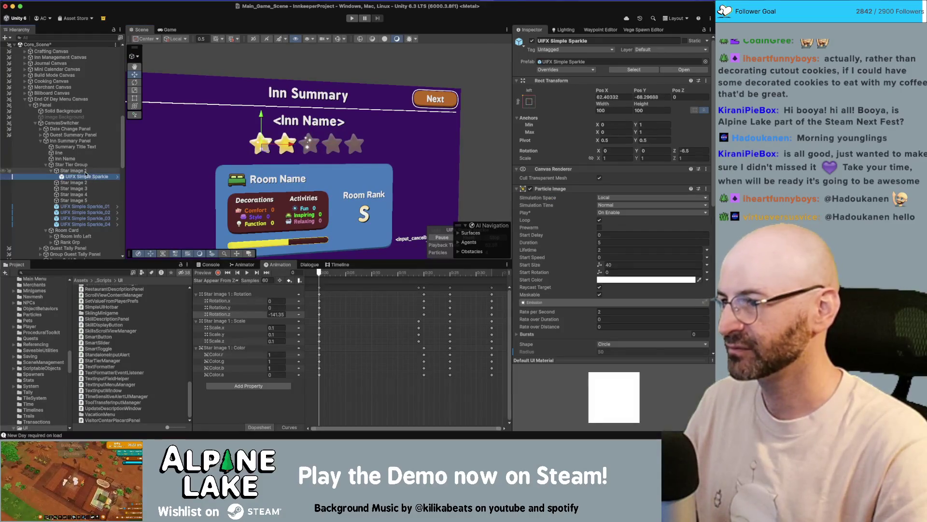
Move UIFX Simple Sparkle_01 under Star Image 2
{"action": "left_click", "coordinate": [85, 177]}
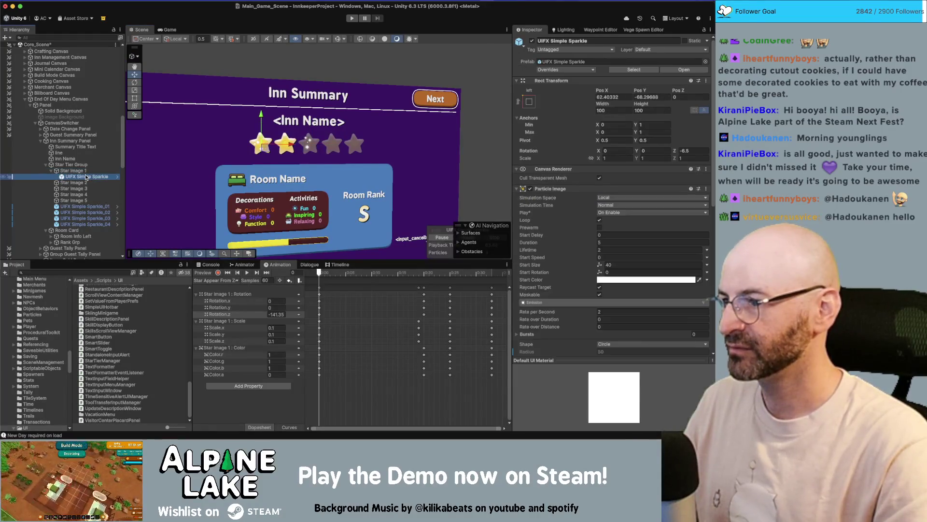
{"action": "left_click", "coordinate": [86, 207]}
{"action": "mouse_move", "coordinate": [86, 206]}
{"action": "left_mouse_down"}
{"action": "mouse_move", "coordinate": [73, 183]}
{"action": "mouse_move", "coordinate": [81, 201]}
{"action": "left_mouse_up"}
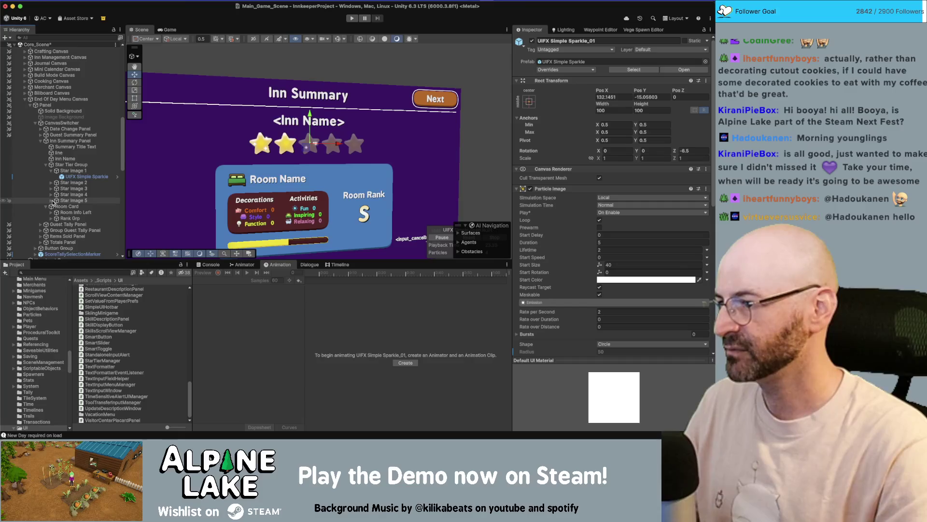
Select the sparkles under all five star images and give them the middle-center anchor preset
{"action": "left_click", "coordinate": [52, 200]}
{"action": "left_click", "coordinate": [51, 194]}
{"action": "left_click", "coordinate": [51, 189]}
{"action": "left_click", "coordinate": [51, 183]}
{"action": "left_click", "coordinate": [83, 188], "text": "super"}
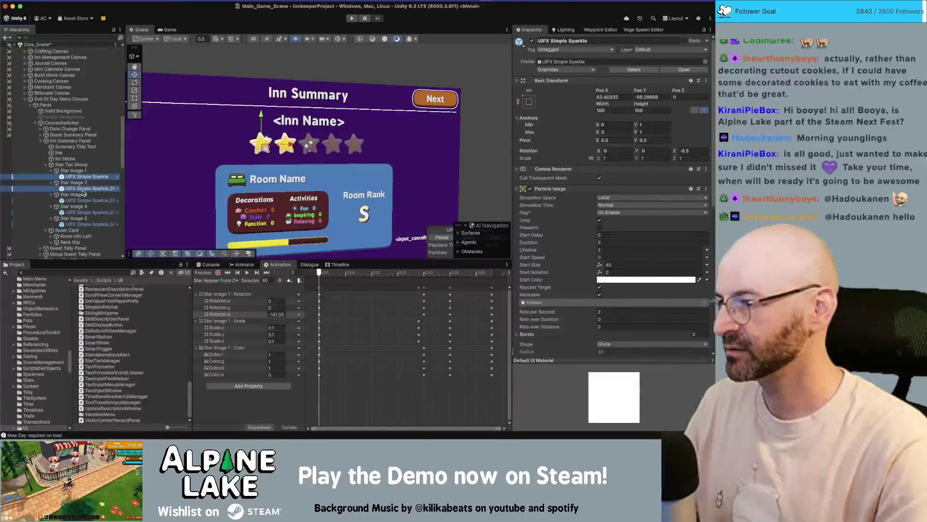
{"action": "left_click", "coordinate": [86, 200], "text": "super"}
{"action": "left_click", "coordinate": [86, 212], "text": "super"}
{"action": "left_click", "coordinate": [86, 224], "text": "super"}
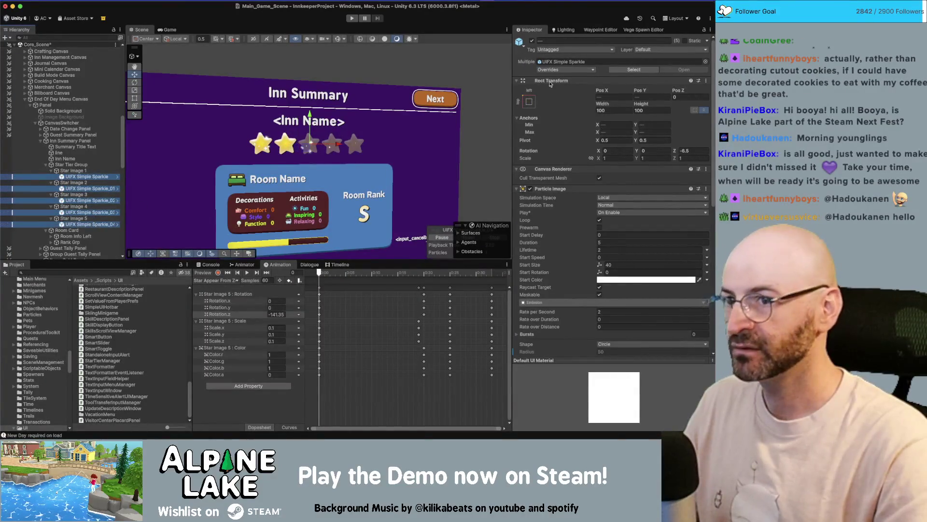
{"action": "left_click", "coordinate": [531, 104]}
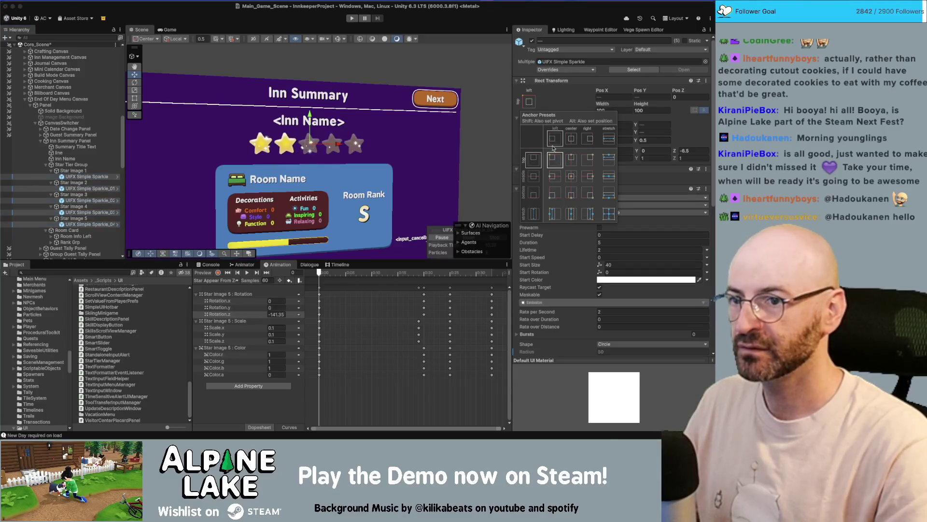
{"action": "left_click", "coordinate": [571, 176]}
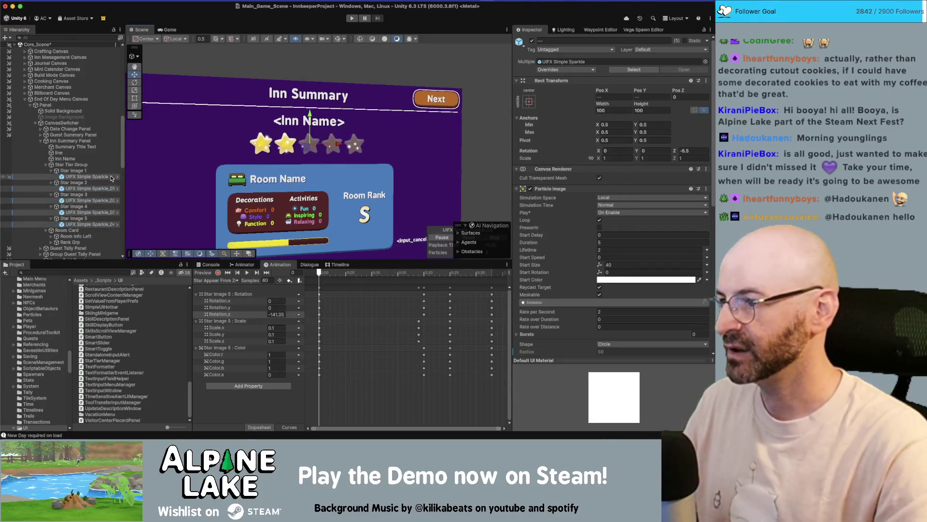
{"action": "left_click", "coordinate": [71, 171]}
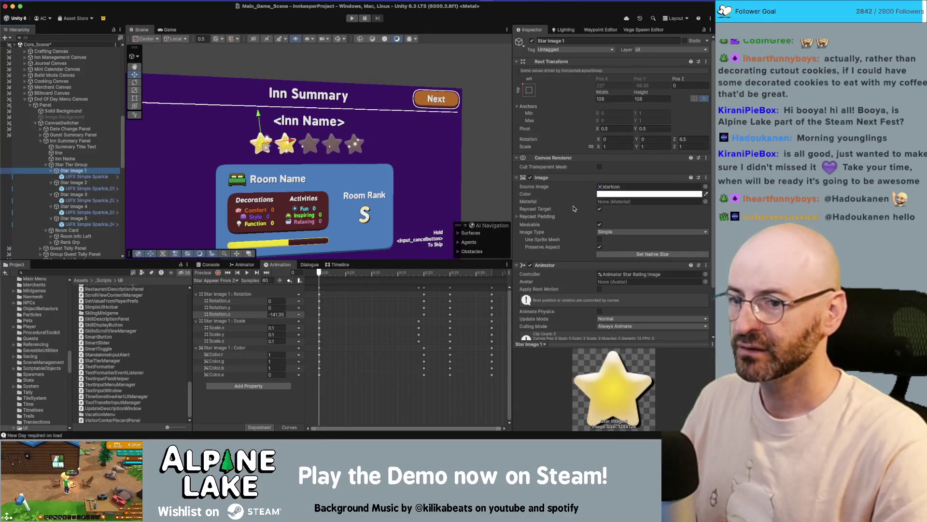
Inspect Star Image 1's UIFX Simple Sparkle child and its Particle Image settings
{"action": "scroll", "coordinate": [574, 208], "scroll_direction": "down", "scroll_amount": 3}
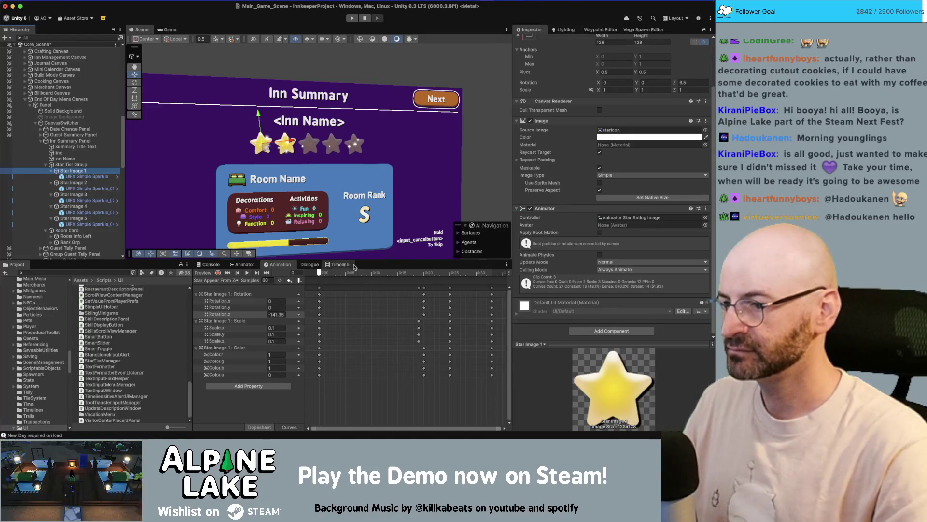
{"action": "left_click", "coordinate": [97, 176]}
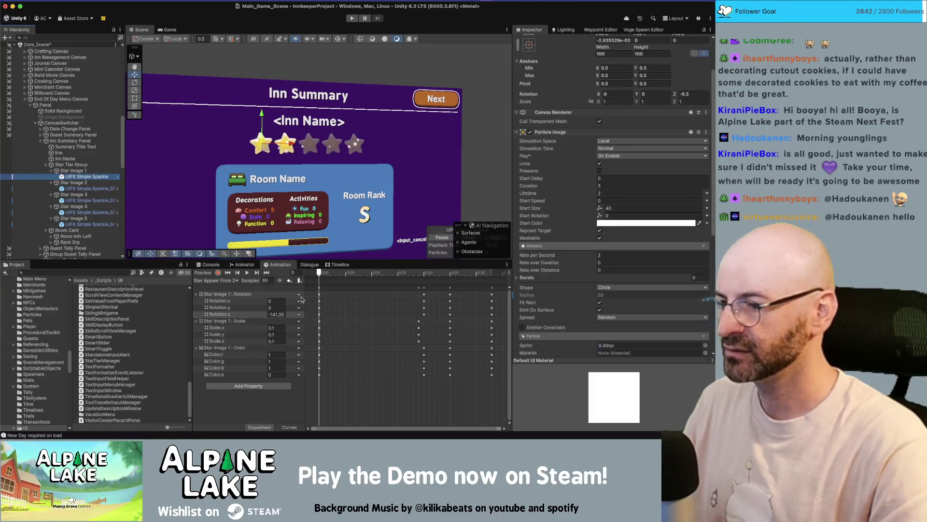
{"action": "left_click", "coordinate": [227, 294]}
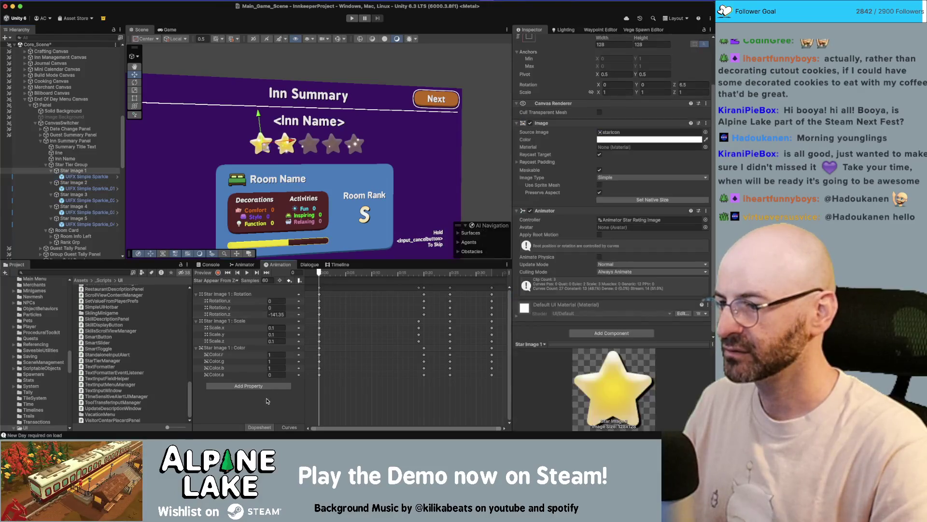
Keep the Star Appear From Zero clip, preview it at frame 33, and check the animatable properties
{"action": "left_click", "coordinate": [228, 280]}
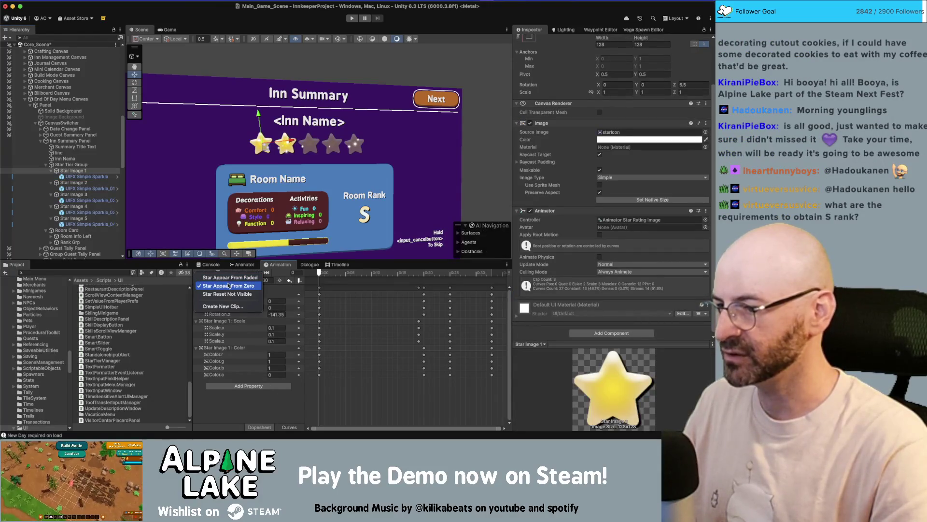
{"action": "left_click", "coordinate": [325, 366]}
{"action": "left_click_drag", "start_coordinate": [471, 277], "coordinate": [492, 275]}
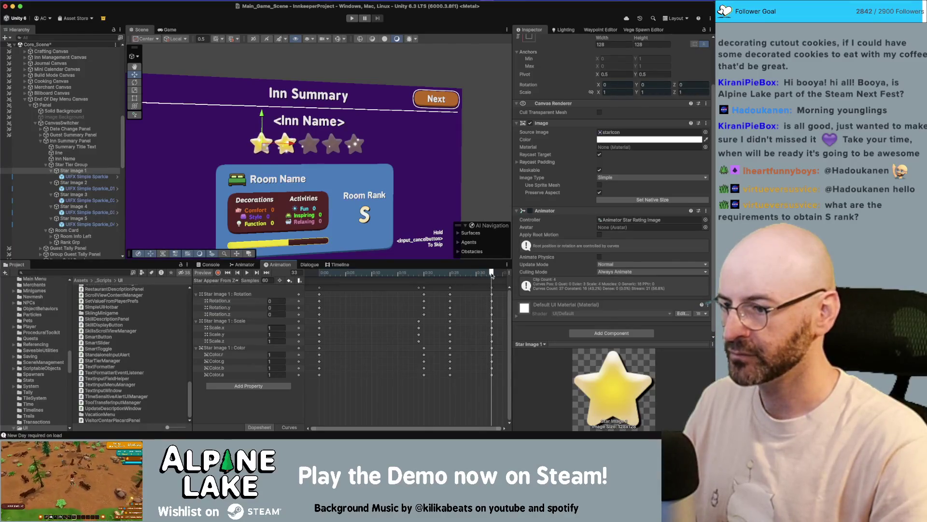
{"action": "left_click", "coordinate": [262, 387]}
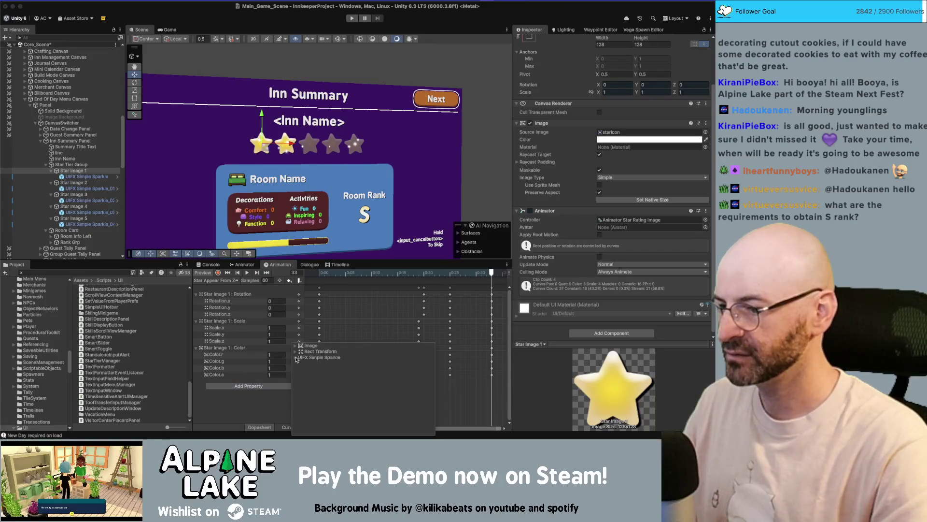
{"action": "left_click", "coordinate": [269, 404]}
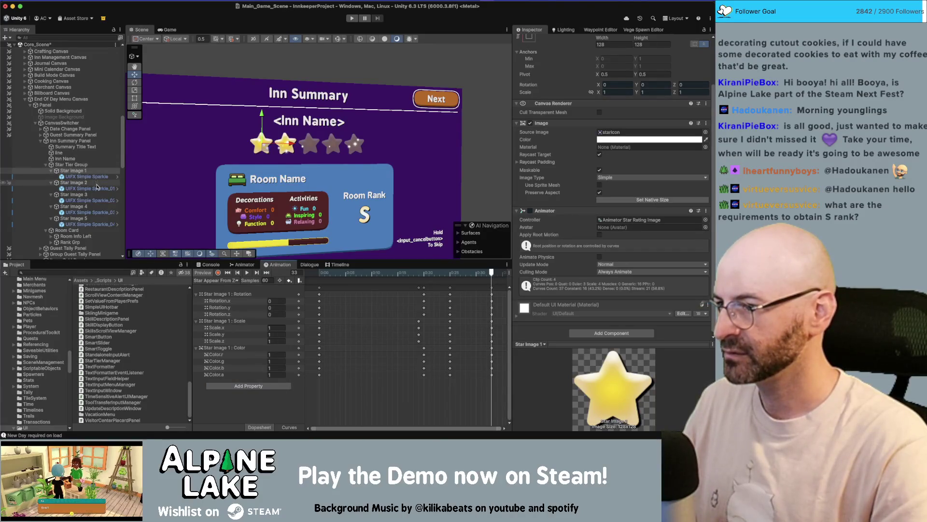
Rename the sparkles of Star Images 2–5 to drop their _01–_04 suffixes
{"action": "left_click", "coordinate": [98, 188]}
{"action": "key", "text": "BackSpace"}
{"action": "key", "text": "BackSpace"}
{"action": "key", "text": "BackSpace"}
{"action": "key", "text": "Return"}
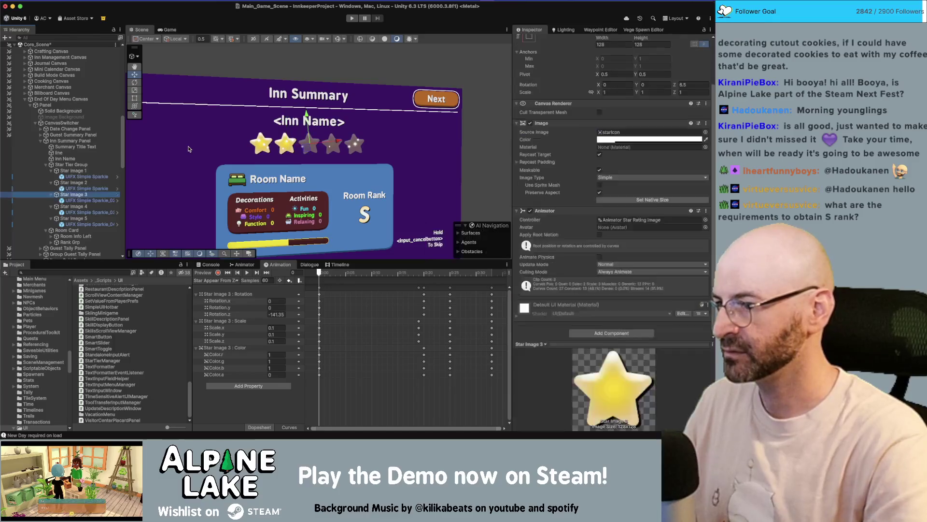
{"action": "key", "text": "Down"}
{"action": "key", "text": "Down"}
{"action": "key", "text": "Return"}
{"action": "key", "text": "BackSpace"}
{"action": "key", "text": "BackSpace"}
{"action": "key", "text": "BackSpace"}
{"action": "key", "text": "Return"}
{"action": "key", "text": "Down"}
{"action": "key", "text": "Down"}
{"action": "key", "text": "Return"}
{"action": "key", "text": "BackSpace"}
{"action": "key", "text": "BackSpace"}
{"action": "key", "text": "BackSpace"}
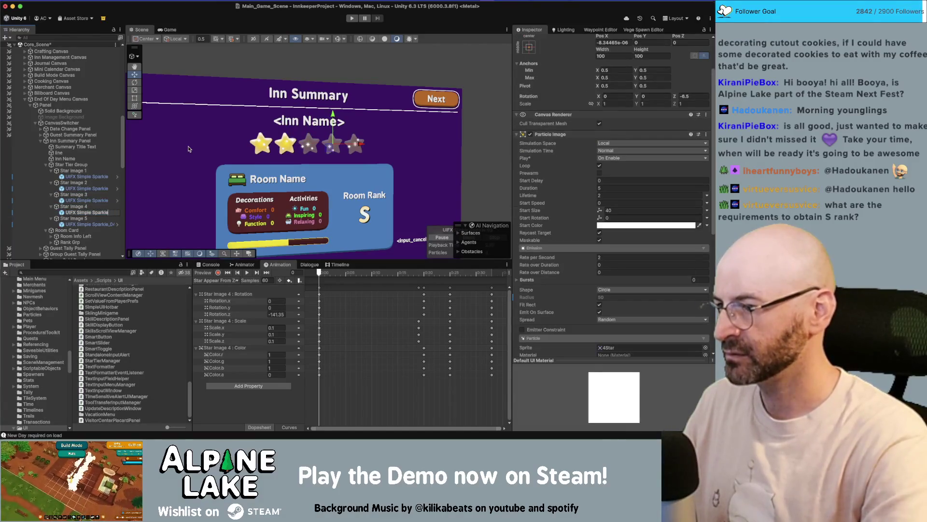
{"action": "key", "text": "Return"}
{"action": "key", "text": "Down"}
{"action": "key", "text": "Down"}
{"action": "key", "text": "Return"}
{"action": "key", "text": "BackSpace"}
{"action": "key", "text": "BackSpace"}
{"action": "key", "text": "BackSpace"}
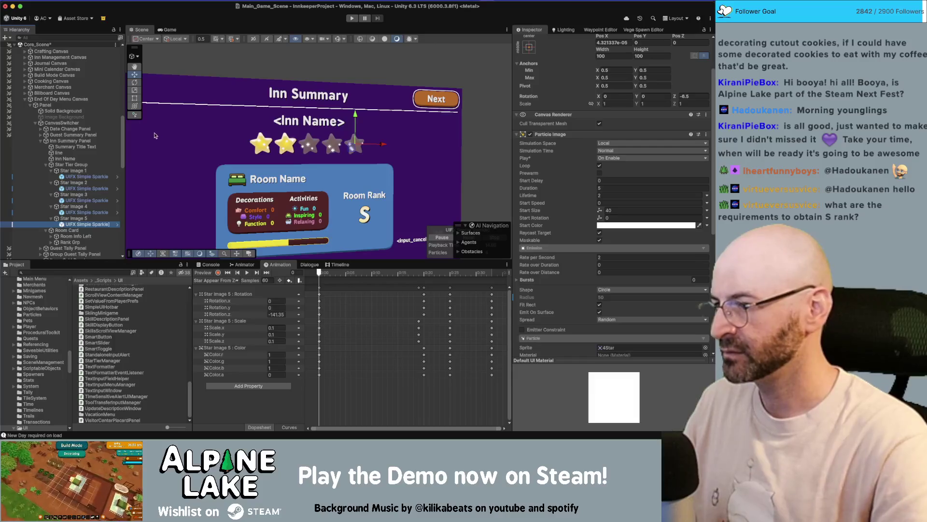
{"action": "key", "text": "Return"}
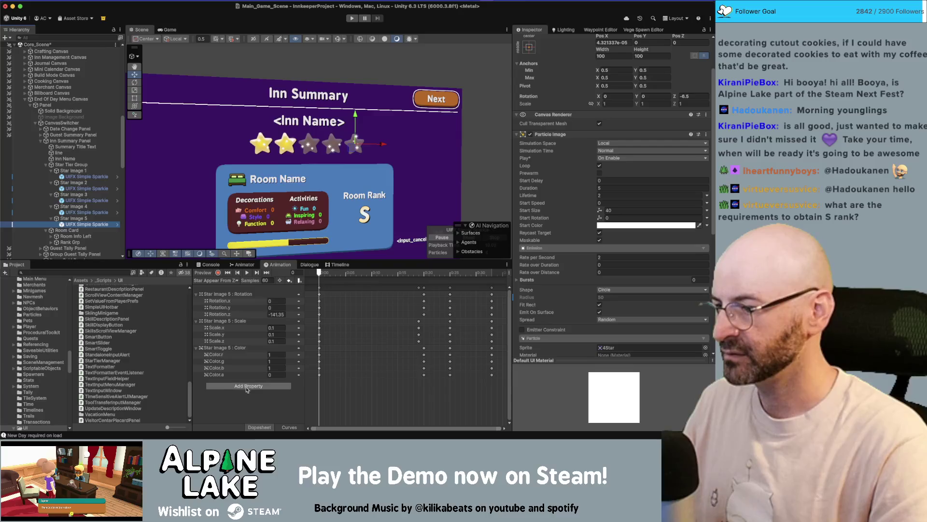
Add Star Image 5's UIFX Simple Sparkle Is Active track and key it on partway through the clip
{"action": "left_click", "coordinate": [241, 347]}
{"action": "left_click", "coordinate": [235, 280]}
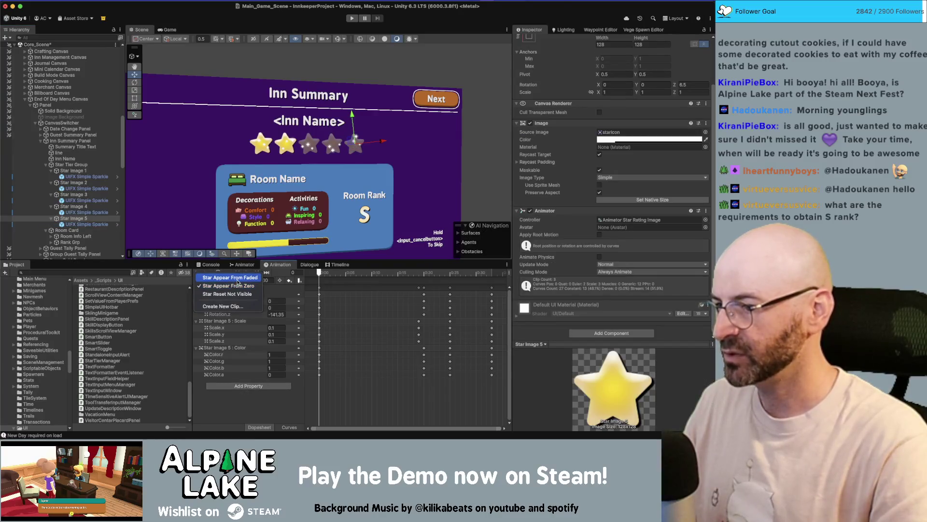
{"action": "left_click", "coordinate": [236, 285]}
{"action": "left_click", "coordinate": [254, 385]}
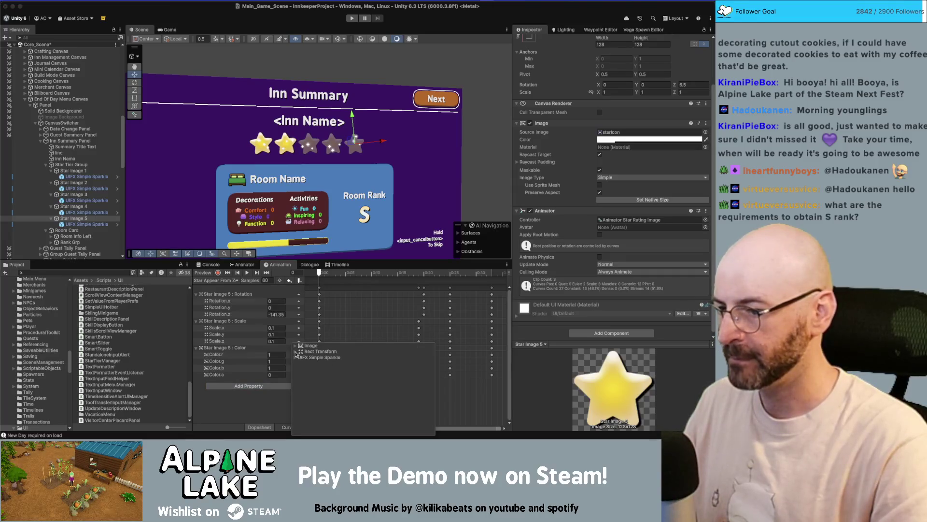
{"action": "left_click", "coordinate": [431, 364]}
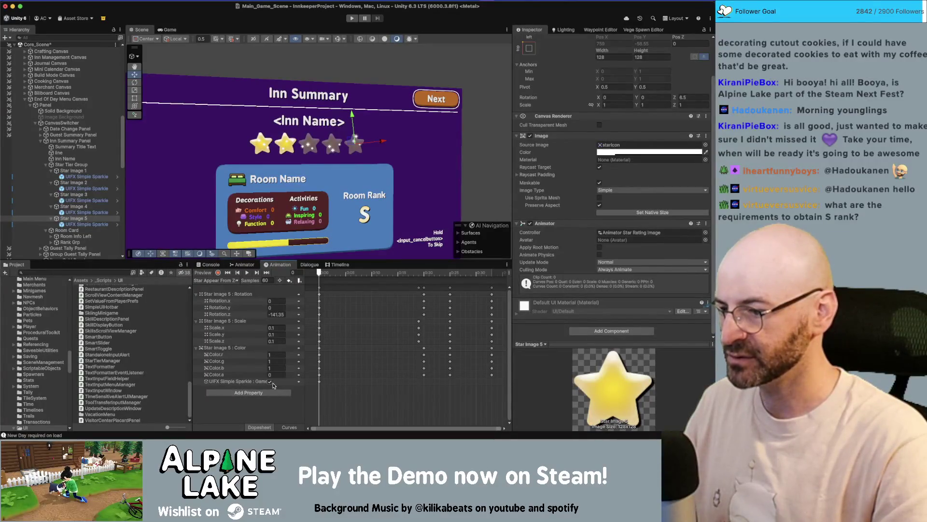
{"action": "left_click_drag", "start_coordinate": [318, 382], "coordinate": [377, 381]}
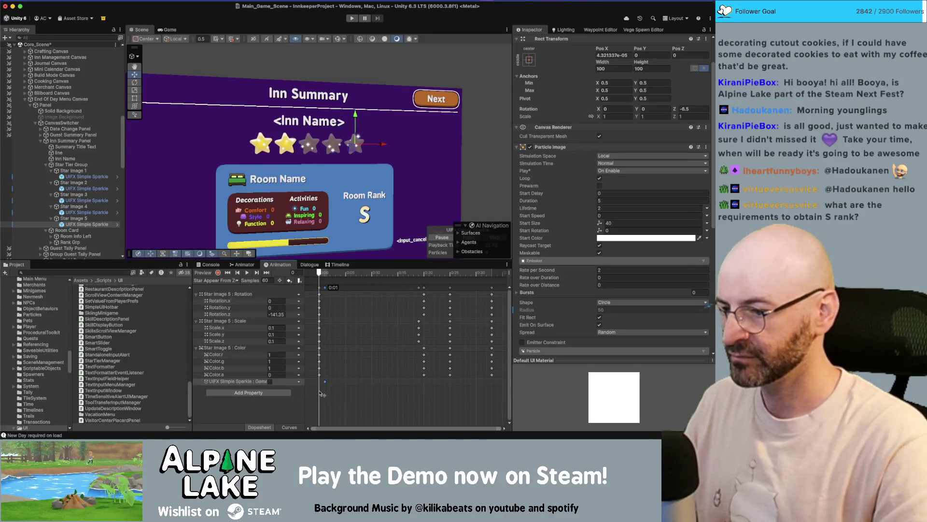
{"action": "mouse_move", "coordinate": [392, 273]}
{"action": "left_mouse_down"}
{"action": "mouse_move", "coordinate": [486, 278]}
{"action": "mouse_move", "coordinate": [440, 284]}
{"action": "mouse_move", "coordinate": [450, 285]}
{"action": "left_mouse_up"}
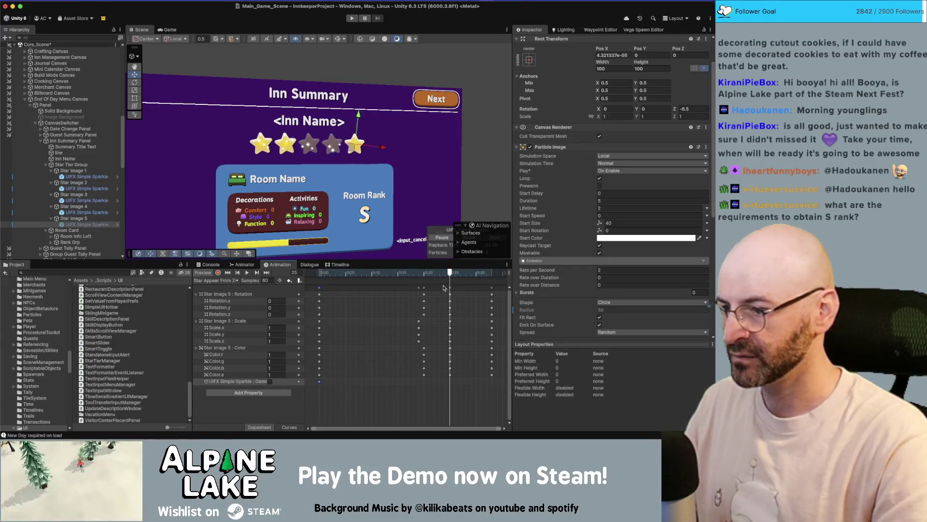
{"action": "left_click", "coordinate": [269, 382]}
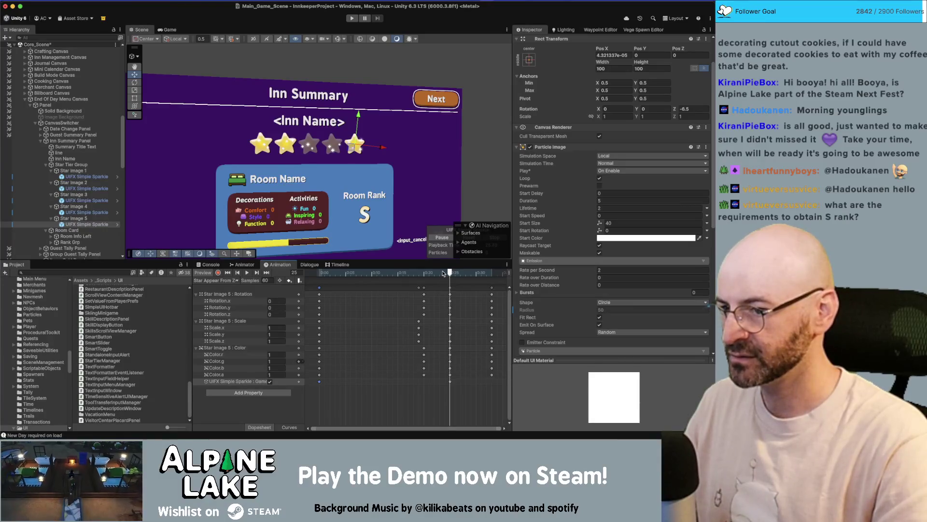
{"action": "mouse_move", "coordinate": [443, 273]}
{"action": "left_mouse_down"}
{"action": "mouse_move", "coordinate": [423, 273]}
{"action": "mouse_move", "coordinate": [502, 273]}
{"action": "mouse_move", "coordinate": [394, 274]}
{"action": "mouse_move", "coordinate": [444, 274]}
{"action": "left_mouse_up"}
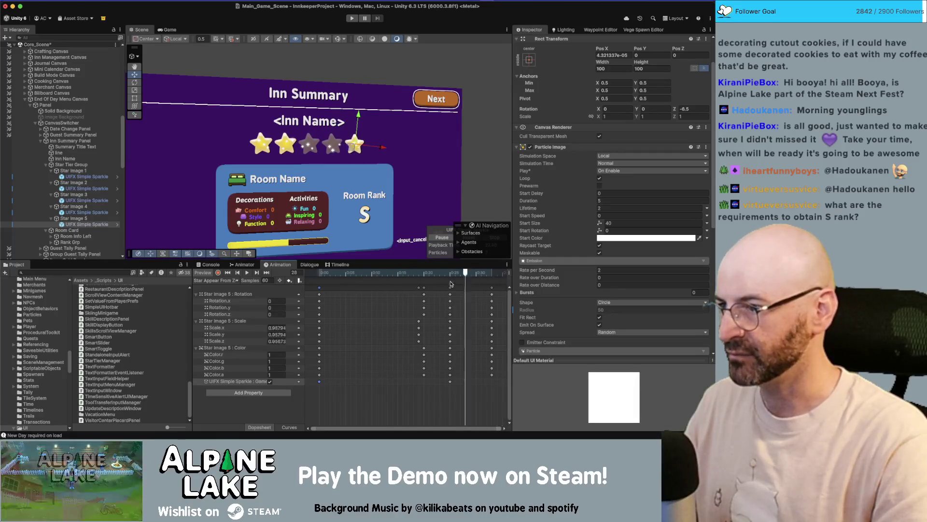
{"action": "left_click", "coordinate": [85, 219]}
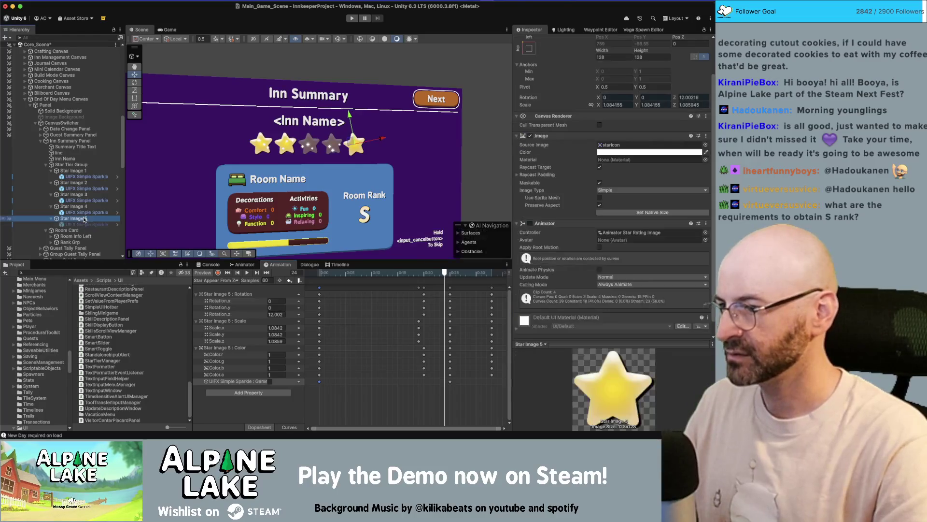
Switch to the Star Appear From Faded clip and preview the fade-in through frame 123
{"action": "left_click", "coordinate": [233, 280]}
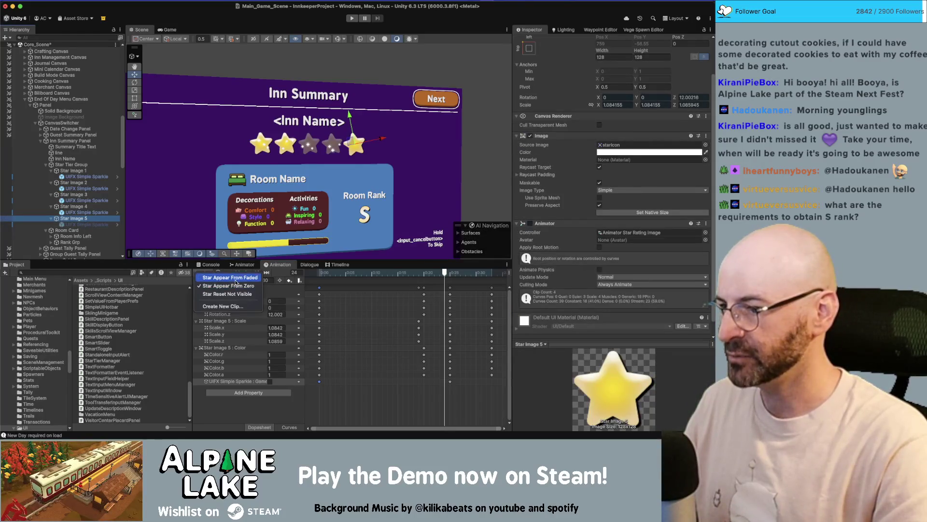
{"action": "left_click", "coordinate": [231, 278]}
{"action": "left_click", "coordinate": [320, 273]}
{"action": "left_click_drag", "start_coordinate": [320, 275], "coordinate": [489, 274]}
Add a UIFX Simple Sparkle Is Active track for Star Image 5 in this clip
{"action": "left_click", "coordinate": [248, 386]}
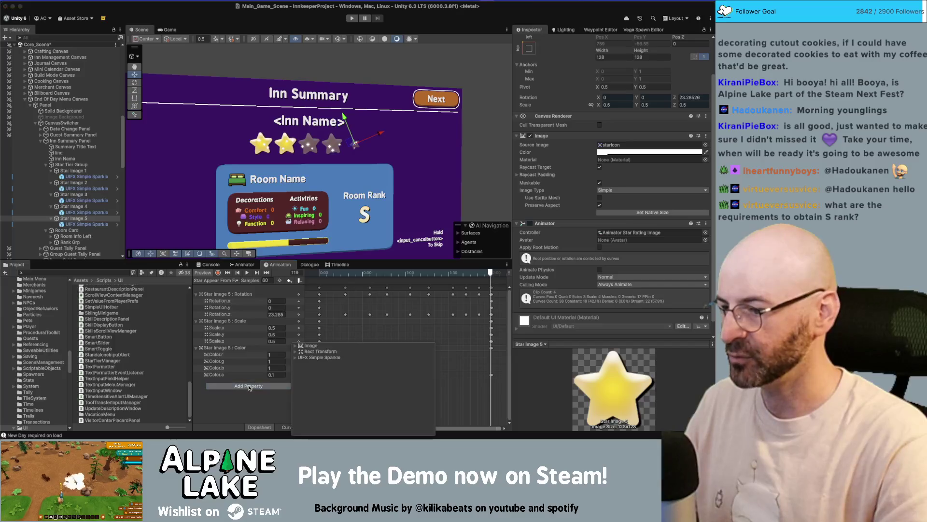
{"action": "left_click", "coordinate": [295, 357]}
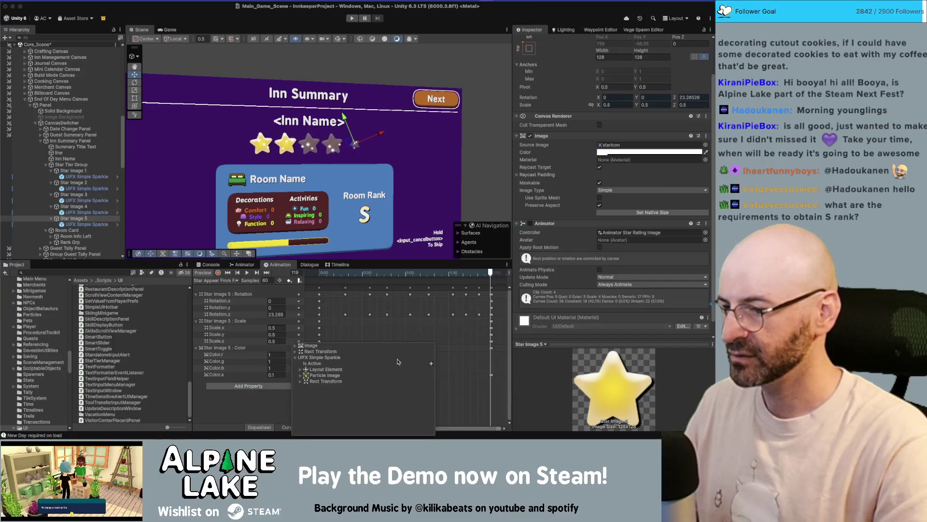
{"action": "left_click", "coordinate": [432, 363]}
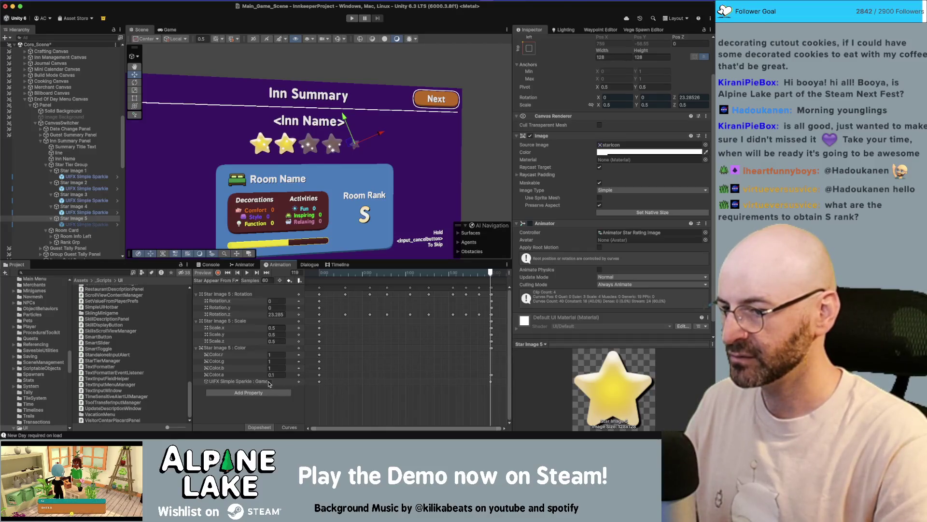
{"action": "left_click", "coordinate": [491, 382]}
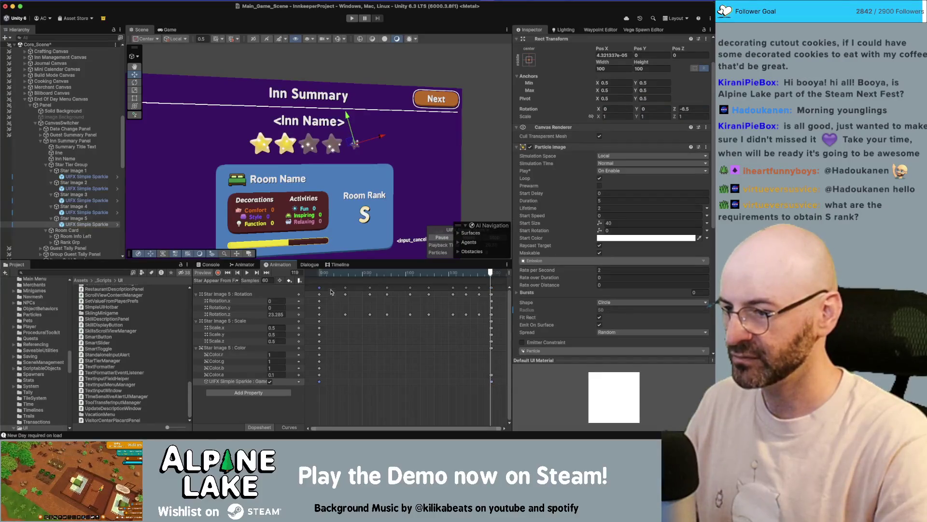
{"action": "mouse_move", "coordinate": [327, 276]}
{"action": "left_mouse_down"}
{"action": "mouse_move", "coordinate": [311, 280]}
{"action": "mouse_move", "coordinate": [505, 272]}
{"action": "left_mouse_up"}
{"action": "left_click", "coordinate": [273, 400]}
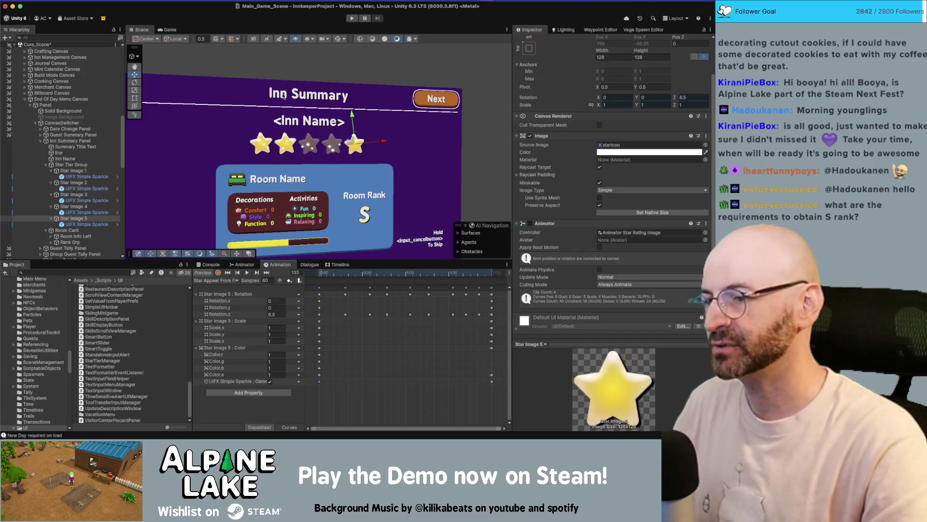
Turn the Inn Summary canvas into view and search the project for 'star tier group'
{"action": "mouse_move", "coordinate": [392, 166]}
{"action": "left_mouse_down"}
{"action": "mouse_move", "coordinate": [328, 158]}
{"action": "mouse_move", "coordinate": [390, 128]}
{"action": "mouse_move", "coordinate": [369, 137]}
{"action": "left_mouse_up"}
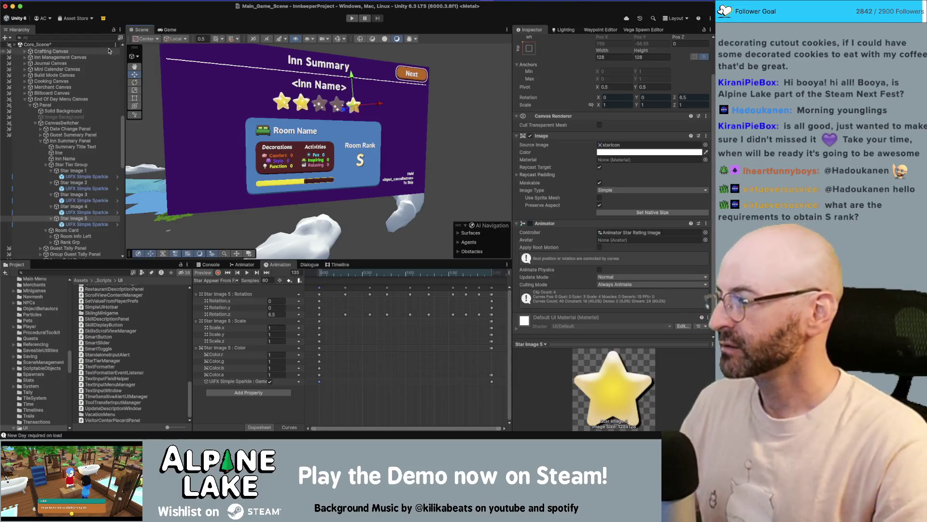
{"action": "left_click_drag", "start_coordinate": [219, 95], "coordinate": [338, 123]}
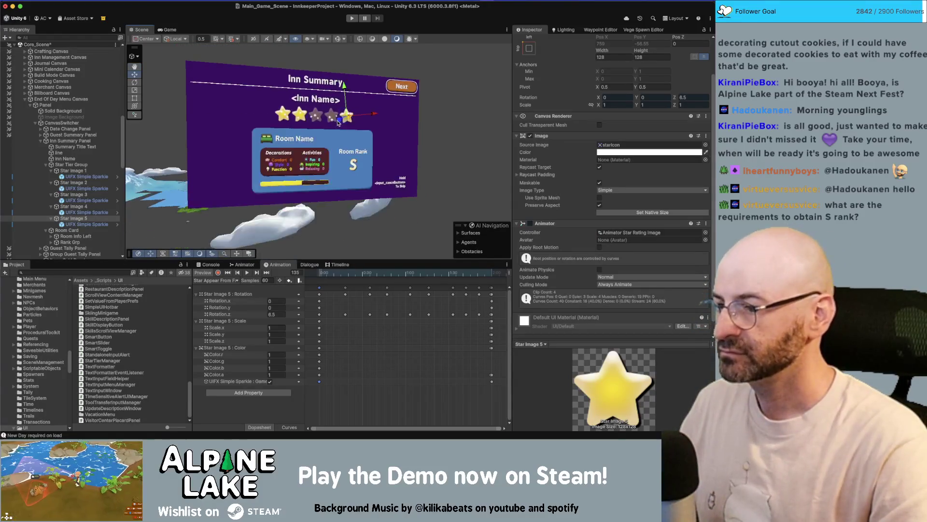
{"action": "left_click", "coordinate": [87, 272]}
{"action": "type", "text": "star tier grou"}
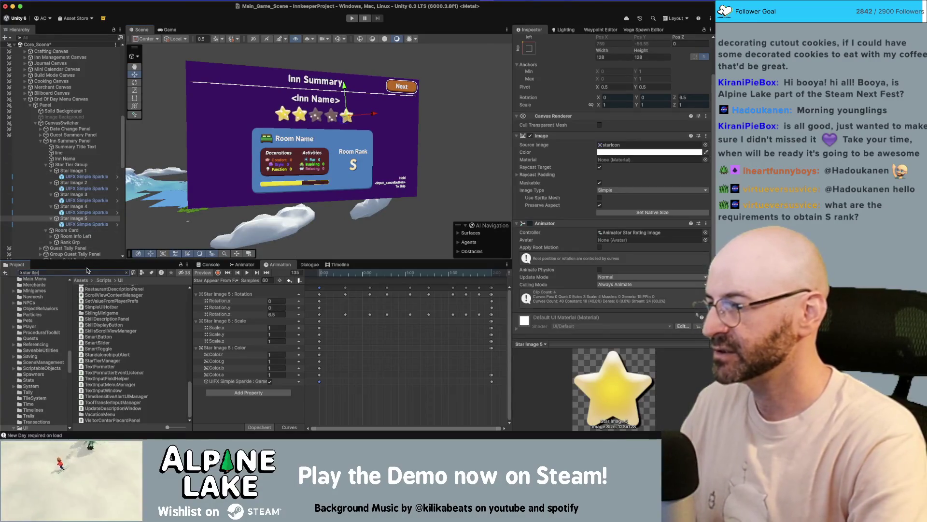
{"action": "type", "text": "p"}
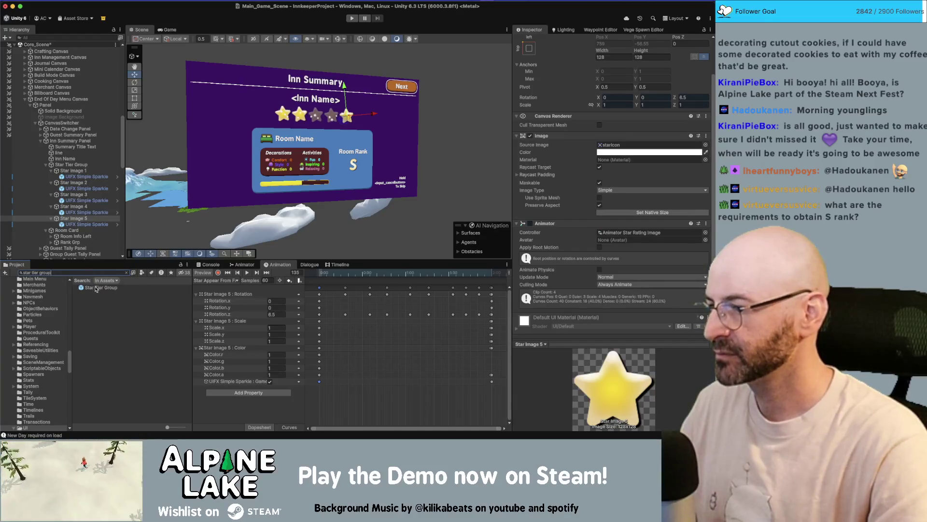
Open the Star Tier Group prefab and paste the sparkle effect as a child of Star Image 1
{"action": "left_click", "coordinate": [91, 224]}
{"action": "double_click", "coordinate": [97, 289]}
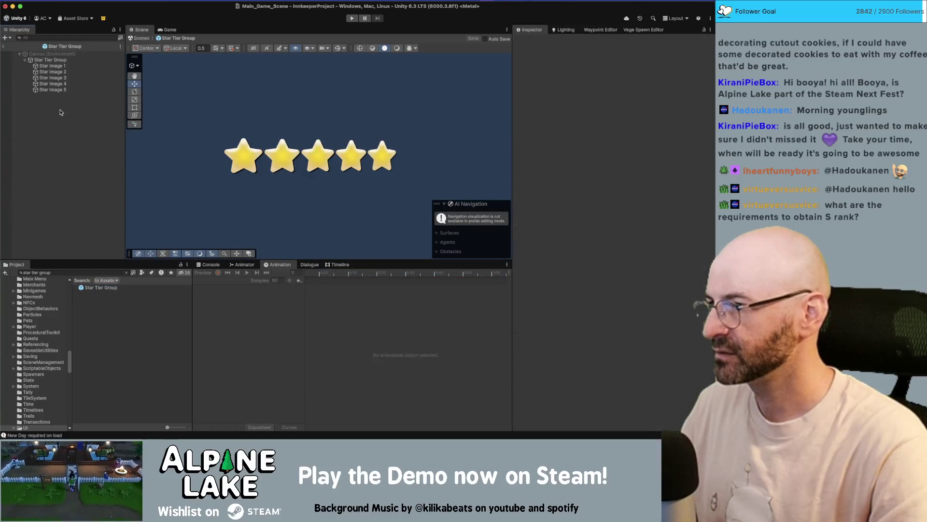
{"action": "left_click", "coordinate": [53, 65]}
{"action": "key", "text": "super+shift+v"}
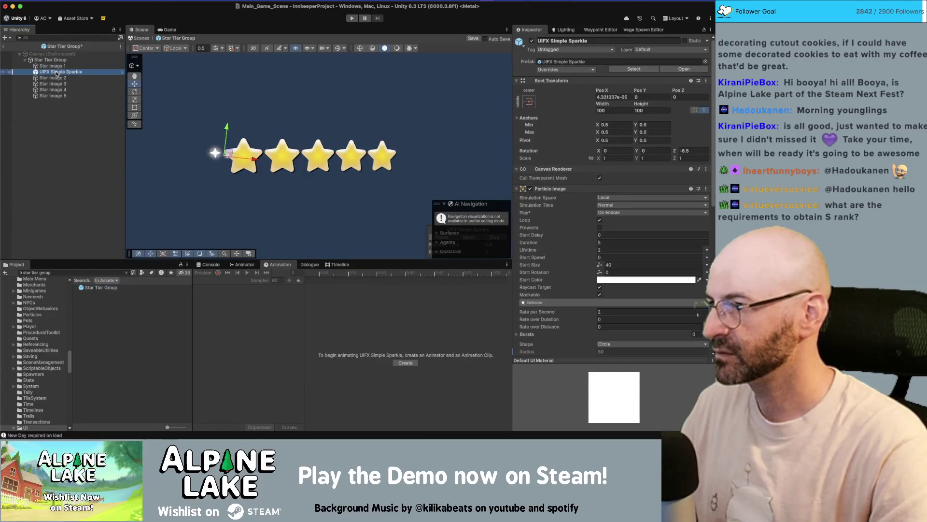
{"action": "left_click", "coordinate": [53, 77]}
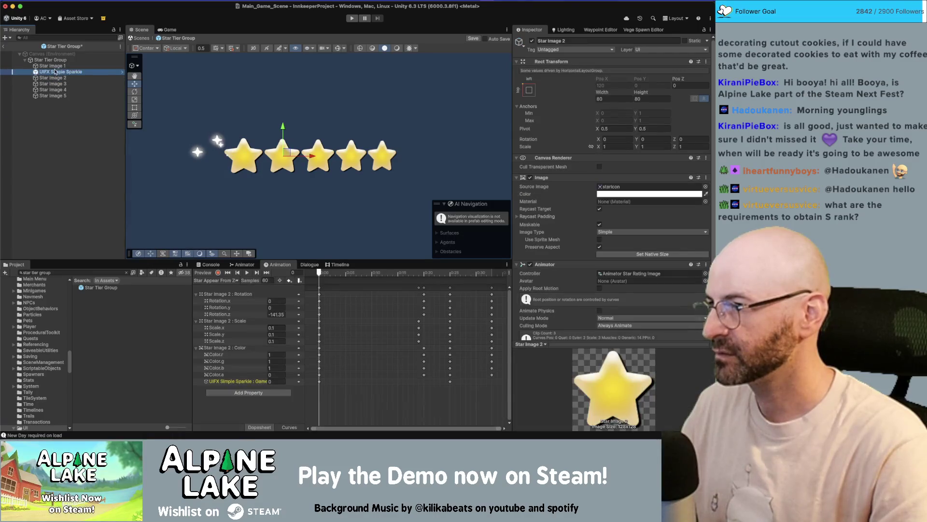
{"action": "left_click_drag", "start_coordinate": [53, 67], "coordinate": [55, 67]}
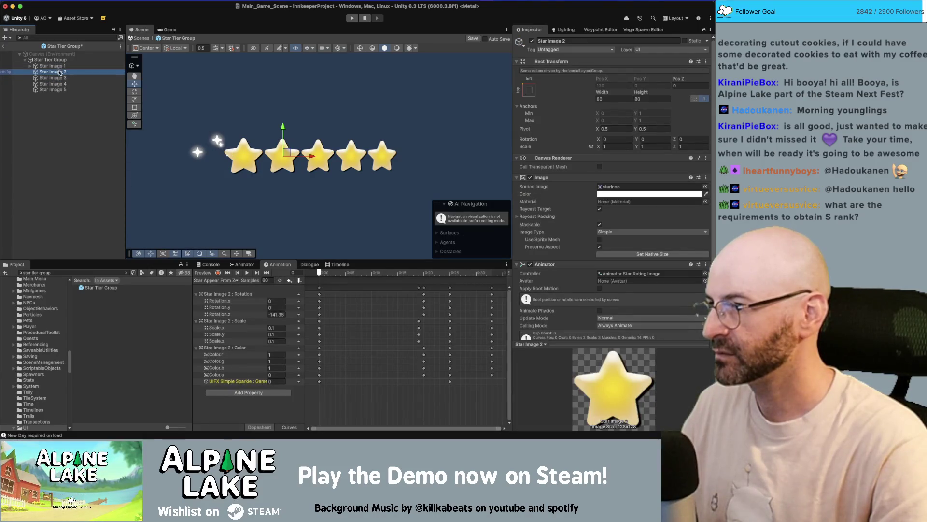
Set the sparkle's Pos X to 0, then undo to restore the extra sparkle copies
{"action": "left_click", "coordinate": [31, 66]}
{"action": "left_click", "coordinate": [48, 72]}
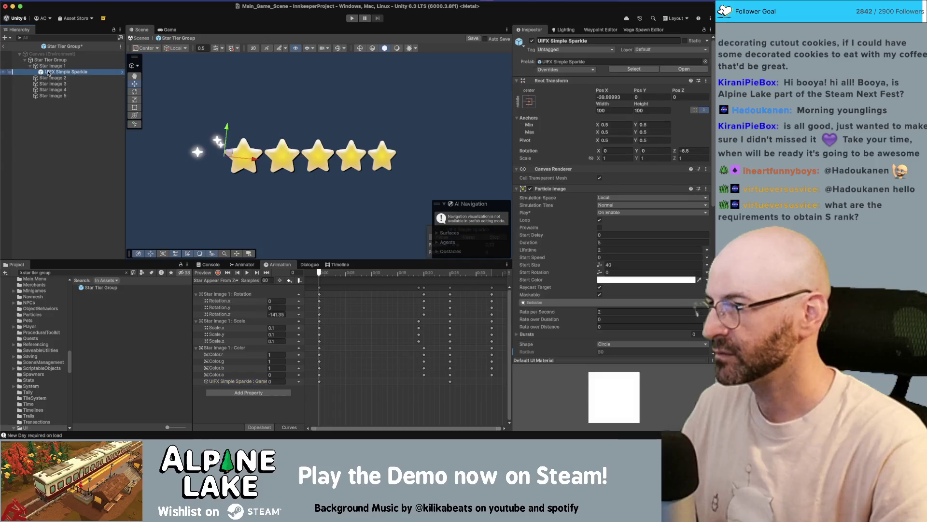
{"action": "double_click", "coordinate": [611, 97]}
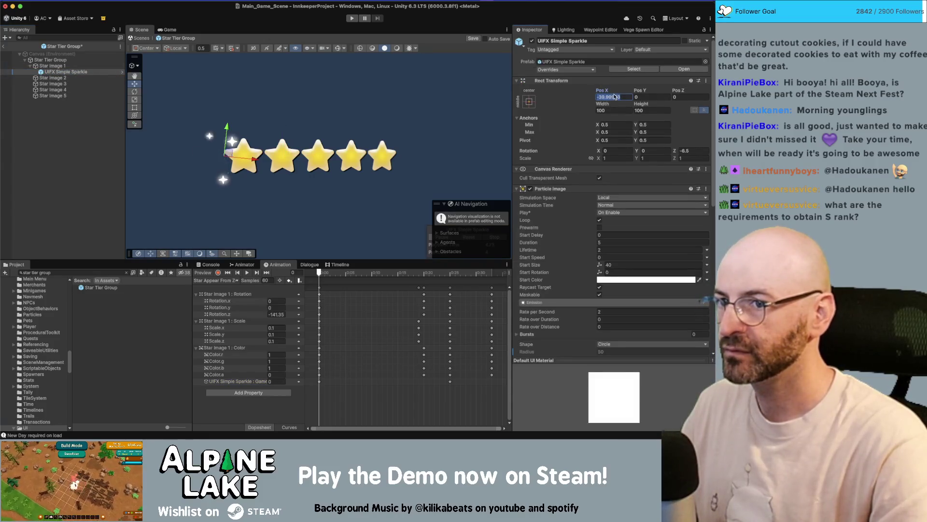
{"action": "type", "text": "0"}
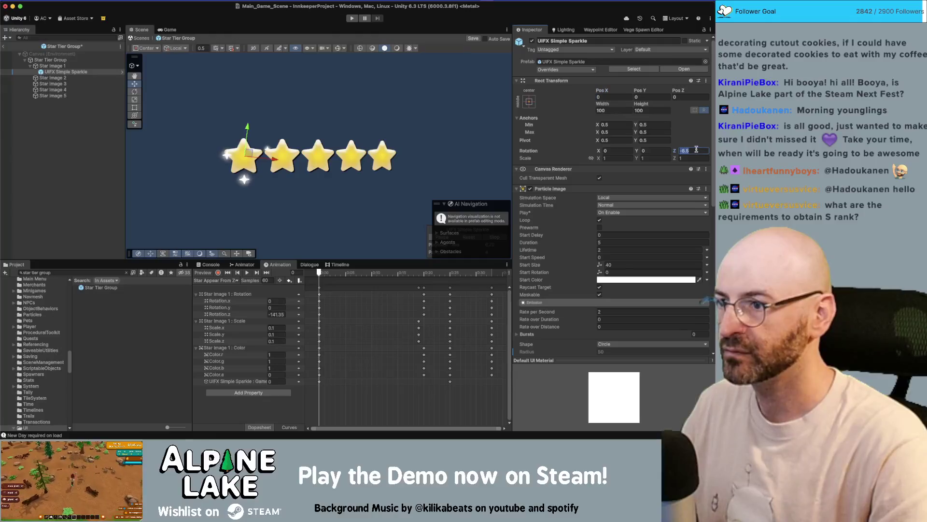
{"action": "type", "text": "0"}
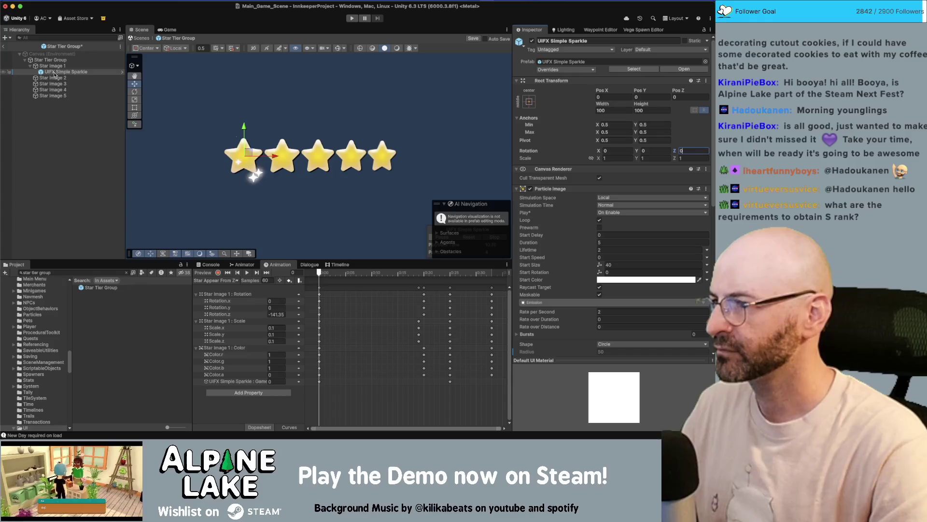
{"action": "key", "text": "super+z"}
{"action": "key", "text": "super+z"}
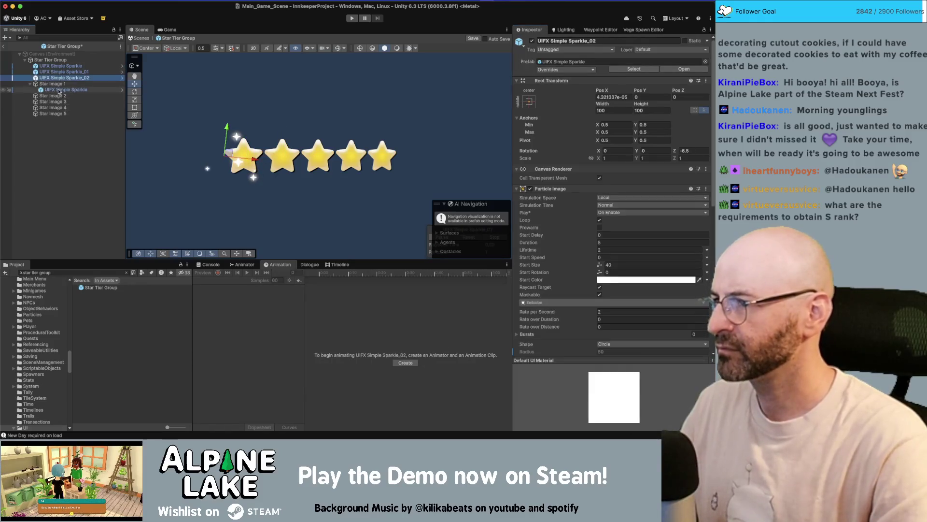
Undo twice and move a sparkle copy under Star Image 4
{"action": "key", "text": "super+z"}
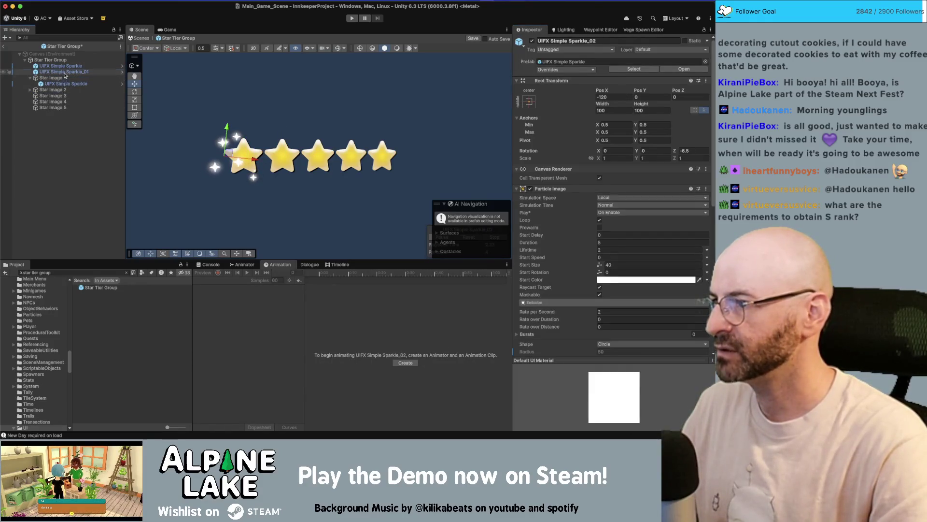
{"action": "key", "text": "super+z"}
{"action": "left_click_drag", "start_coordinate": [60, 65], "coordinate": [58, 108]}
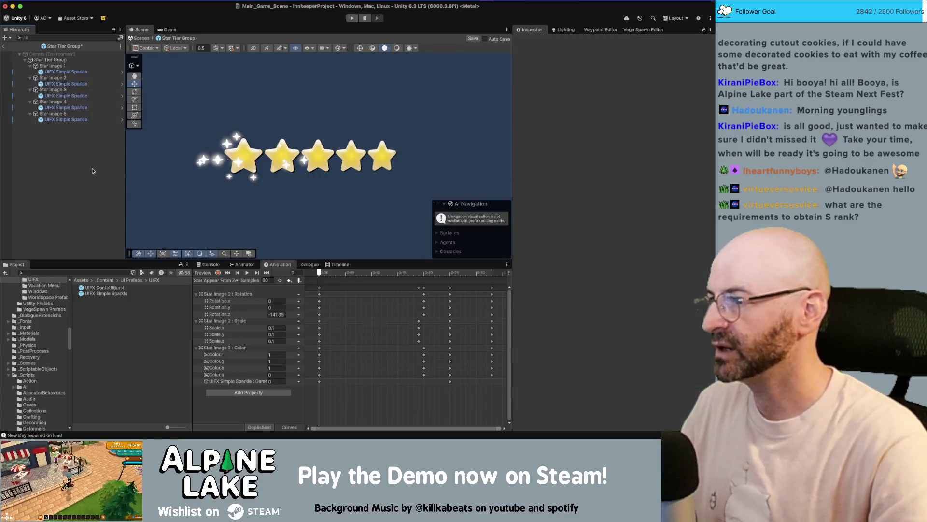
Select all five star sparkles, frame them, and save the Star Tier Group prefab
{"action": "left_click", "coordinate": [68, 65]}
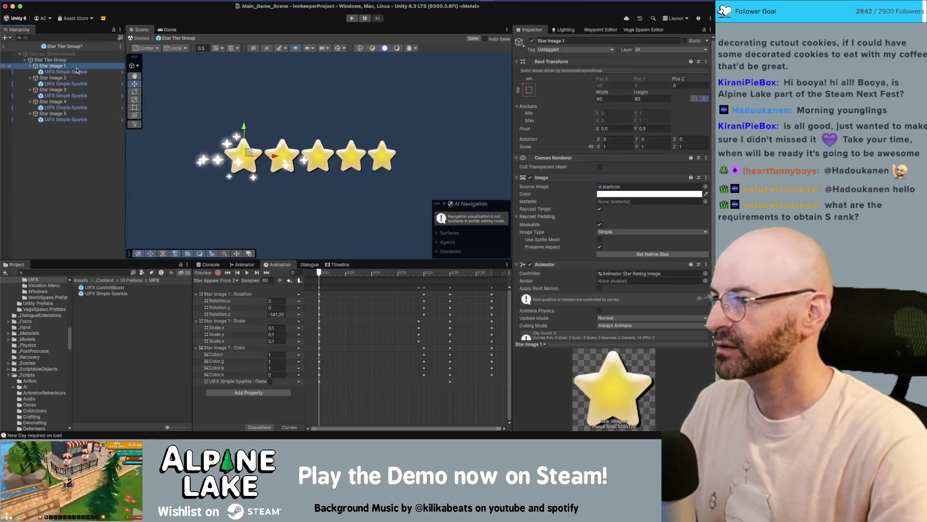
{"action": "left_click", "coordinate": [65, 119]}
{"action": "left_click", "coordinate": [66, 107], "text": "super"}
{"action": "left_click", "coordinate": [68, 95], "text": "super"}
{"action": "left_click", "coordinate": [68, 83], "text": "super"}
{"action": "left_click", "coordinate": [68, 72], "text": "super"}
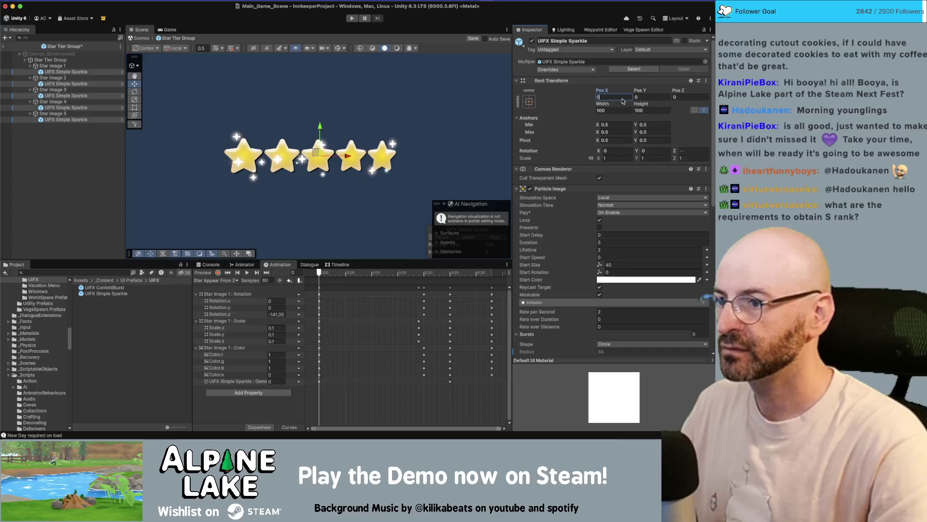
{"action": "scroll", "coordinate": [493, 136], "scroll_direction": "up", "scroll_amount": 2}
{"action": "key", "text": "f"}
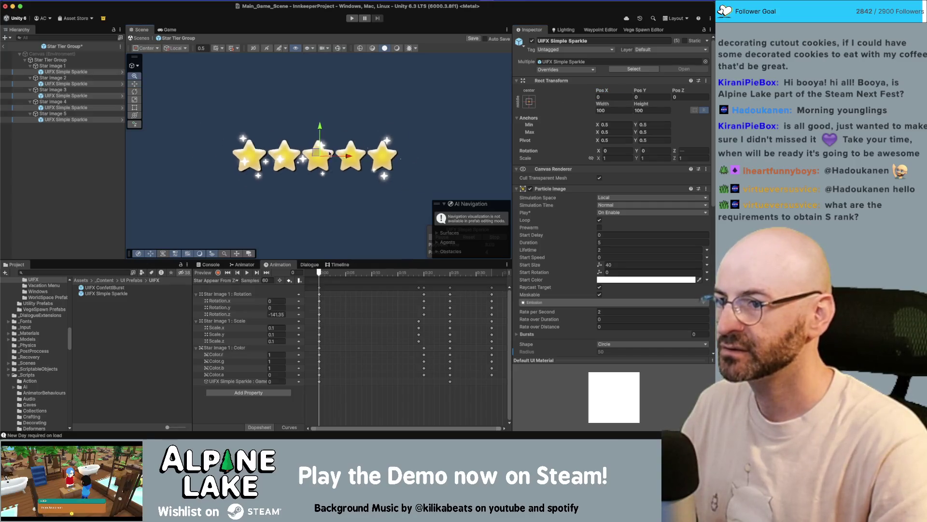
{"action": "key", "text": "super+s"}
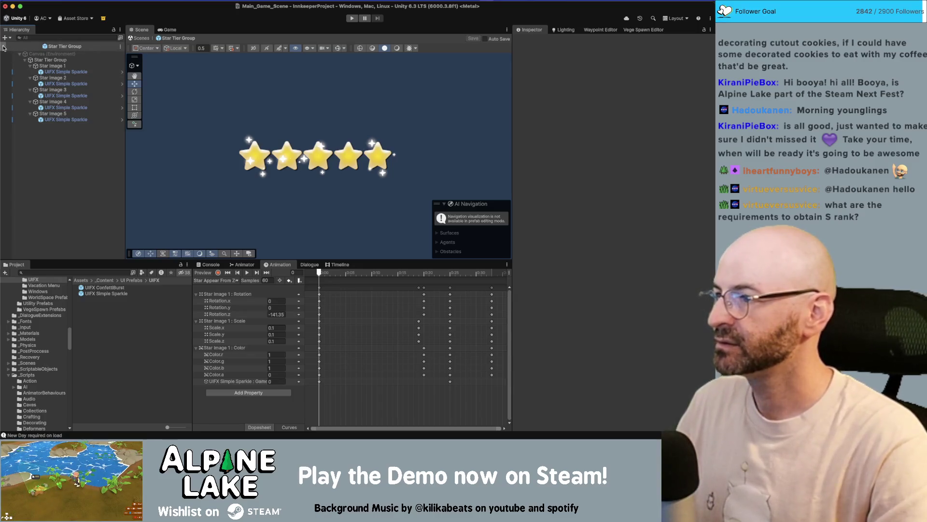
{"action": "left_click", "coordinate": [21, 59]}
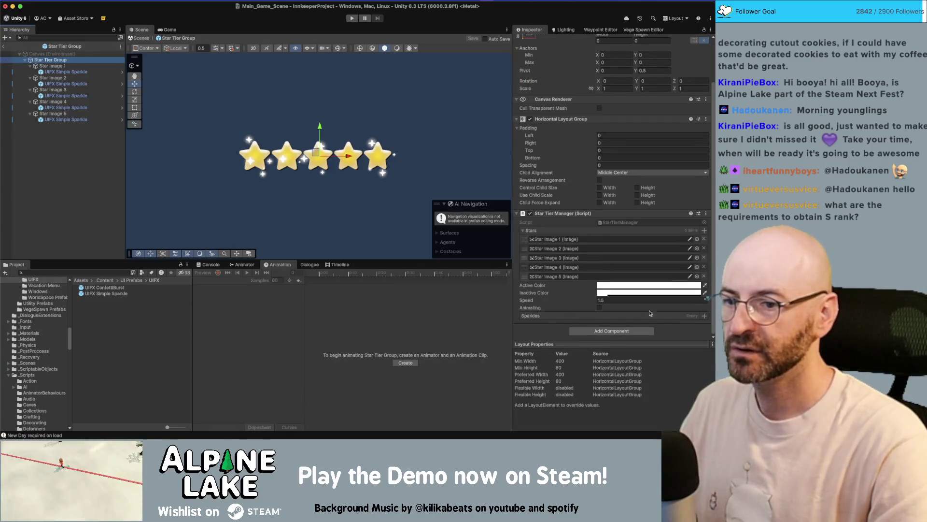
Assign the five UIFX Simple Sparkle objects to the Sparkles list, then open StarTierManager.cs
{"action": "left_click", "coordinate": [703, 316]}
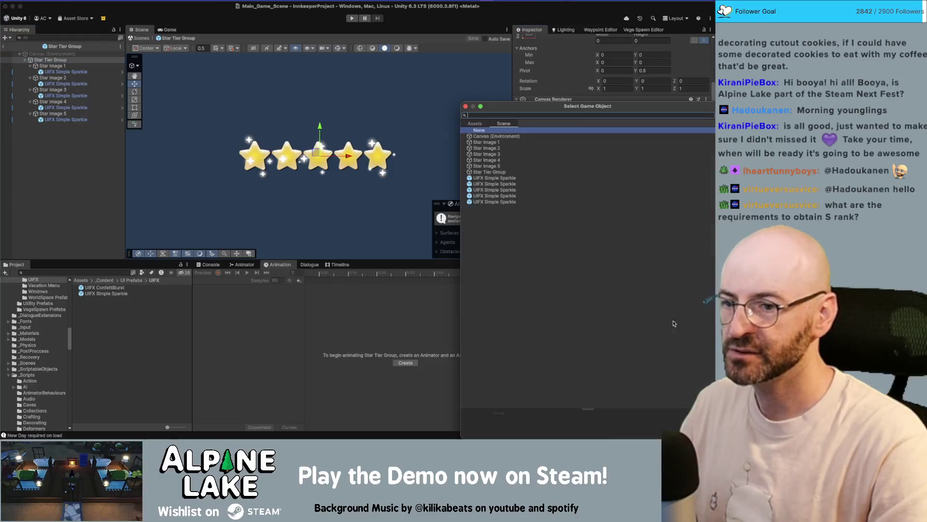
{"action": "double_click", "coordinate": [484, 178]}
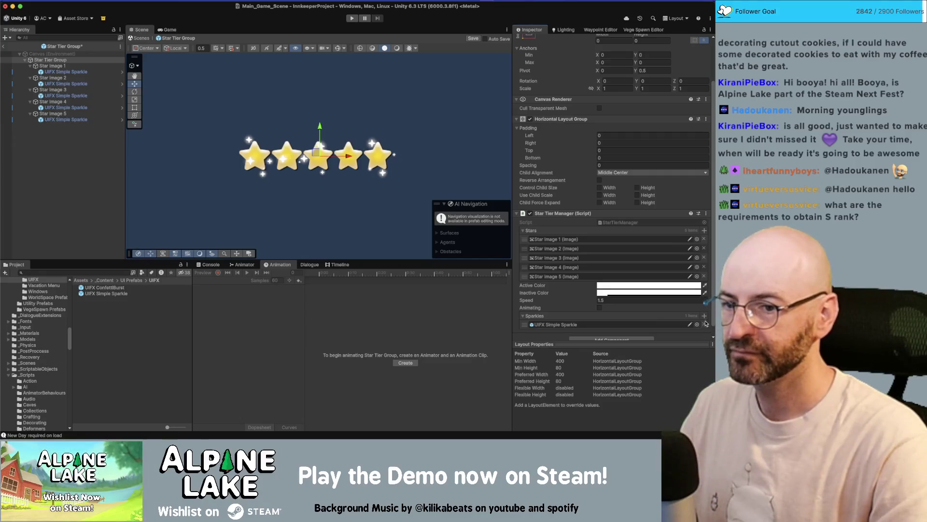
{"action": "left_click", "coordinate": [705, 317]}
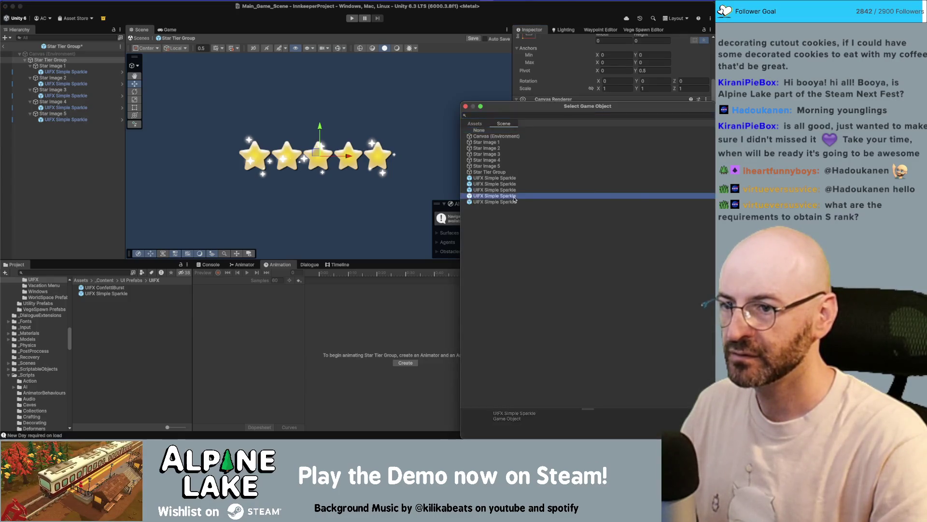
{"action": "left_click", "coordinate": [503, 202]}
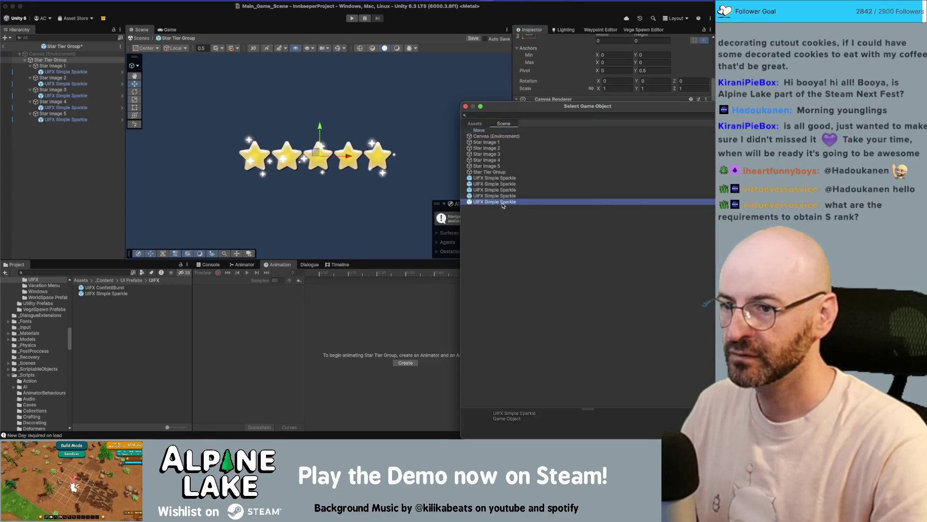
{"action": "double_click", "coordinate": [502, 202]}
{"action": "scroll", "coordinate": [580, 241], "scroll_direction": "down", "scroll_amount": 2}
{"action": "left_click", "coordinate": [553, 278]}
{"action": "left_click", "coordinate": [553, 287]}
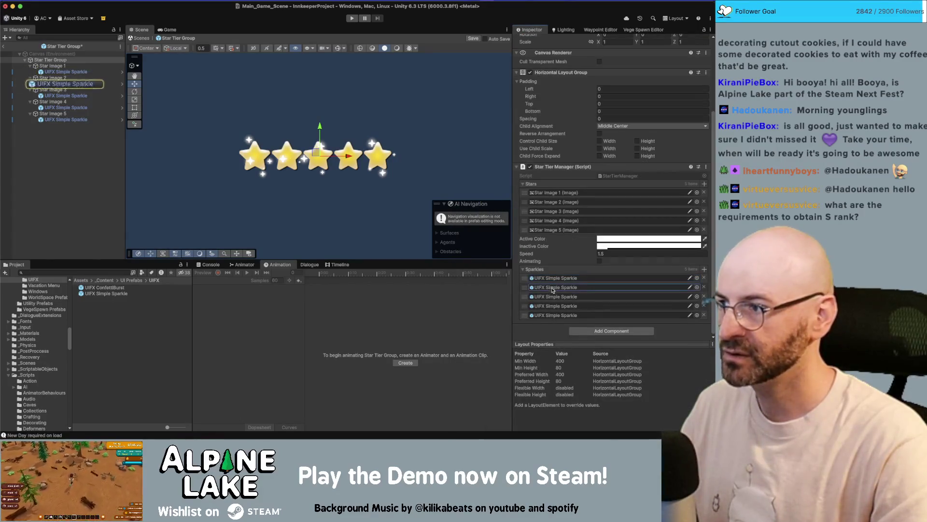
{"action": "left_click", "coordinate": [553, 297]}
{"action": "left_click", "coordinate": [553, 306]}
{"action": "left_click", "coordinate": [553, 314]}
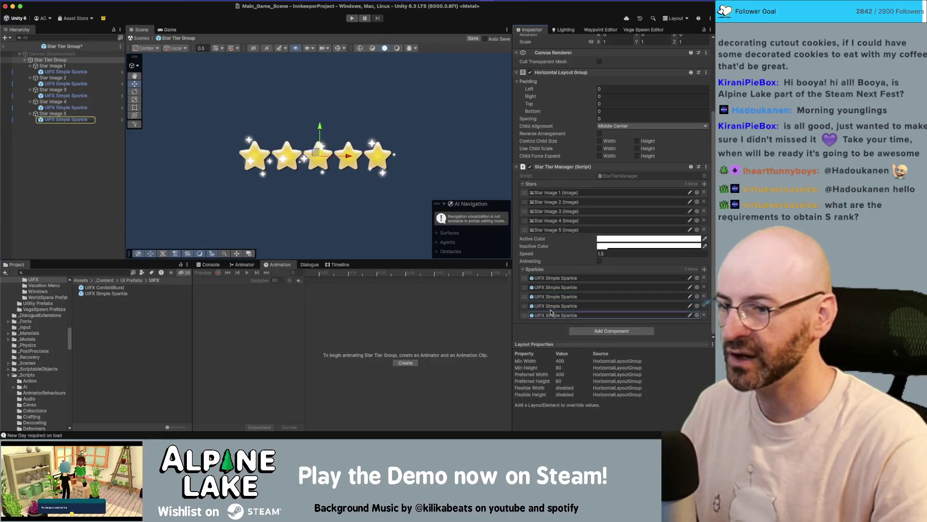
{"action": "double_click", "coordinate": [611, 177]}
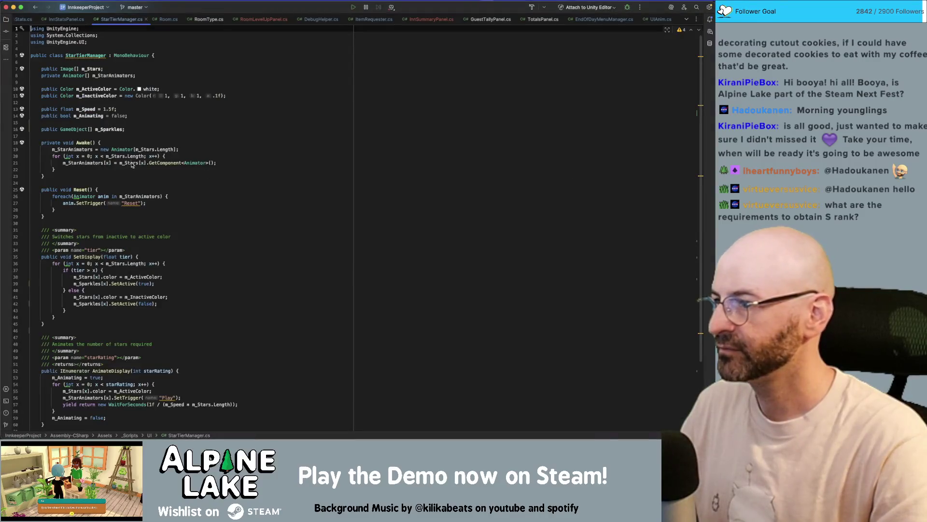
Review the SetDisplay method, including m_ActiveColor usage and the sparkle-activation line
{"action": "left_click", "coordinate": [128, 277]}
{"action": "scroll", "coordinate": [129, 293], "scroll_direction": "down", "scroll_amount": 1}
{"action": "scroll", "coordinate": [128, 293], "scroll_direction": "down", "scroll_amount": 1}
{"action": "left_click", "coordinate": [174, 277]}
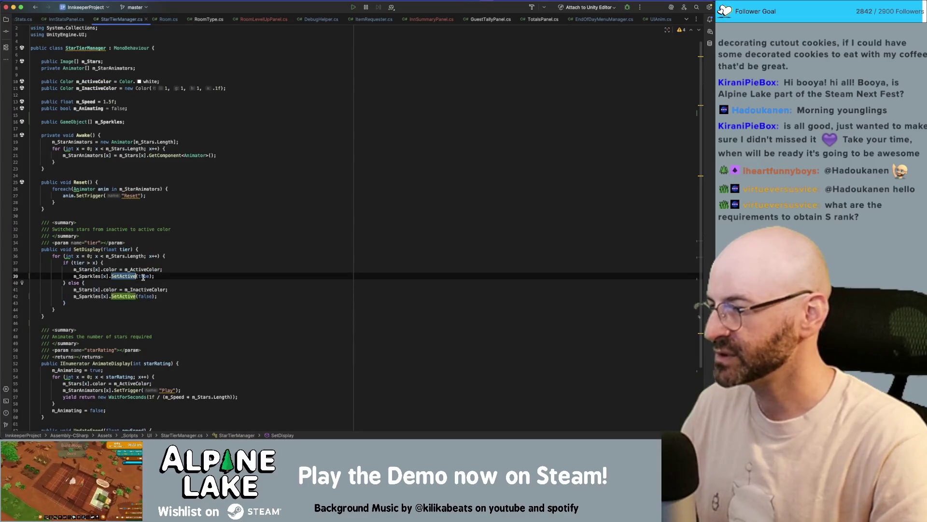
{"action": "scroll", "coordinate": [174, 277], "scroll_direction": "down", "scroll_amount": 3}
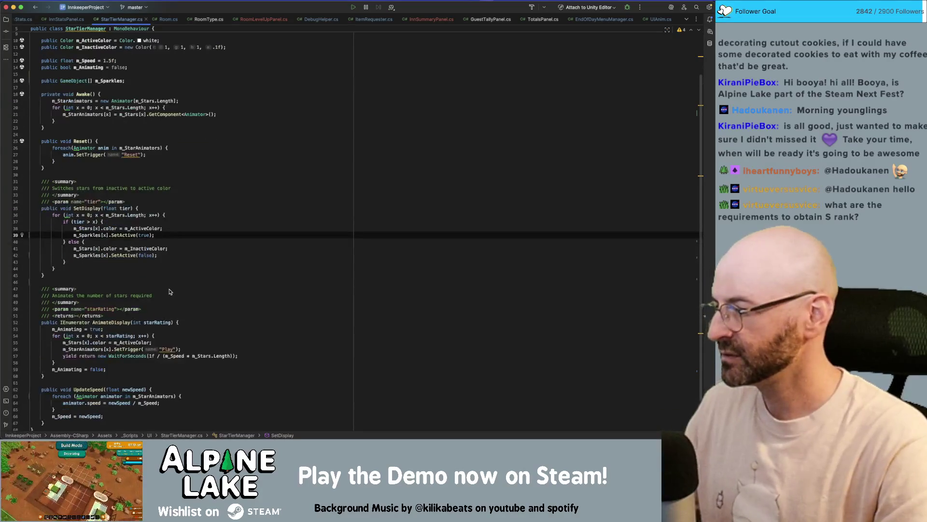
{"action": "scroll", "coordinate": [148, 338], "scroll_direction": "down", "scroll_amount": 1}
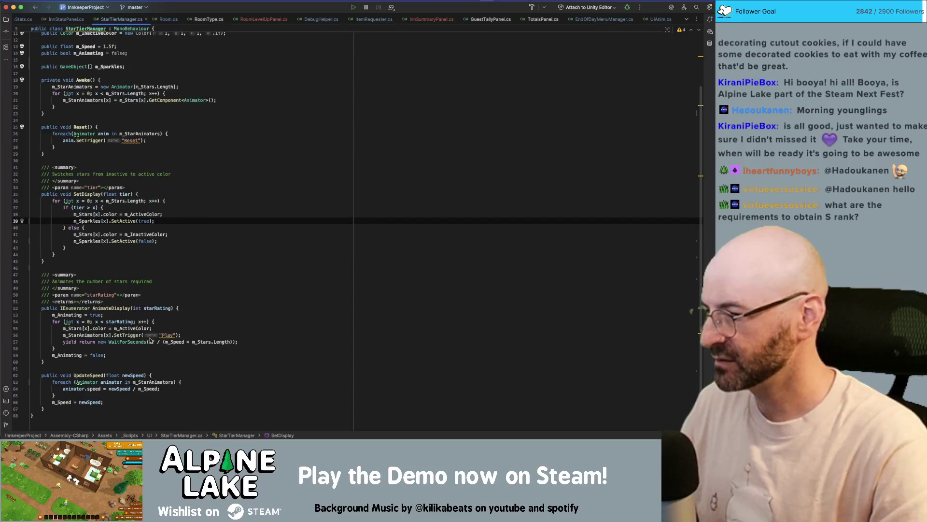
{"action": "scroll", "coordinate": [116, 330], "scroll_direction": "down", "scroll_amount": 1}
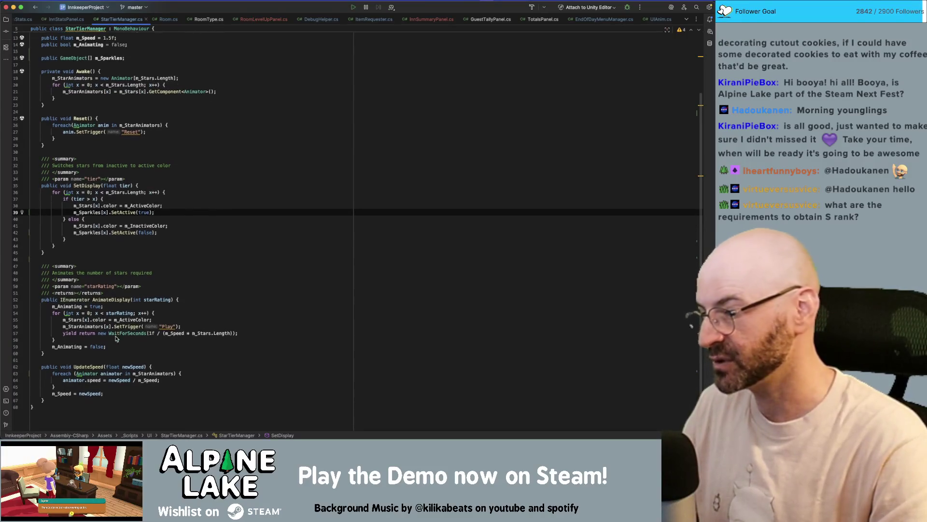
{"action": "scroll", "coordinate": [116, 331], "scroll_direction": "down", "scroll_amount": 1}
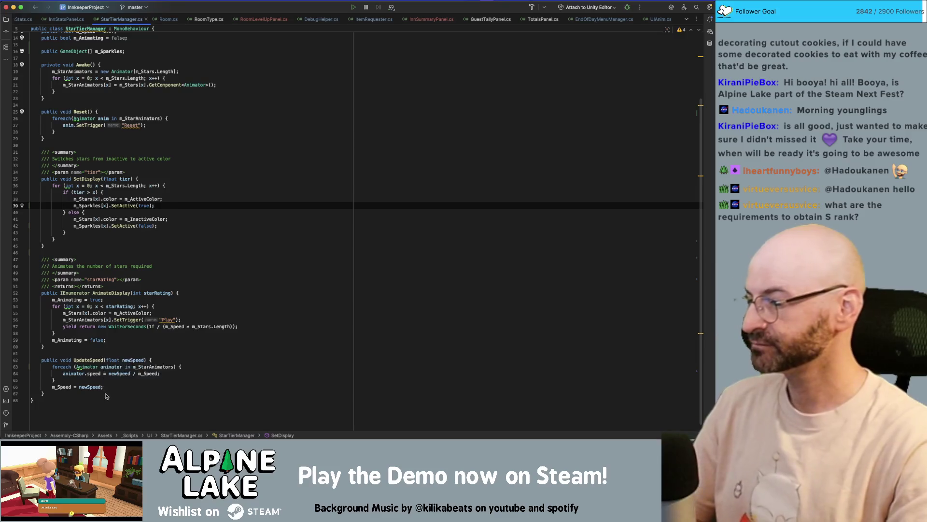
{"action": "scroll", "coordinate": [161, 322], "scroll_direction": "down", "scroll_amount": 1}
{"action": "left_click", "coordinate": [203, 259]}
{"action": "left_click", "coordinate": [223, 212]}
{"action": "left_click", "coordinate": [221, 174]}
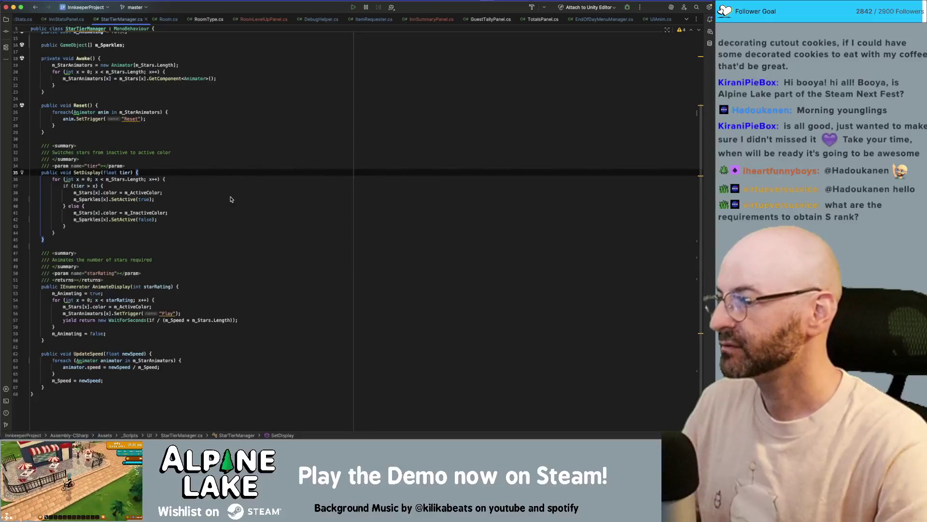
{"action": "left_click", "coordinate": [230, 159]}
{"action": "left_click", "coordinate": [232, 145]}
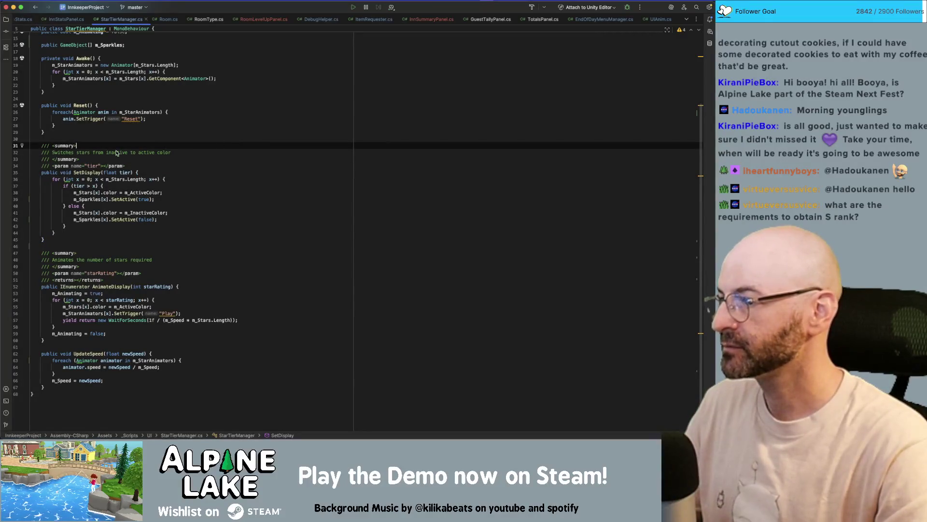
{"action": "left_click", "coordinate": [89, 266]}
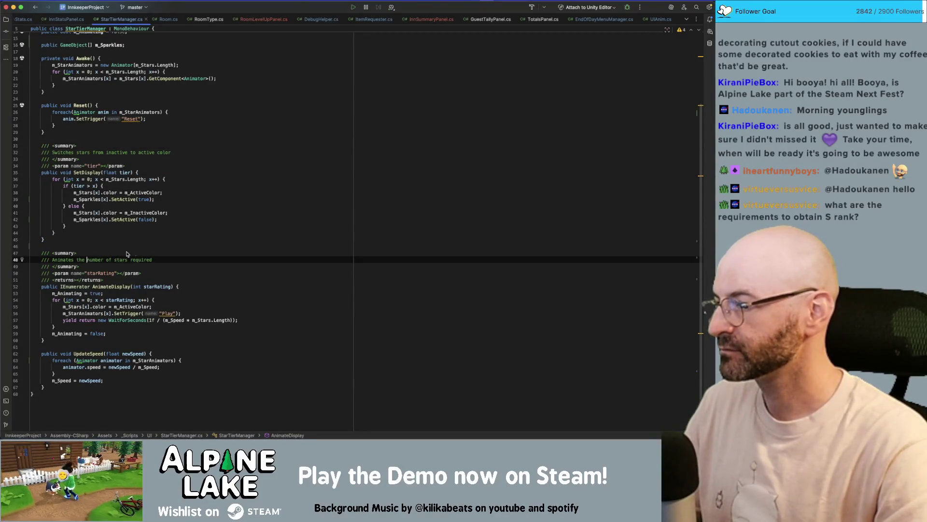
{"action": "left_click", "coordinate": [141, 242]}
Place the cursor after AnimateDisplay's starRating parameter to extend the signature
{"action": "left_click", "coordinate": [122, 287]}
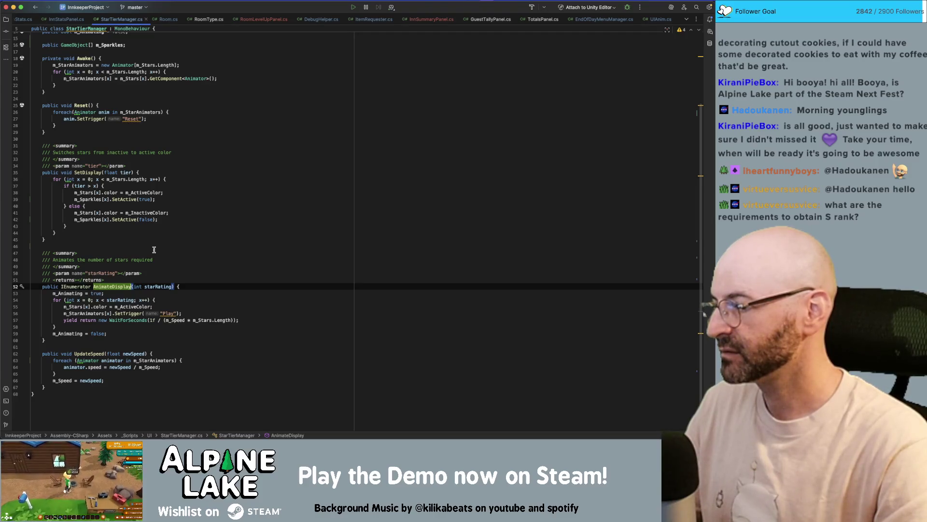
{"action": "double_click", "coordinate": [154, 287]}
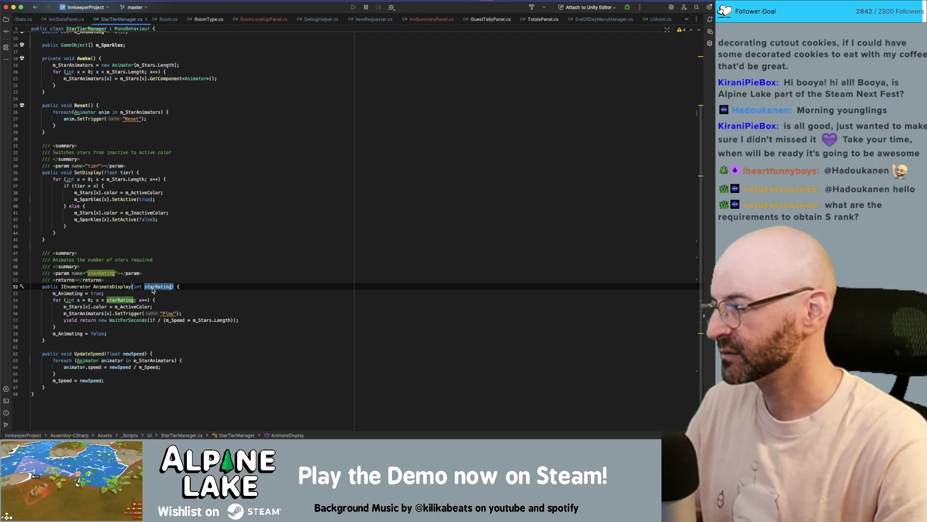
{"action": "left_click", "coordinate": [140, 340]}
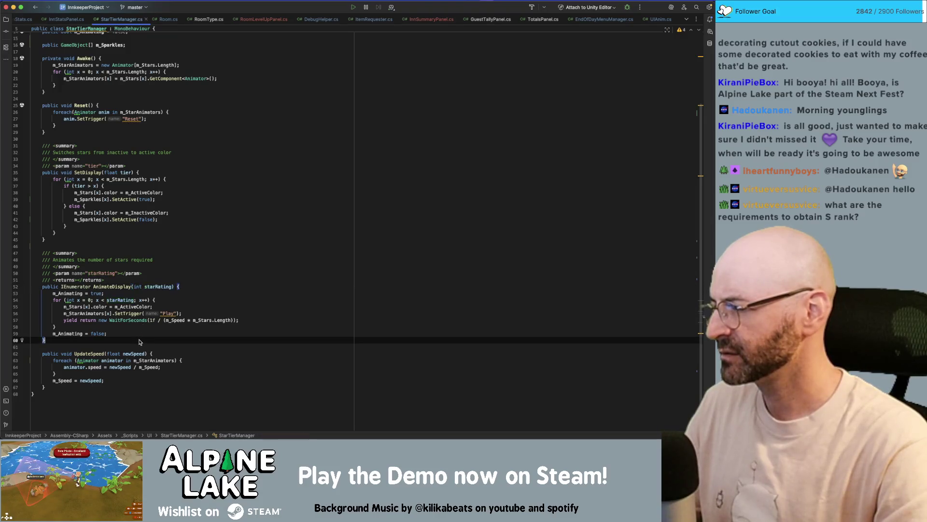
{"action": "left_click", "coordinate": [171, 288]}
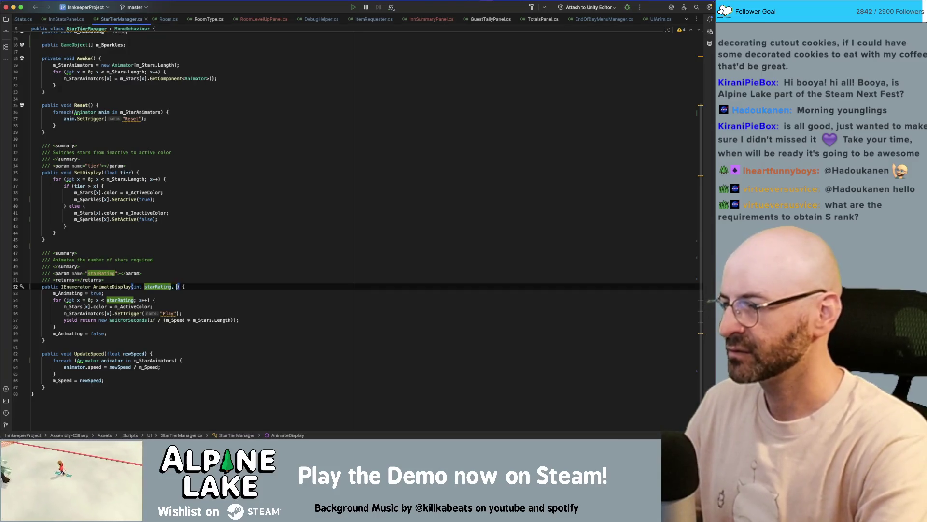
Add string triggerName = "Play" to AnimateDisplay, pass triggerName to SetTrigger, and return to Unity
{"action": "type", "text": ", string"}
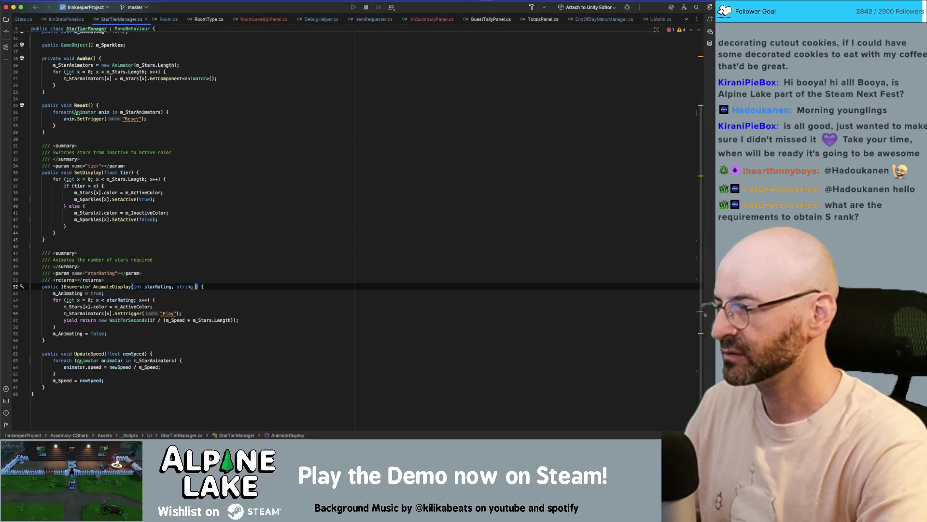
{"action": "type", "text": " trigger"}
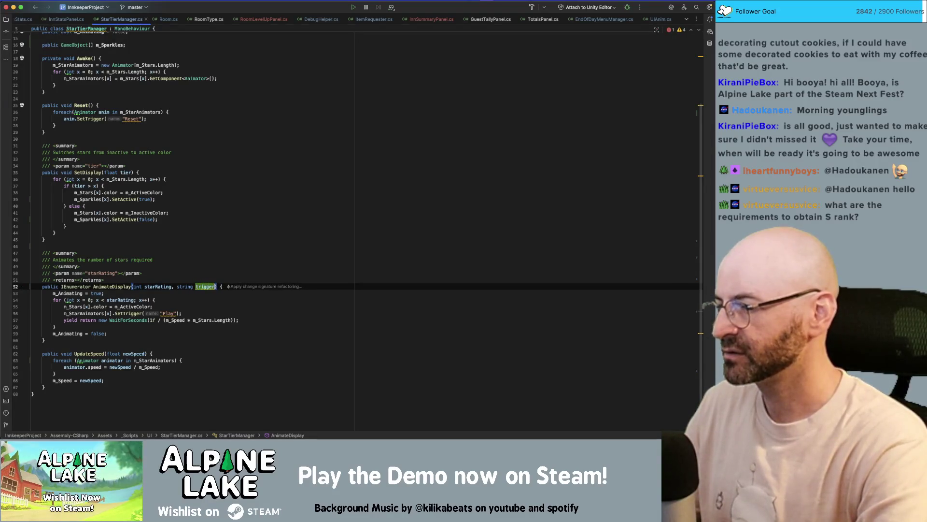
{"action": "type", "text": "Name"}
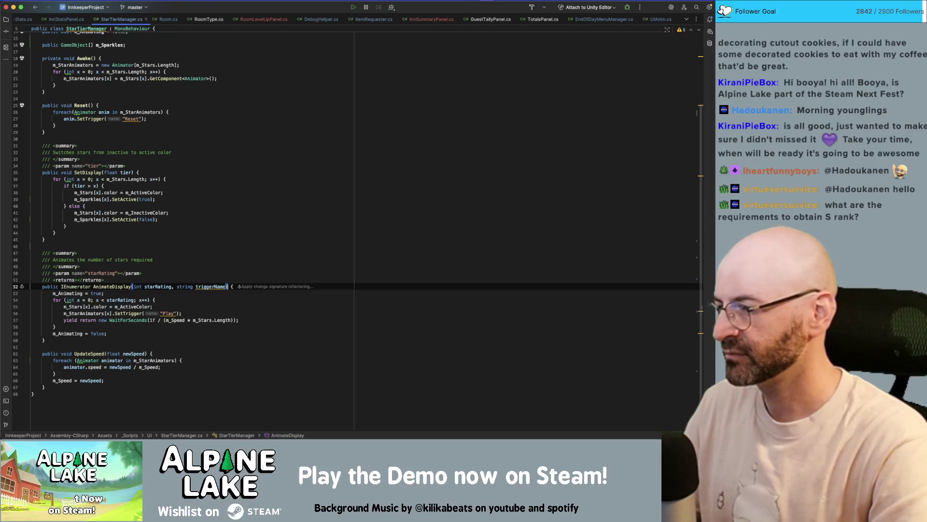
{"action": "type", "text": " = \"Play"}
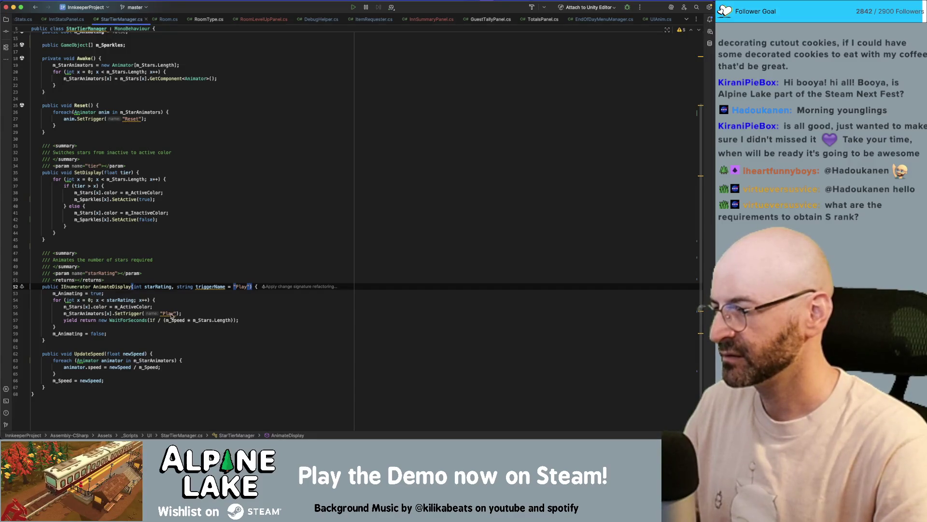
{"action": "left_click", "coordinate": [176, 313]}
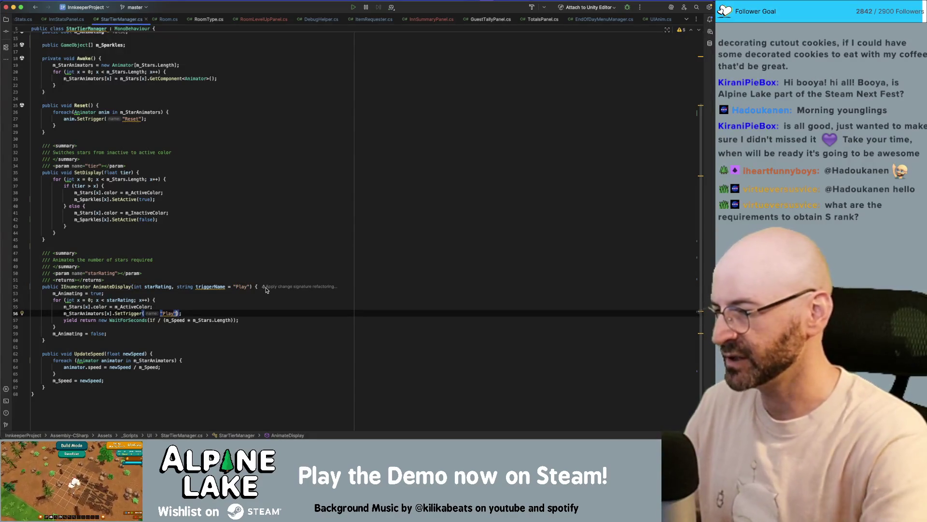
{"action": "key", "text": "BackSpace"}
{"action": "key", "text": "BackSpace"}
{"action": "key", "text": "BackSpace"}
{"action": "type", "text": "triggerName"}
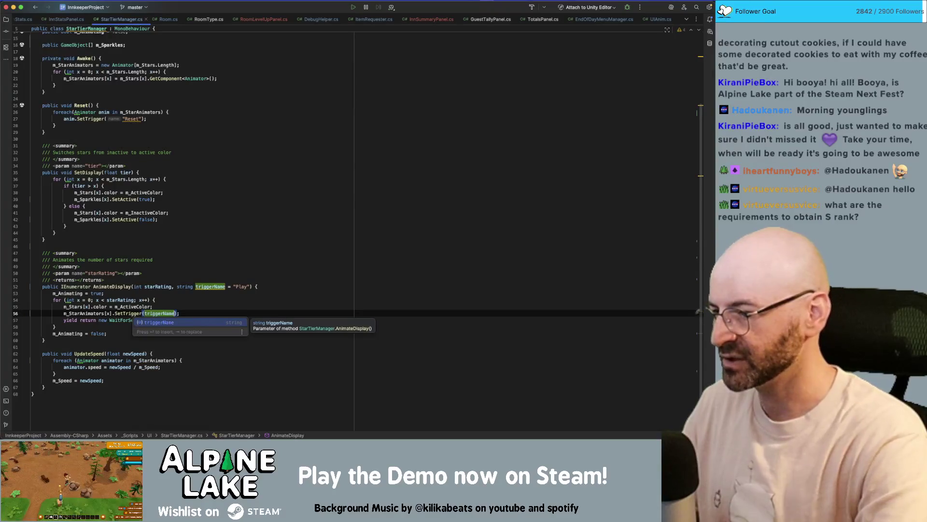
{"action": "left_click", "coordinate": [249, 261]}
{"action": "left_click", "coordinate": [249, 287]}
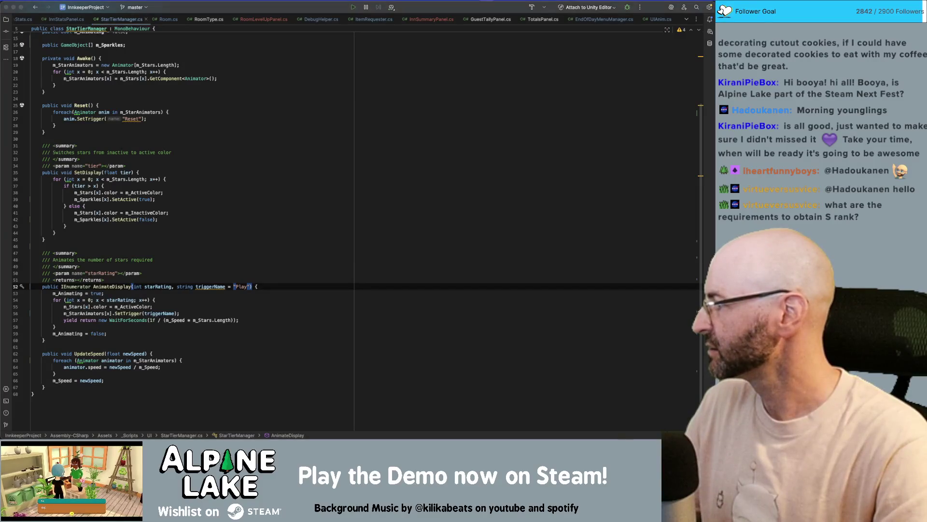
{"action": "key", "text": "super+Tab"}
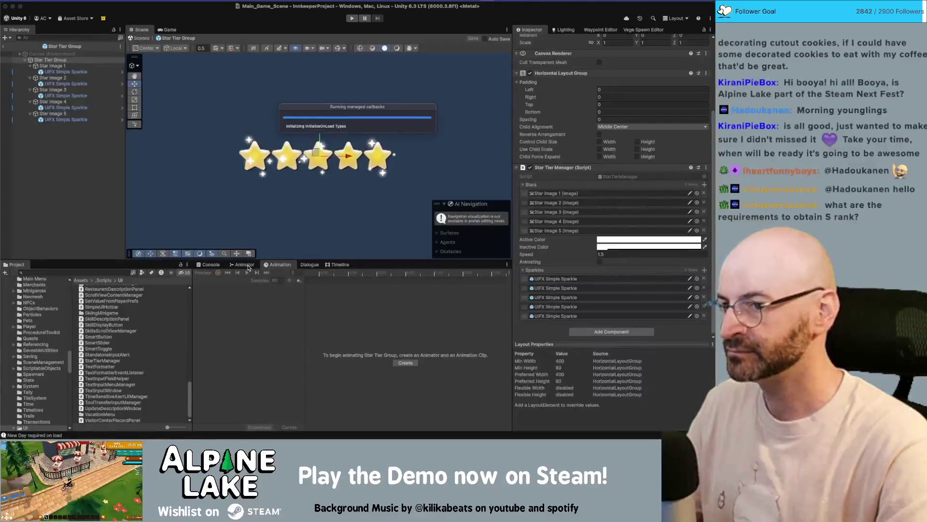
Return to the StarTierManager code and move to the blank line above AnimateDisplay
{"action": "key", "text": "super+Tab"}
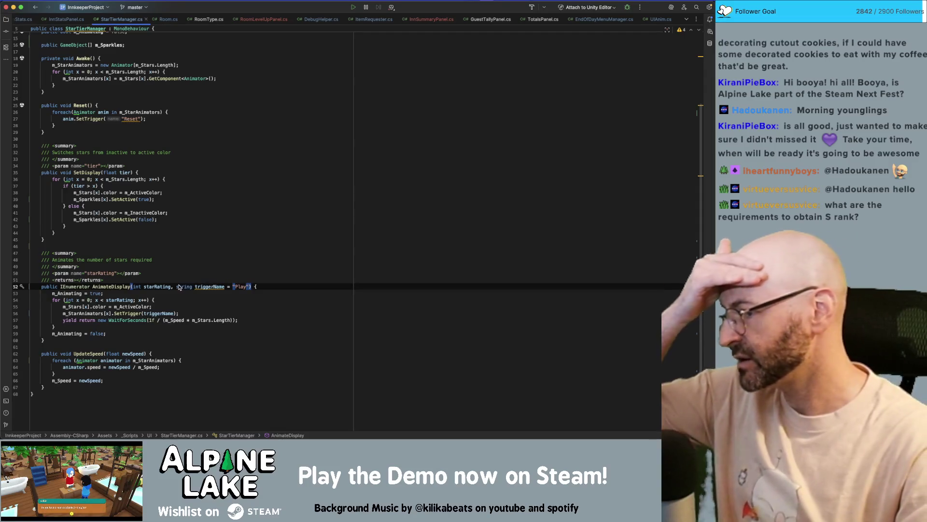
{"action": "key", "text": "Down"}
{"action": "key", "text": "Down"}
{"action": "key", "text": "Down"}
{"action": "key", "text": "Up"}
{"action": "key", "text": "Up"}
{"action": "key", "text": "Up"}
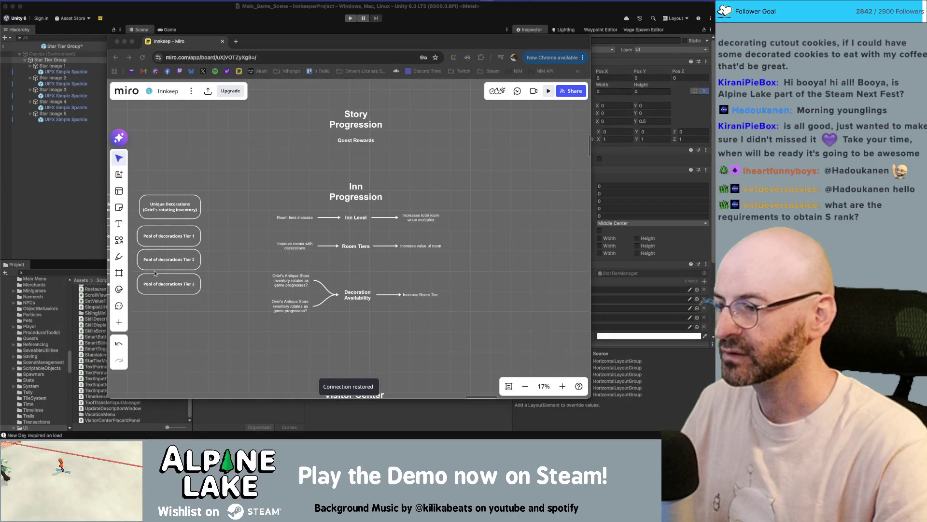
Bring the Unity editor with the Star Tier Group prefab back in front of Miro
{"action": "left_click", "coordinate": [82, 212]}
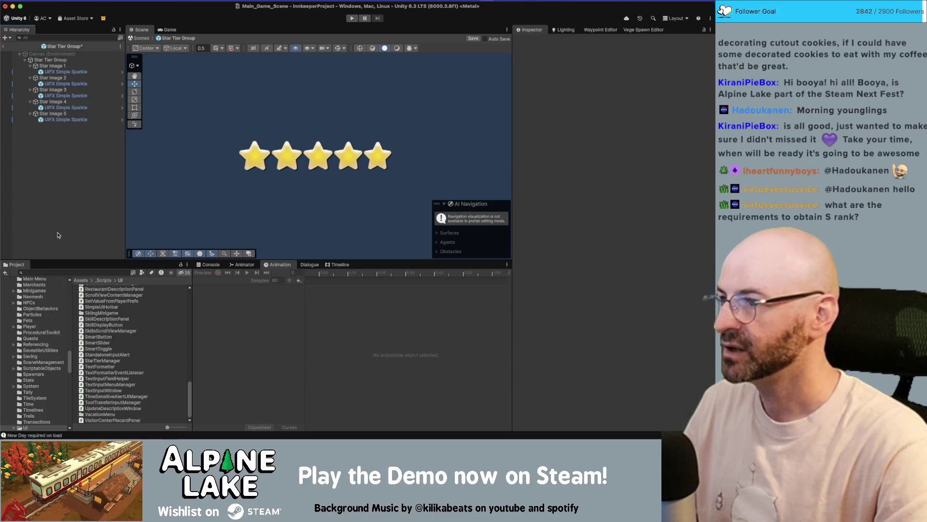
Try a Z rotation of 6.5 on Star Images 1–5, then undo it
{"action": "left_click", "coordinate": [52, 67]}
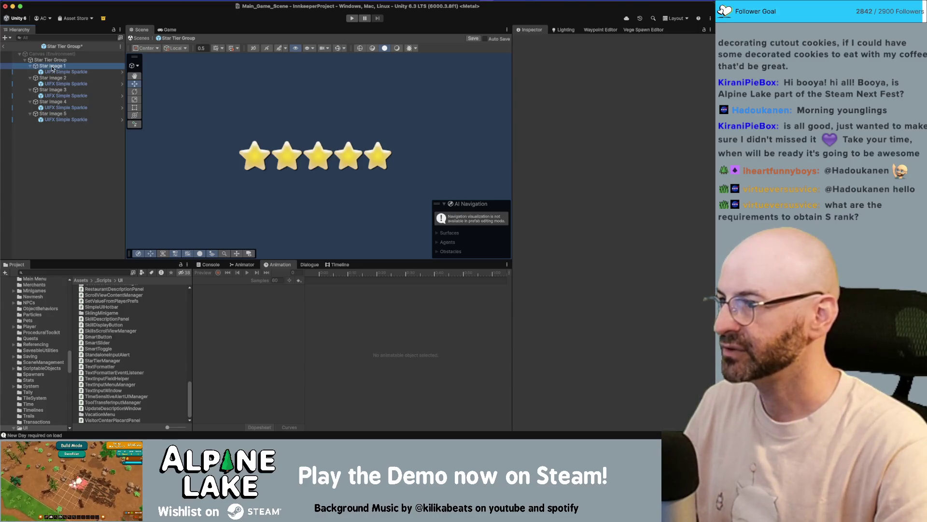
{"action": "left_click", "coordinate": [53, 78], "text": "super"}
{"action": "left_click", "coordinate": [52, 90], "text": "super"}
{"action": "left_click", "coordinate": [52, 101], "text": "super"}
{"action": "left_click", "coordinate": [53, 113], "text": "super"}
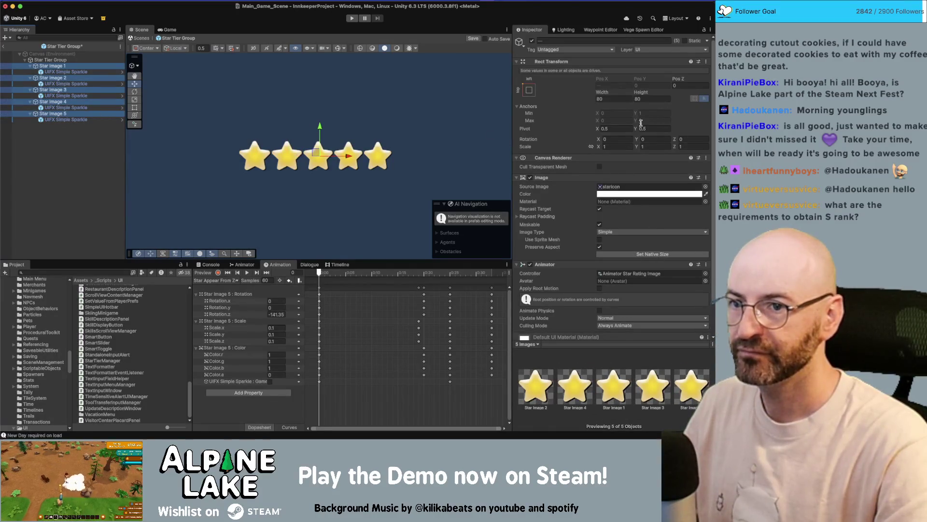
{"action": "left_click", "coordinate": [694, 140]}
{"action": "type", "text": "6.5"}
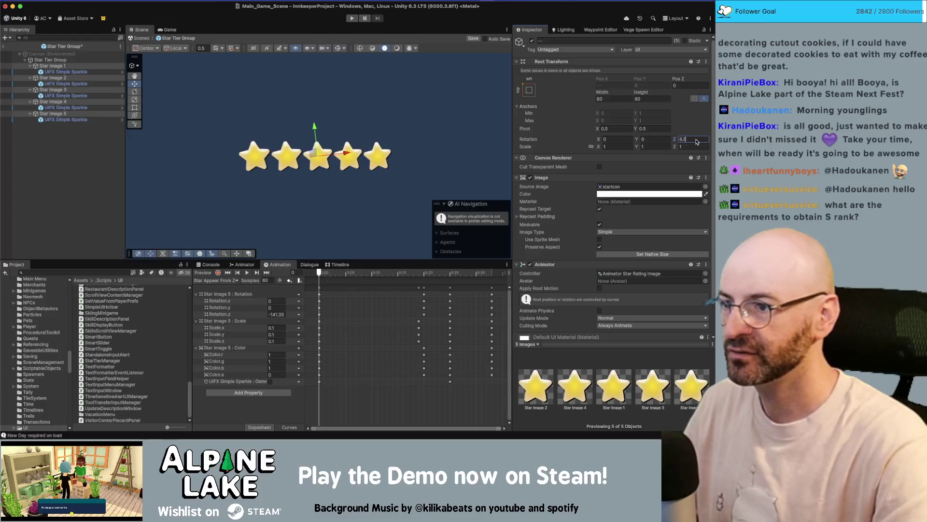
{"action": "left_click", "coordinate": [80, 166]}
{"action": "key", "text": "super+s"}
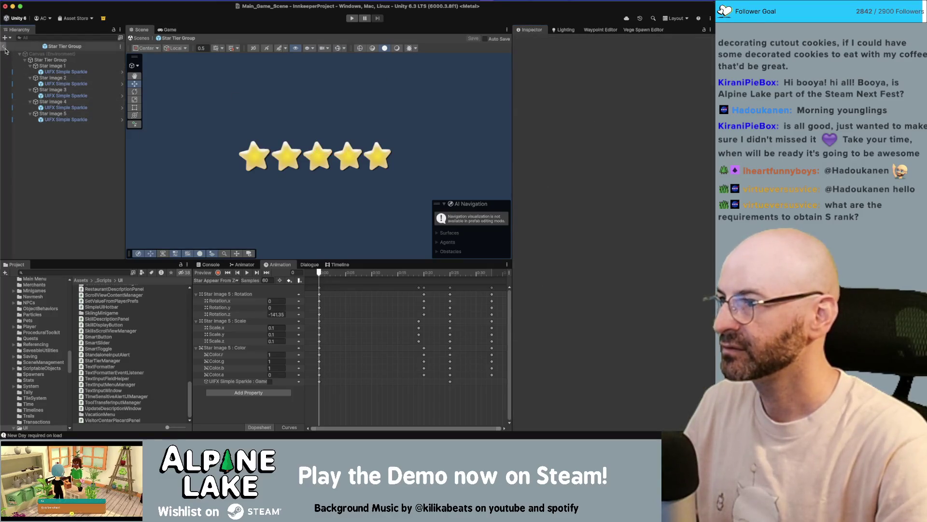
Exit prefab mode back to the Main Game Scene's Inn Summary panel
{"action": "left_click", "coordinate": [4, 47]}
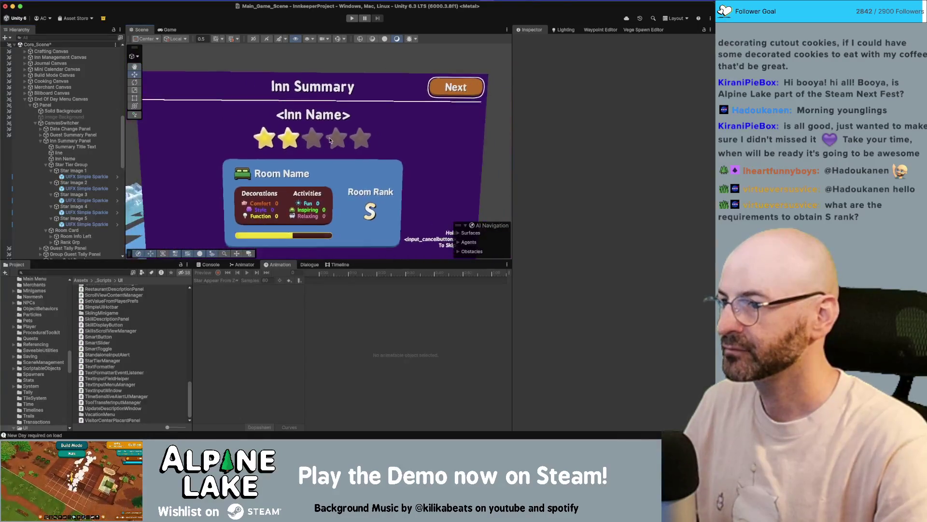
{"action": "scroll", "coordinate": [290, 145], "scroll_direction": "up", "scroll_amount": 2}
{"action": "scroll", "coordinate": [248, 150], "scroll_direction": "down", "scroll_amount": 2}
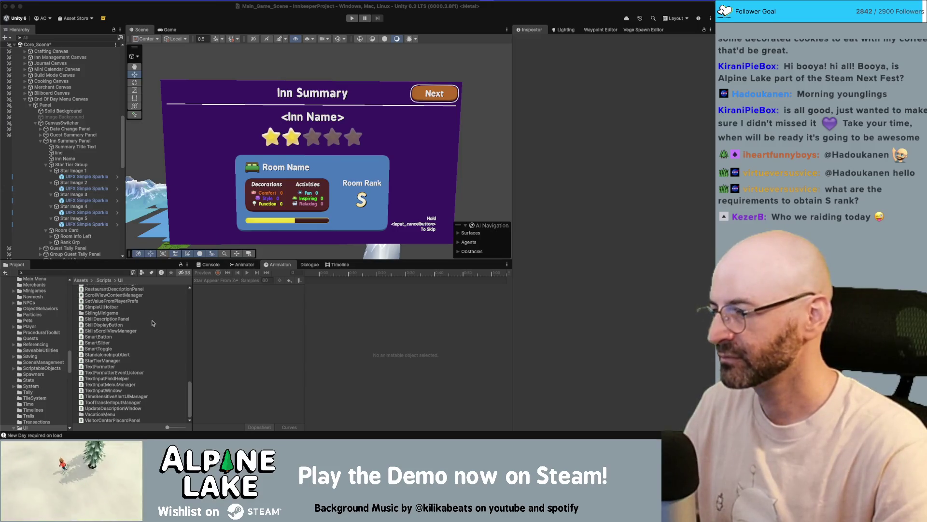
Swap the old Star Tier Group under Inn Summary Panel for a new Star Tier Group prefab instance
{"action": "left_click", "coordinate": [89, 166]}
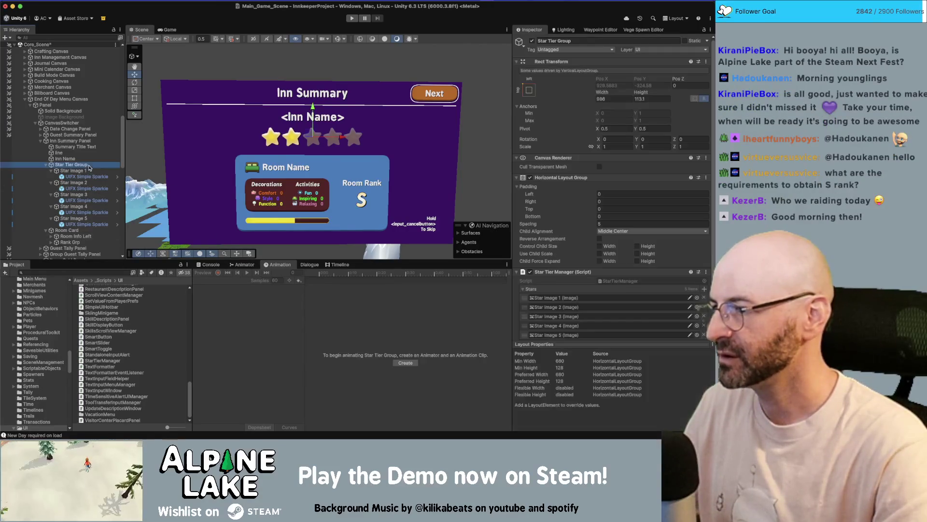
{"action": "left_click", "coordinate": [100, 273]}
{"action": "type", "text": "sta"}
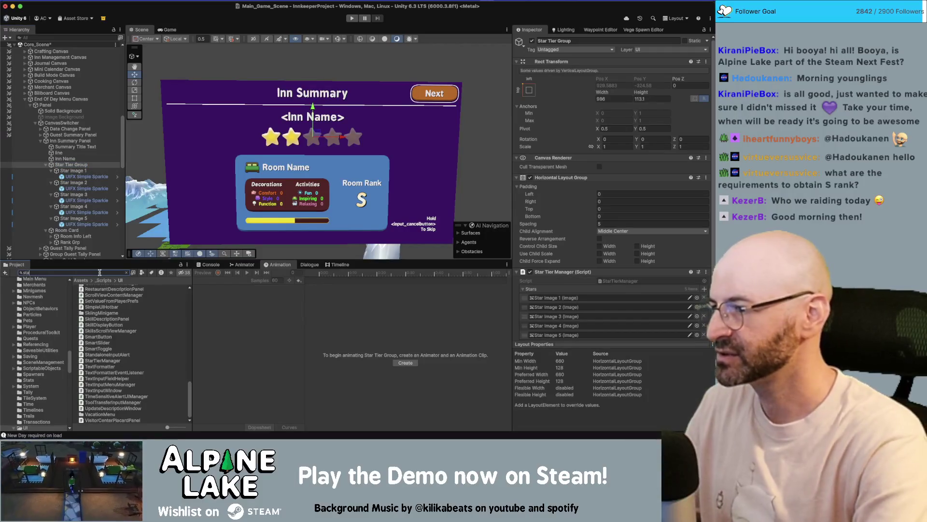
{"action": "type", "text": "r tier"}
{"action": "left_click_drag", "start_coordinate": [100, 289], "coordinate": [77, 173]}
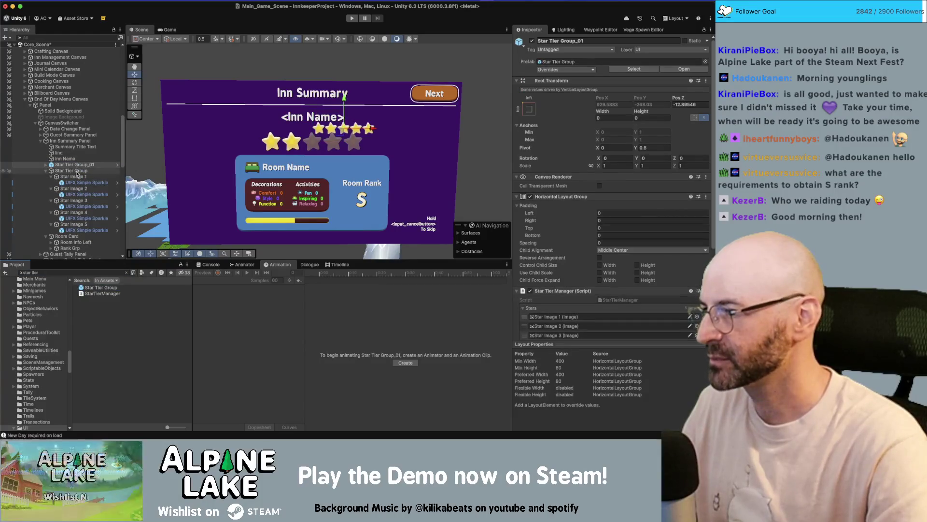
{"action": "left_click", "coordinate": [77, 172]}
{"action": "key", "text": "super+BackSpace"}
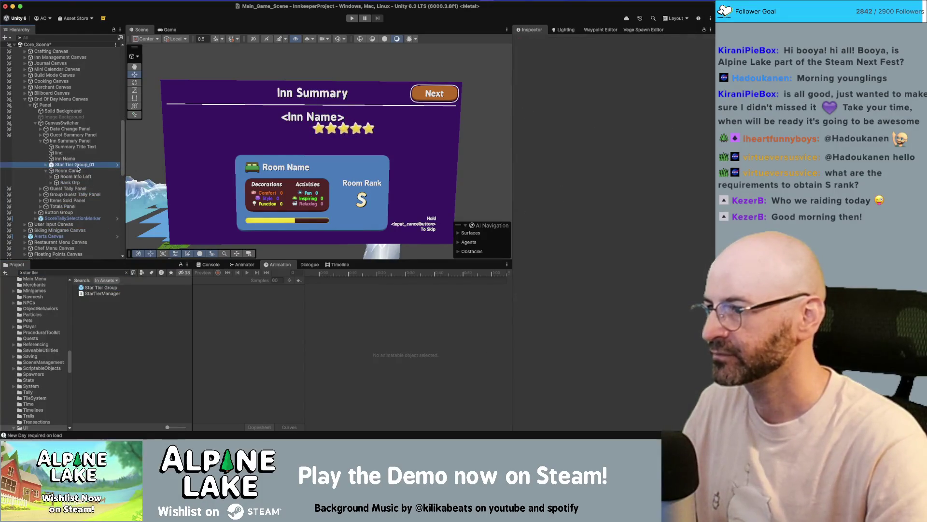
{"action": "left_click", "coordinate": [77, 166]}
Resize Star Tier Group_01 to 504.26 by 105.04 and select its five star images
{"action": "left_click", "coordinate": [614, 118]}
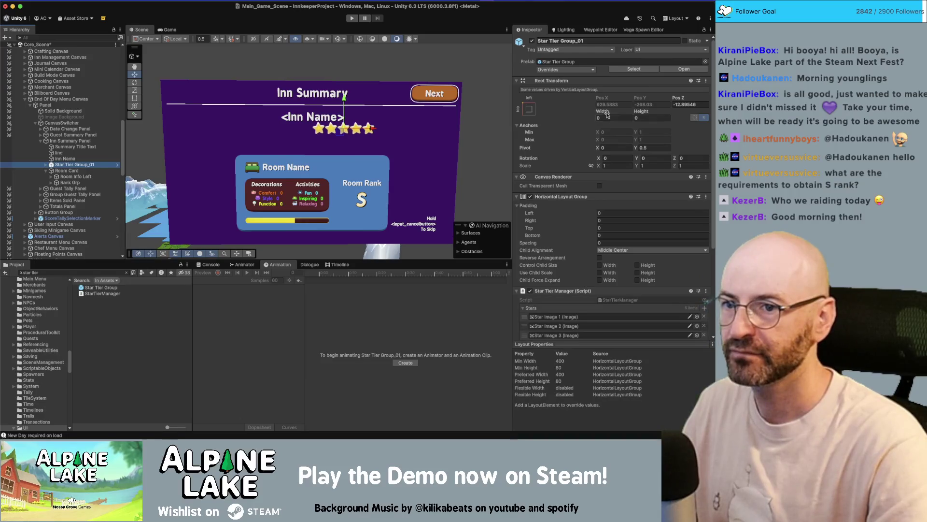
{"action": "left_click_drag", "start_coordinate": [636, 107], "coordinate": [690, 107]}
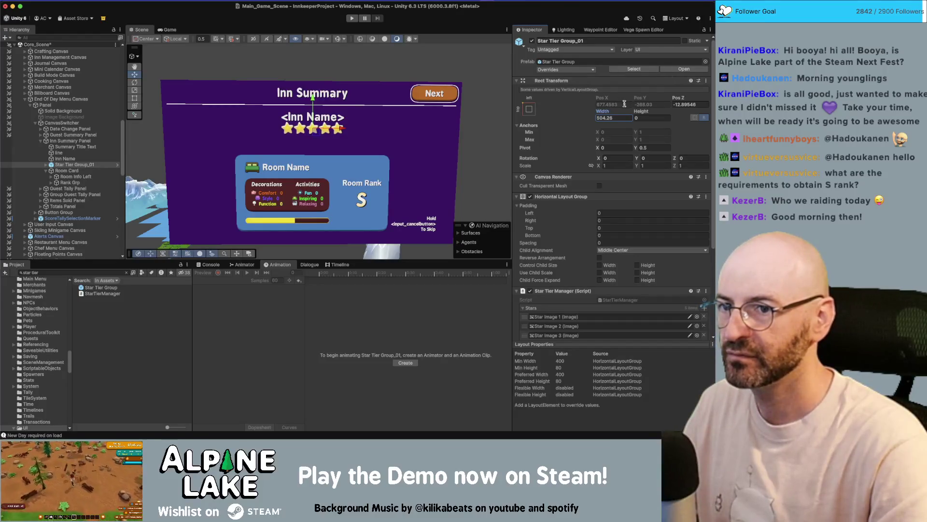
{"action": "mouse_move", "coordinate": [643, 113]}
{"action": "left_mouse_down"}
{"action": "mouse_move", "coordinate": [658, 113]}
{"action": "mouse_move", "coordinate": [648, 113]}
{"action": "left_mouse_up"}
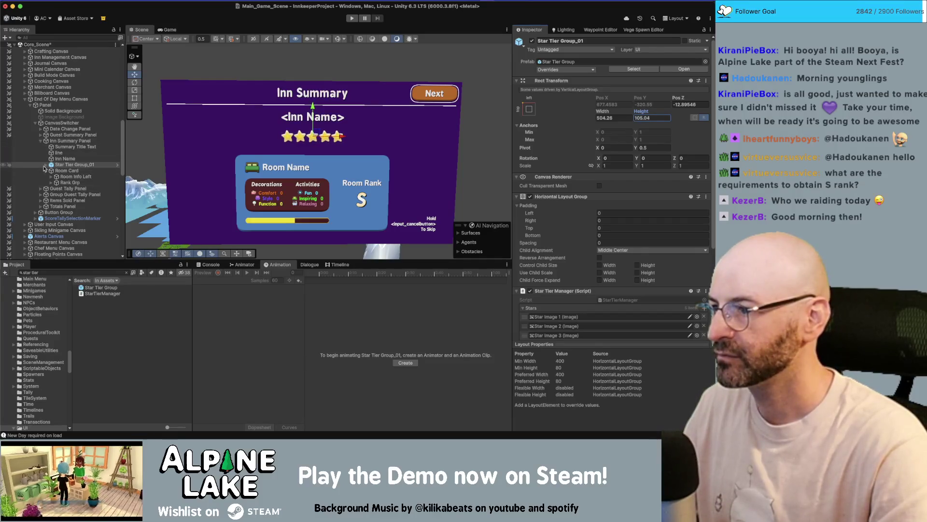
{"action": "left_click", "coordinate": [63, 165]}
{"action": "key", "text": "Right"}
{"action": "left_click", "coordinate": [64, 170]}
{"action": "left_click", "coordinate": [67, 194], "text": "shift"}
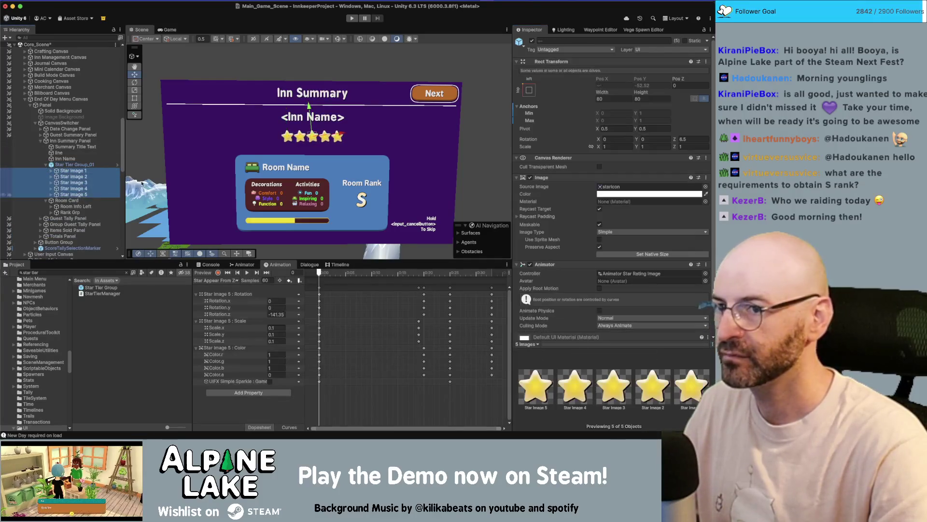
Set the five Star Images' width and height to 128
{"action": "left_click", "coordinate": [623, 95]}
{"action": "type", "text": "128"}
{"action": "key", "text": "Tab"}
{"action": "type", "text": "128"}
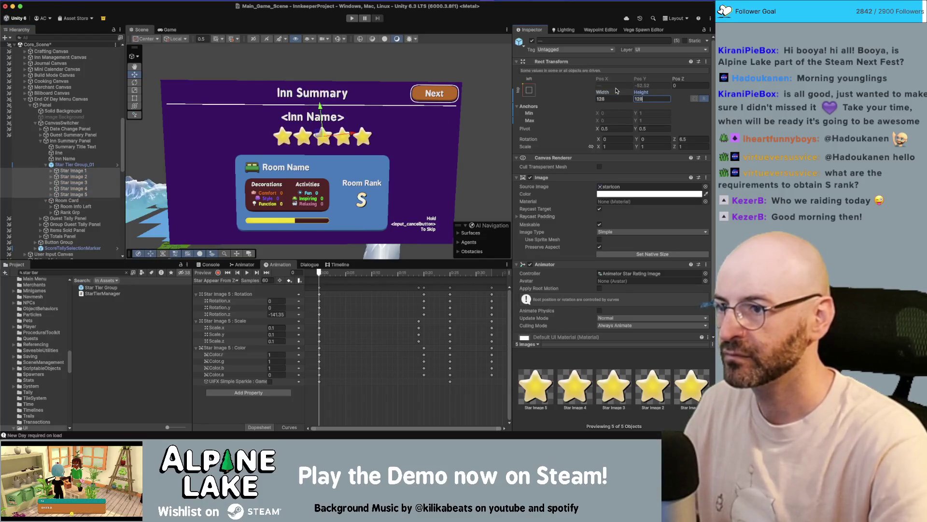
Widen Star Tier Group_01 and set its Horizontal Layout spacing to 10
{"action": "left_click", "coordinate": [79, 166]}
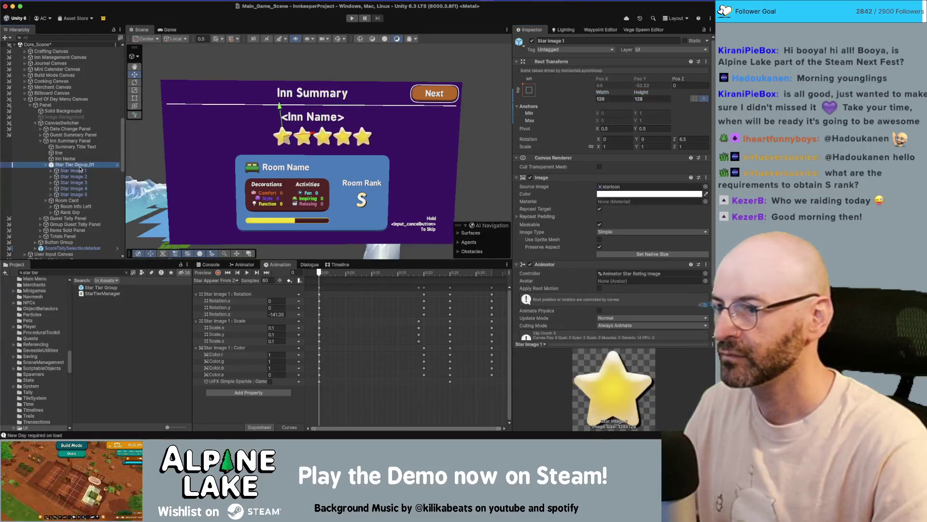
{"action": "left_click_drag", "start_coordinate": [607, 114], "coordinate": [657, 114]}
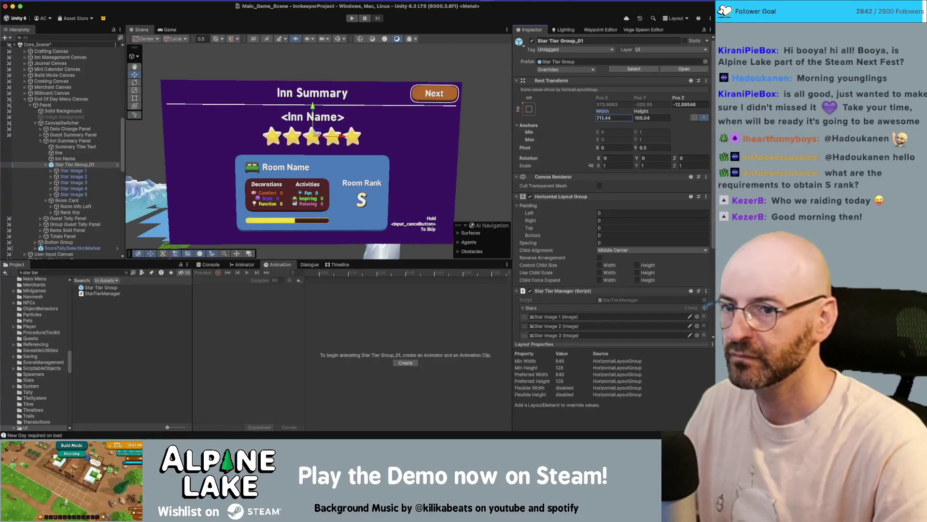
{"action": "scroll", "coordinate": [574, 240], "scroll_direction": "down", "scroll_amount": 1}
{"action": "left_click_drag", "start_coordinate": [572, 243], "coordinate": [576, 243]}
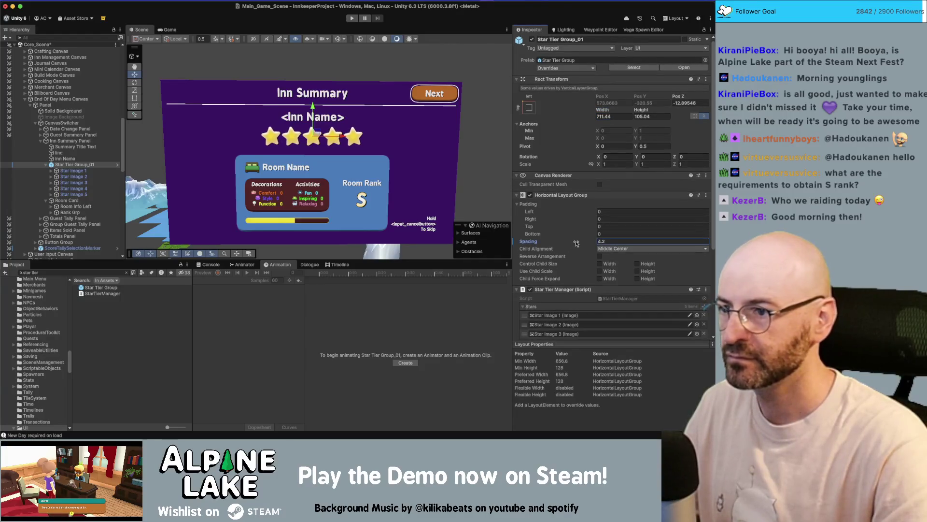
{"action": "type", "text": "10"}
{"action": "key", "text": "Return"}
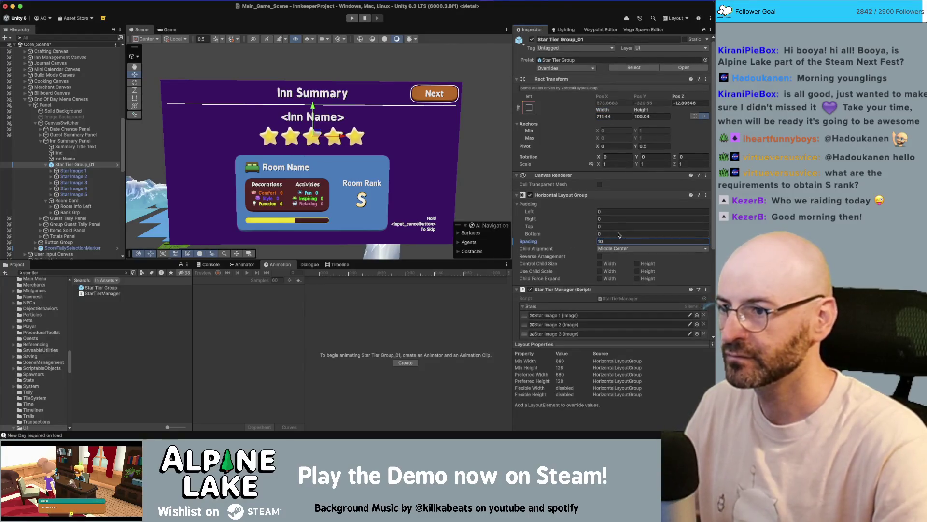
Set Star Tier Group_01's Pos Z to 0 and check the stars' depth in the scene
{"action": "left_click_drag", "start_coordinate": [338, 193], "coordinate": [319, 189]}
{"action": "left_click_drag", "start_coordinate": [375, 112], "coordinate": [415, 132]}
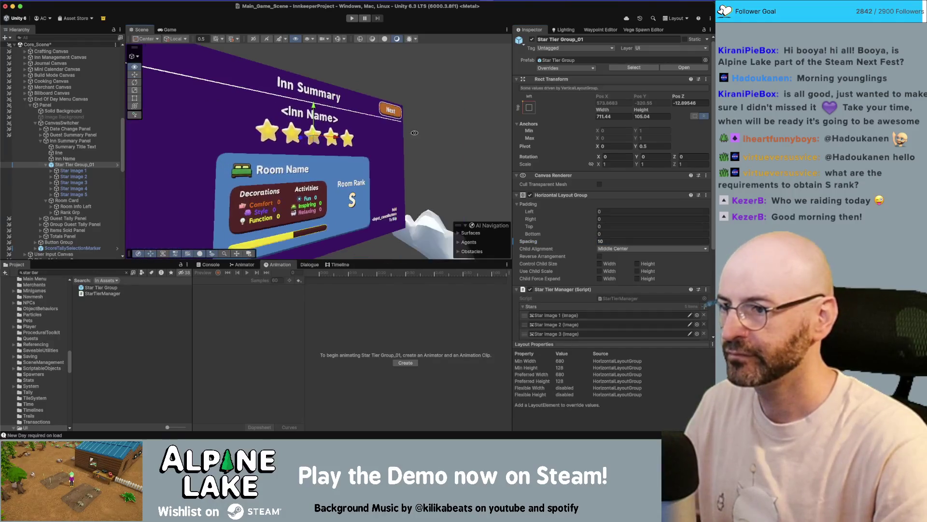
{"action": "left_click", "coordinate": [685, 101]}
{"action": "type", "text": "0"}
{"action": "mouse_move", "coordinate": [350, 152]}
{"action": "left_mouse_down"}
{"action": "mouse_move", "coordinate": [290, 164]}
{"action": "mouse_move", "coordinate": [314, 159]}
{"action": "left_mouse_up"}
{"action": "left_click", "coordinate": [118, 292]}
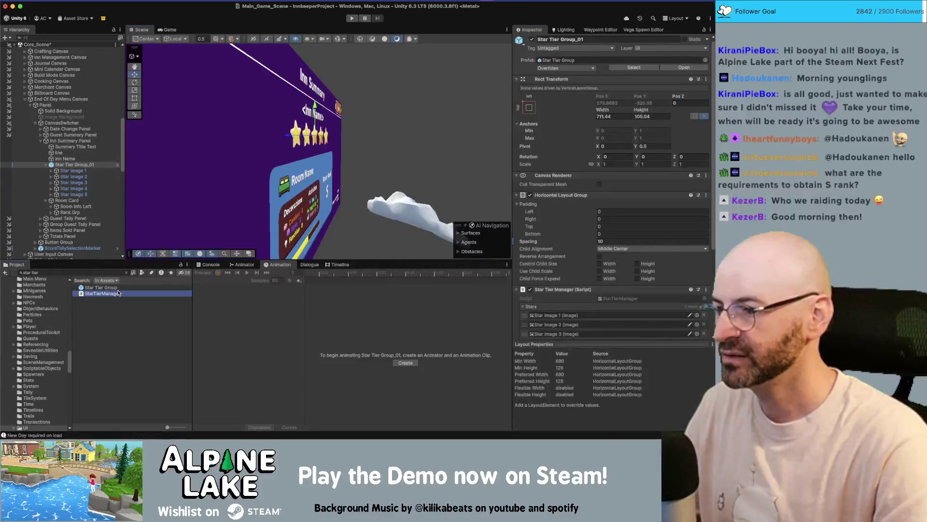
{"action": "left_click", "coordinate": [147, 287]}
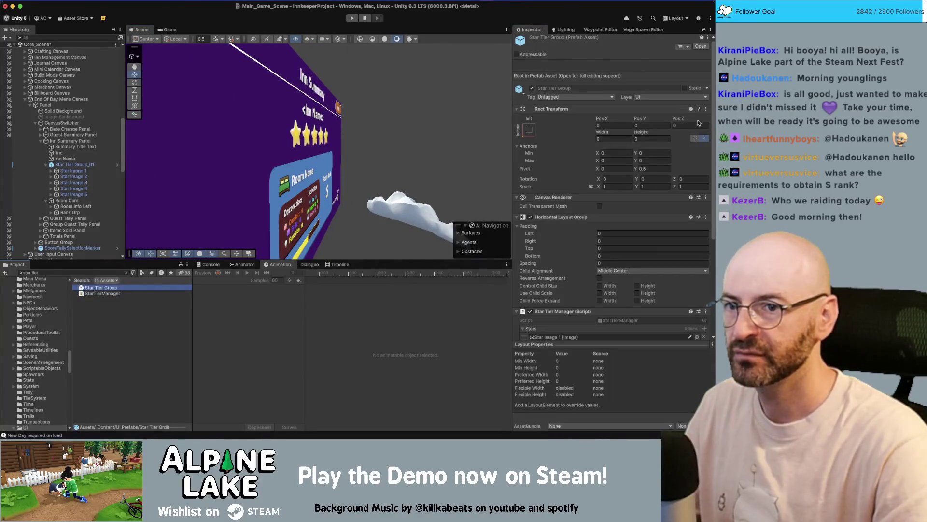
{"action": "left_click", "coordinate": [70, 112]}
{"action": "left_click", "coordinate": [71, 106]}
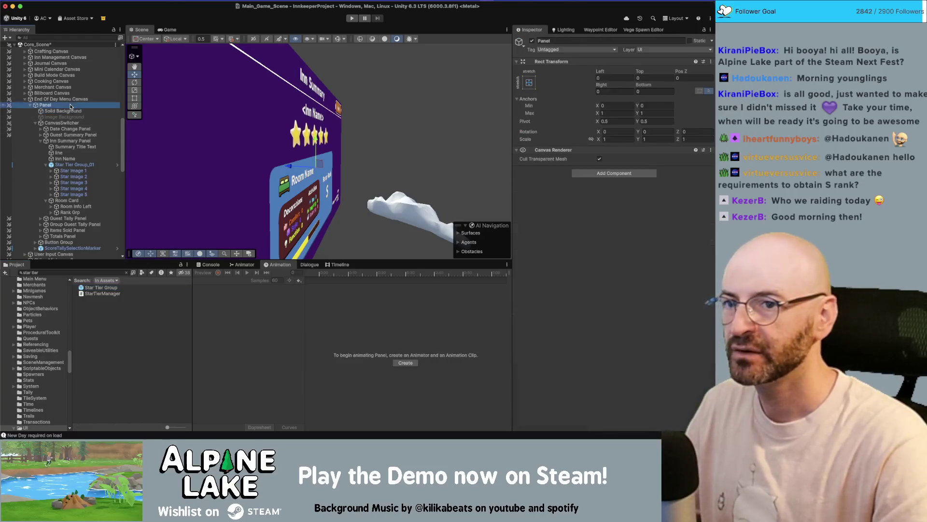
{"action": "key", "text": "Up"}
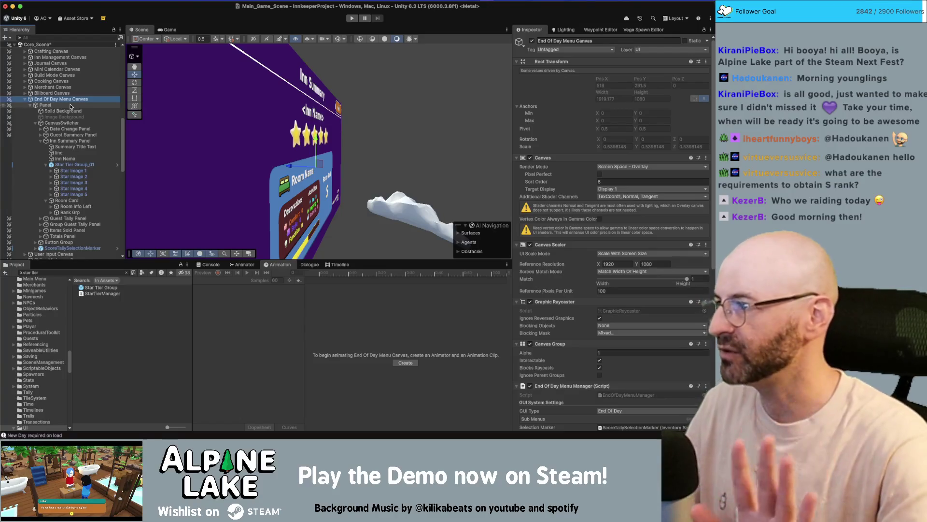
{"action": "key", "text": "Down"}
{"action": "key", "text": "Down"}
{"action": "key", "text": "Down"}
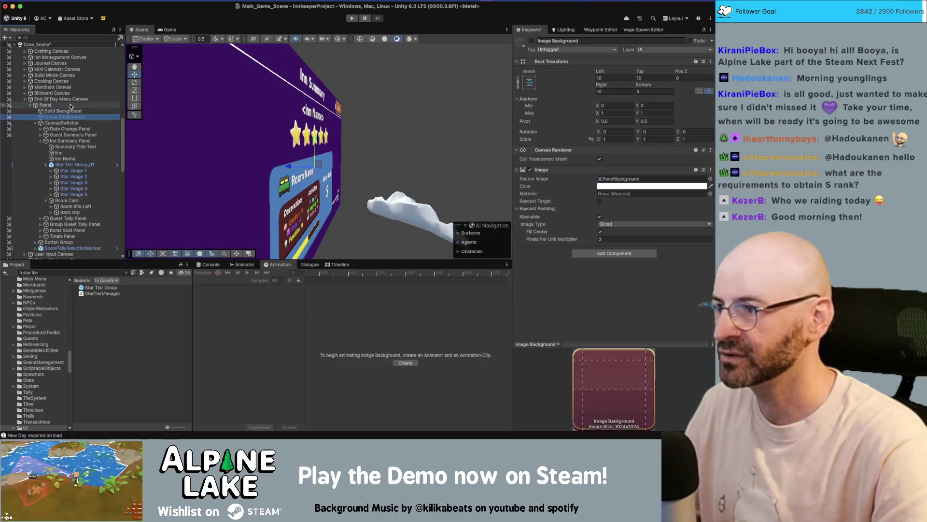
{"action": "key", "text": "Down"}
{"action": "key", "text": "Down"}
{"action": "key", "text": "Down"}
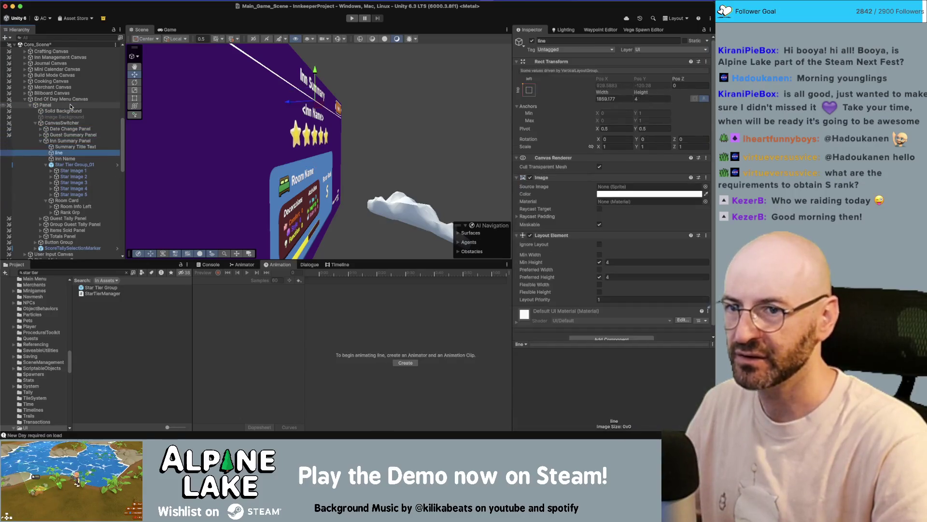
{"action": "key", "text": "Down"}
{"action": "key", "text": "Down"}
{"action": "key", "text": "Down"}
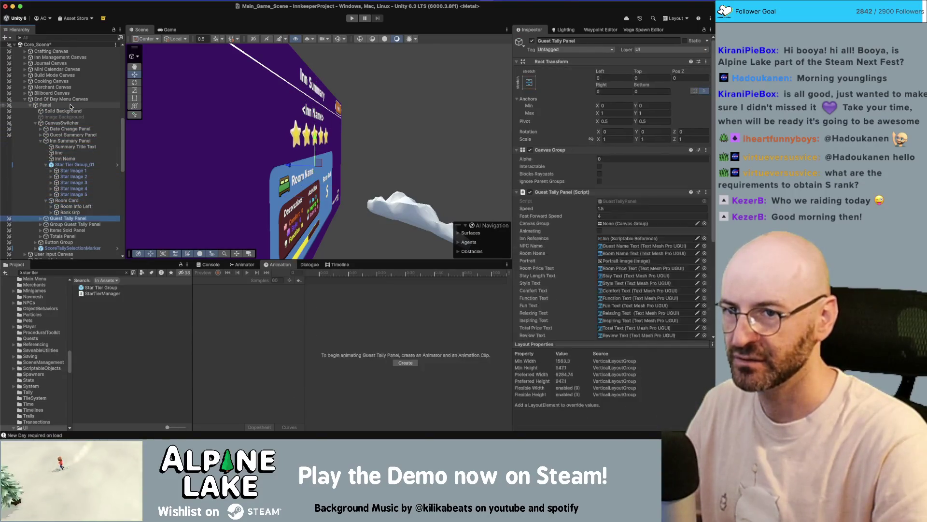
{"action": "key", "text": "Down"}
{"action": "key", "text": "Down"}
{"action": "key", "text": "Down"}
{"action": "key", "text": "Up"}
{"action": "key", "text": "Up"}
{"action": "key", "text": "Up"}
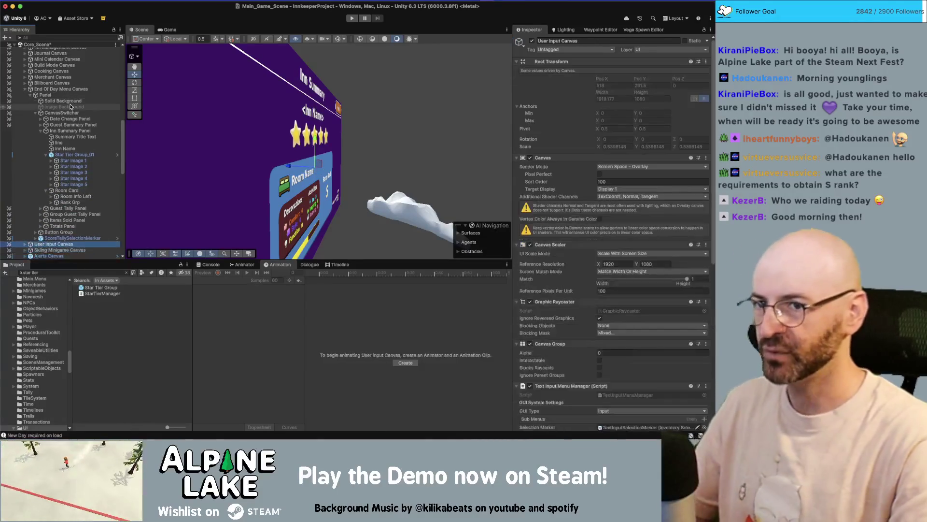
{"action": "key", "text": "Up"}
{"action": "key", "text": "Up"}
{"action": "key", "text": "Up"}
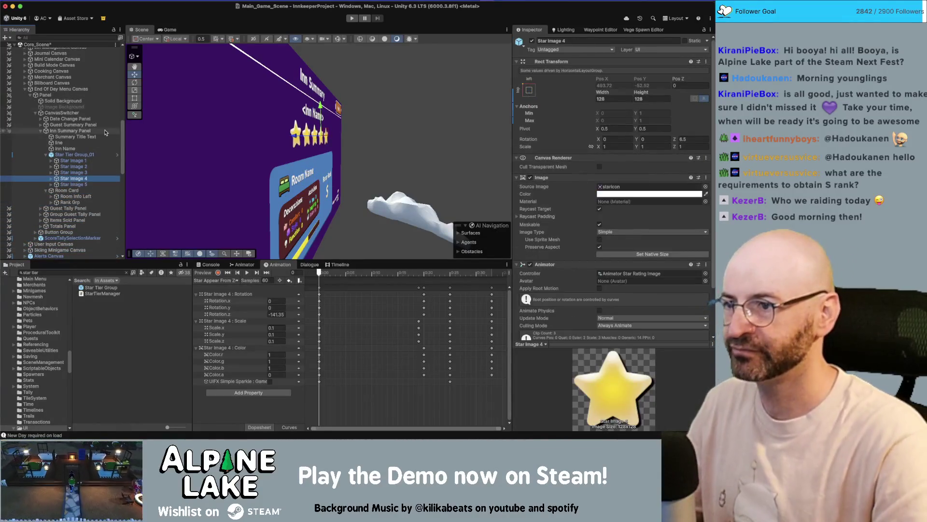
{"action": "left_click_drag", "start_coordinate": [352, 109], "coordinate": [308, 130]}
{"action": "scroll", "coordinate": [326, 121], "scroll_direction": "up", "scroll_amount": 5}
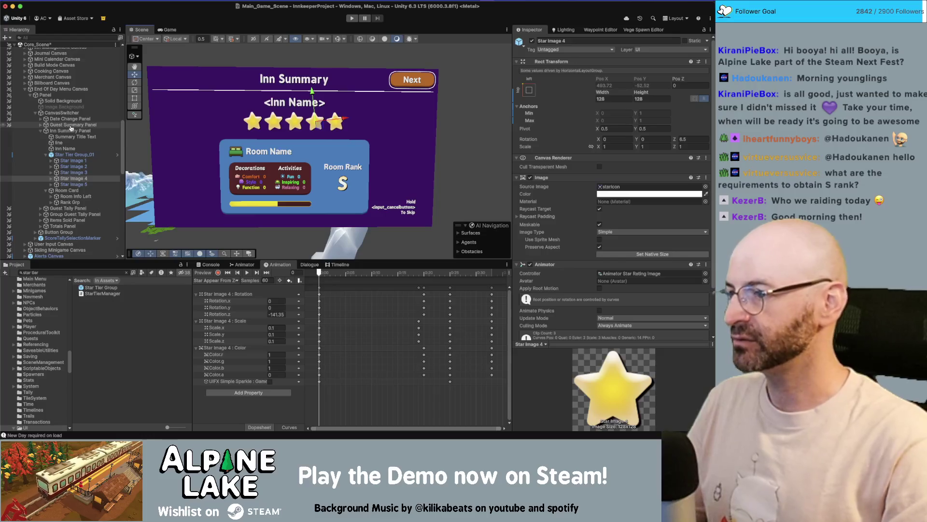
{"action": "key", "text": "super+Tab"}
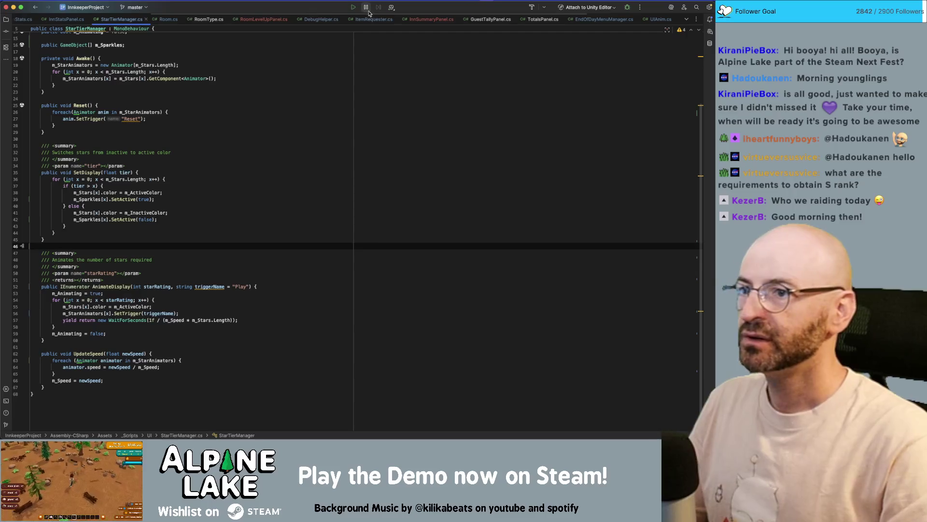
In InnSummaryPanel.cs, add a blank line below the level-up comment in StartPanelAnim
{"action": "left_click", "coordinate": [416, 19]}
{"action": "left_click", "coordinate": [148, 281]}
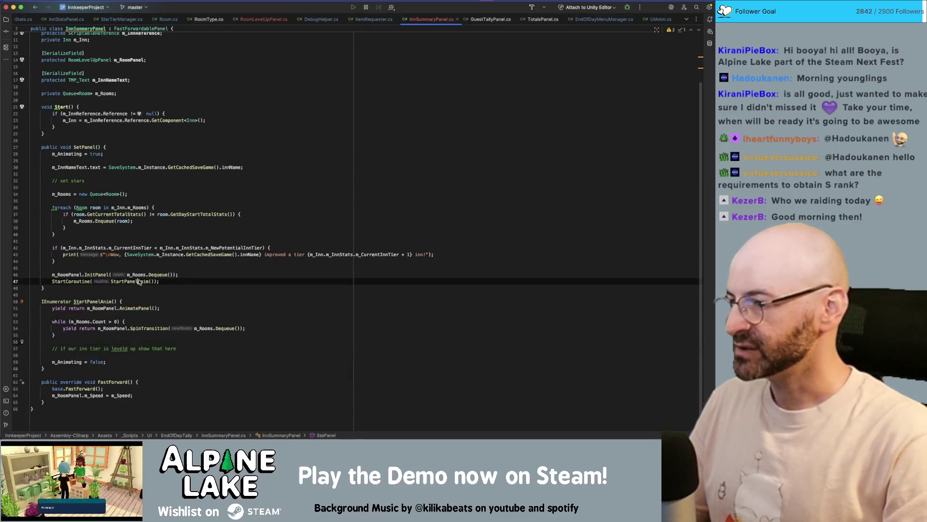
{"action": "mouse_move", "coordinate": [108, 274]}
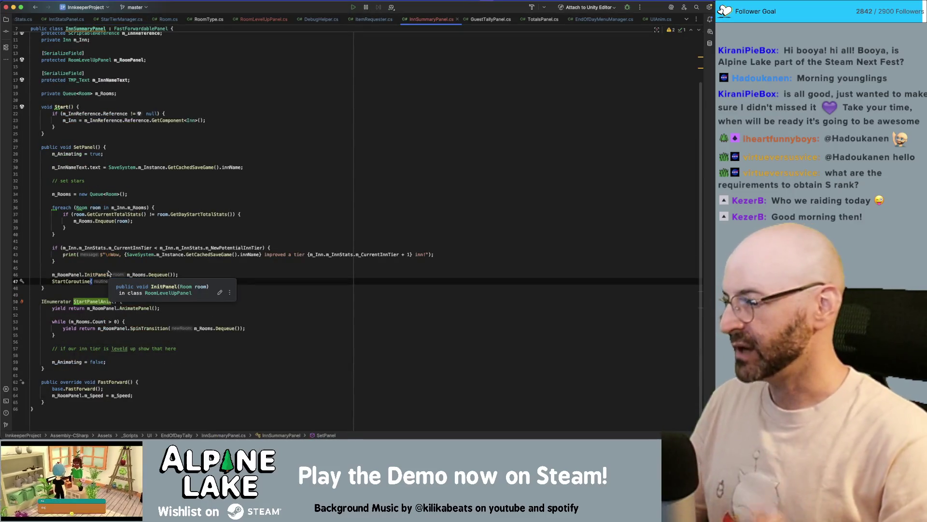
{"action": "key", "text": "alt+Up"}
{"action": "type", "text": "StartPanelAnim());"}
{"action": "double_click", "coordinate": [107, 302]}
{"action": "left_click", "coordinate": [120, 362]}
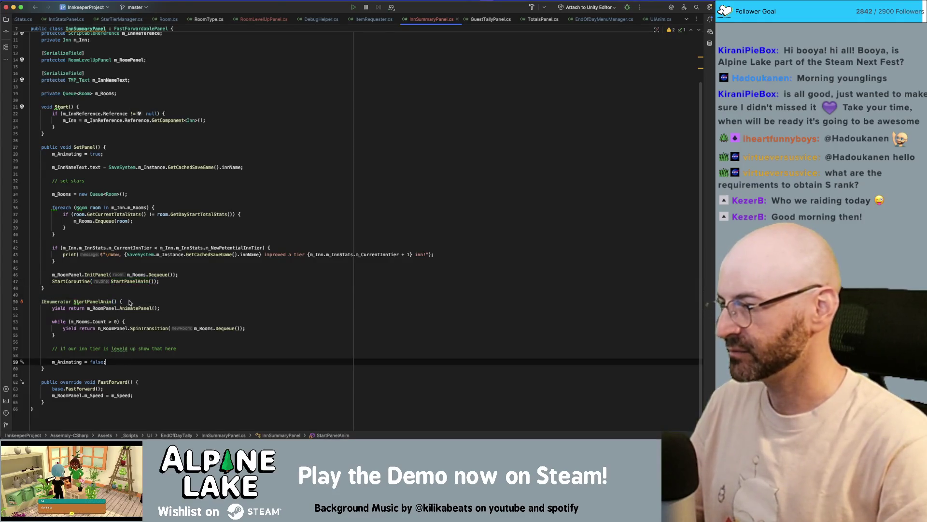
{"action": "left_click", "coordinate": [133, 321]}
{"action": "left_click", "coordinate": [124, 335]}
{"action": "left_click", "coordinate": [118, 358]}
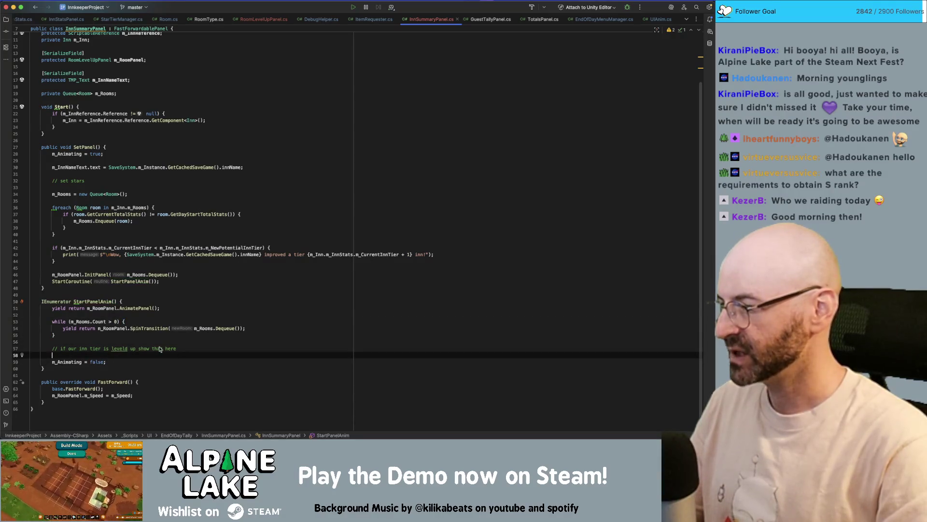
{"action": "key", "text": "Return"}
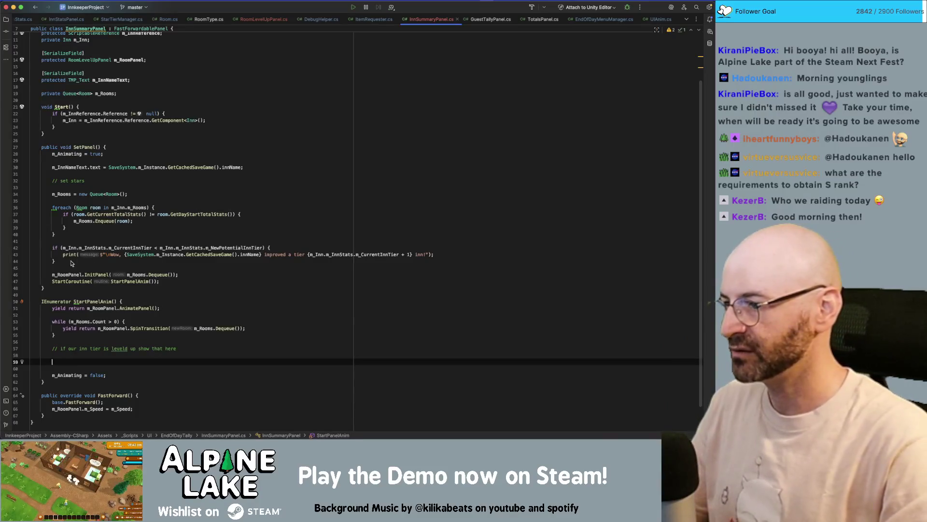
Copy SetPanel's inn tier if block (lines 42–44) into StartPanelAnim below the comment
{"action": "left_click", "coordinate": [80, 248]}
{"action": "left_click", "coordinate": [81, 241]}
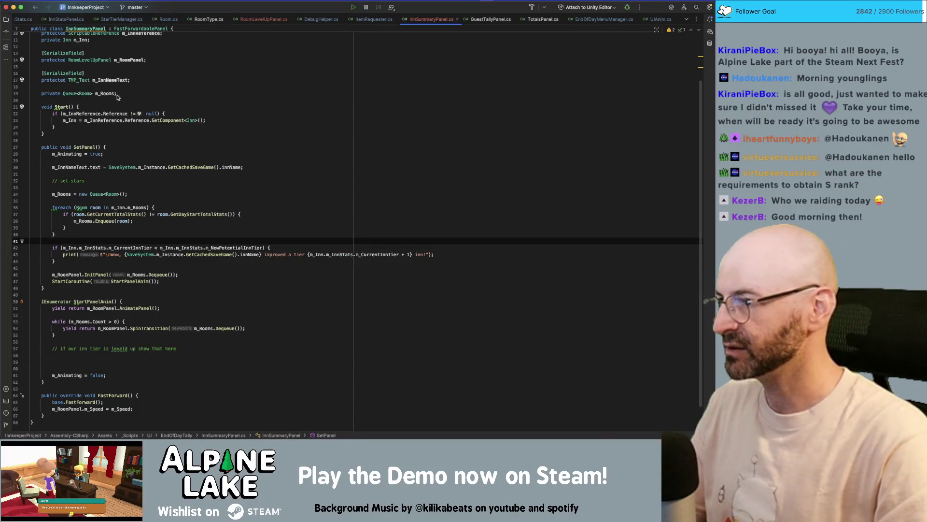
{"action": "left_click_drag", "start_coordinate": [60, 265], "coordinate": [53, 250]}
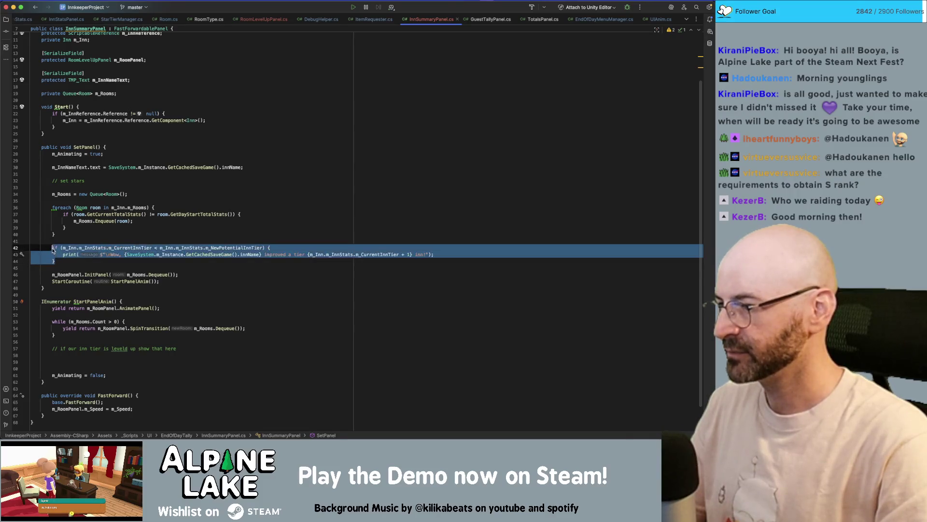
{"action": "key", "text": "ctrl+c"}
{"action": "left_click", "coordinate": [69, 361]}
{"action": "key", "text": "ctrl+v"}
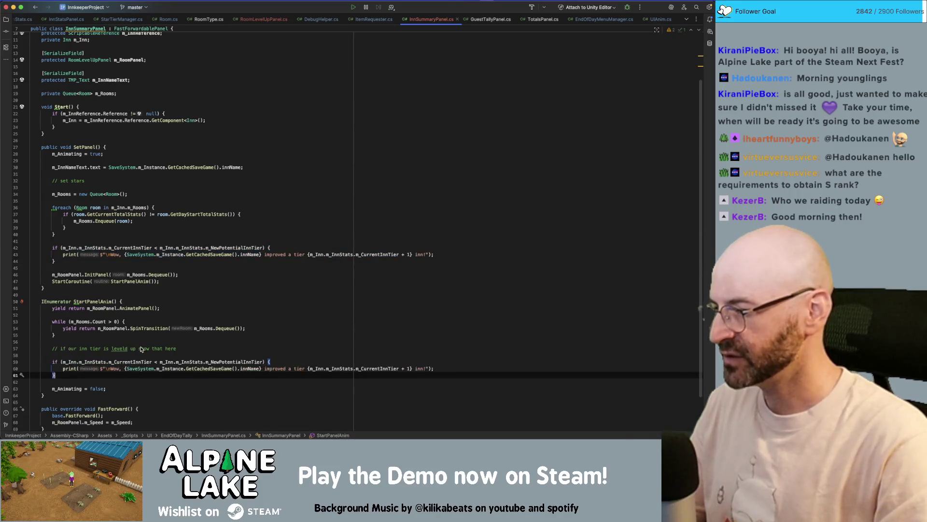
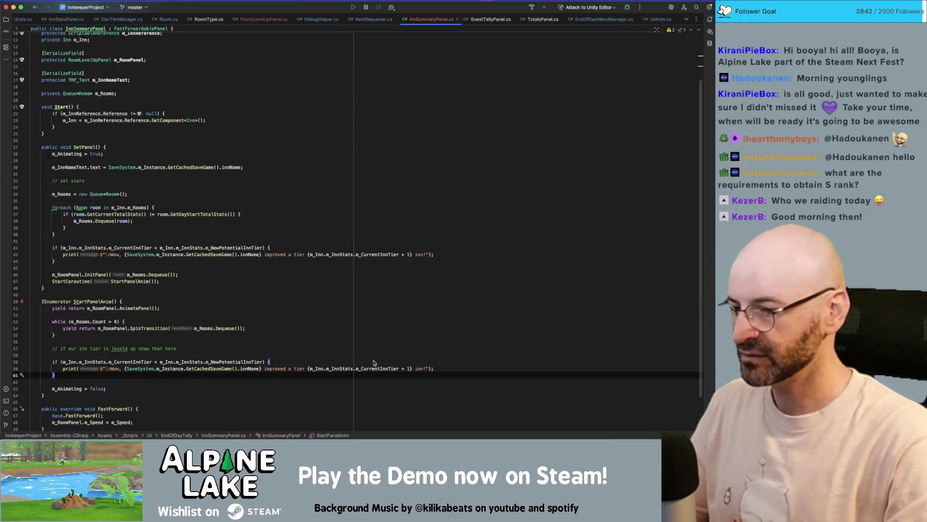
Add a [SerializeField] attribute line below InnSummaryPanel's existing field declarations
{"action": "key", "text": "Return"}
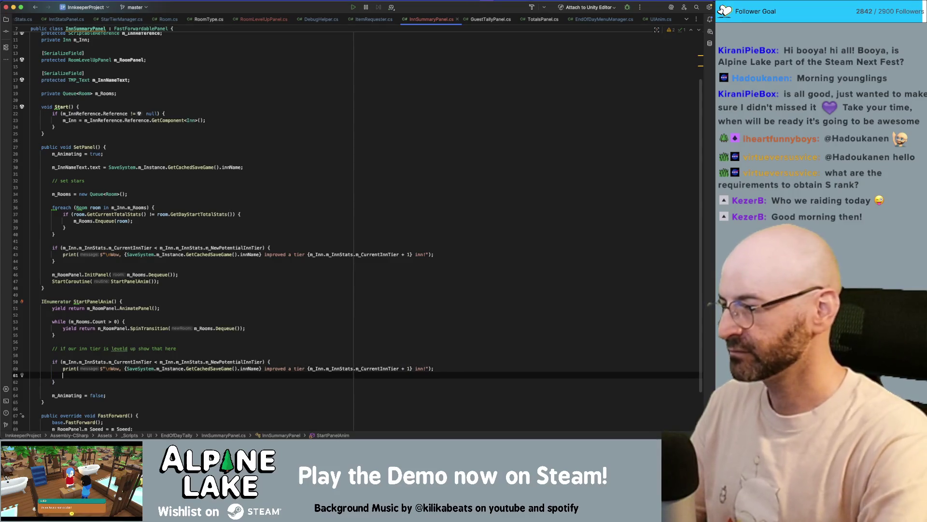
{"action": "scroll", "coordinate": [265, 114], "scroll_direction": "up", "scroll_amount": 3}
{"action": "left_click", "coordinate": [242, 131]}
{"action": "key", "text": "Down"}
{"action": "key", "text": "Down"}
{"action": "key", "text": "Down"}
{"action": "key", "text": "Return"}
{"action": "key", "text": "Return"}
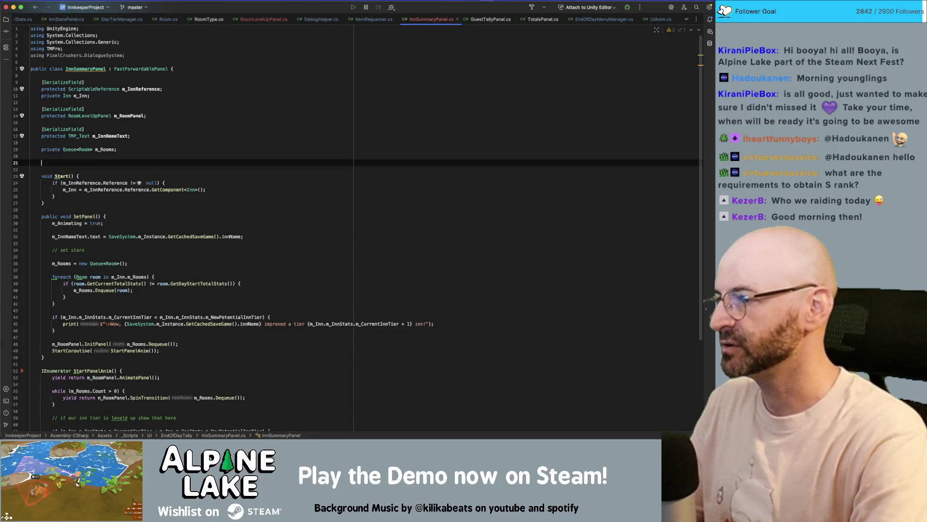
{"action": "type", "text": "SerializeField]"}
{"action": "key", "text": "Return"}
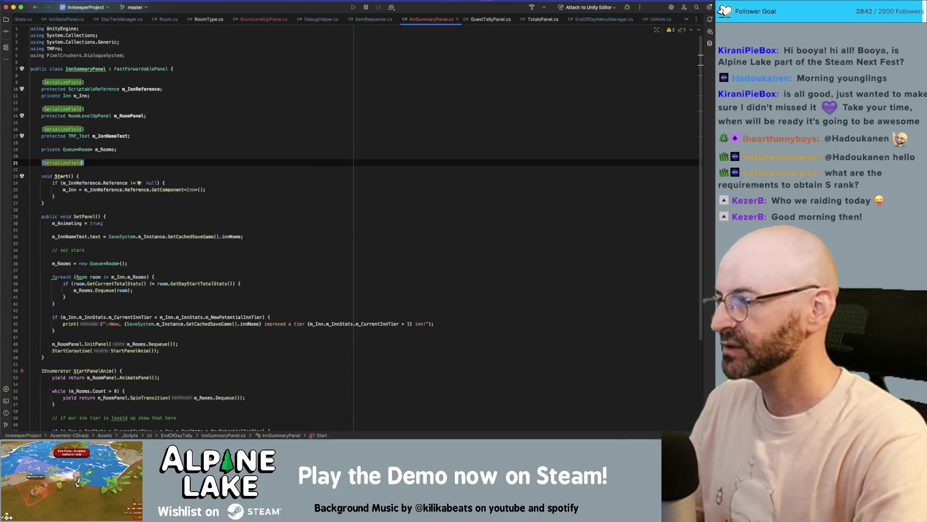
{"action": "key", "text": "Return"}
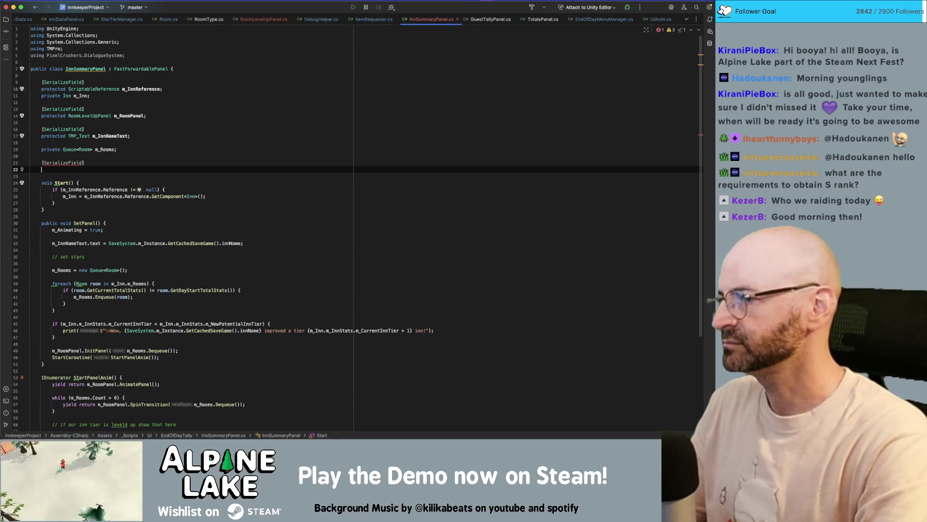
Declare 'protected StarTierManager m_StarTierManager;' on its own line under the attribute
{"action": "type", "text": "protected "}
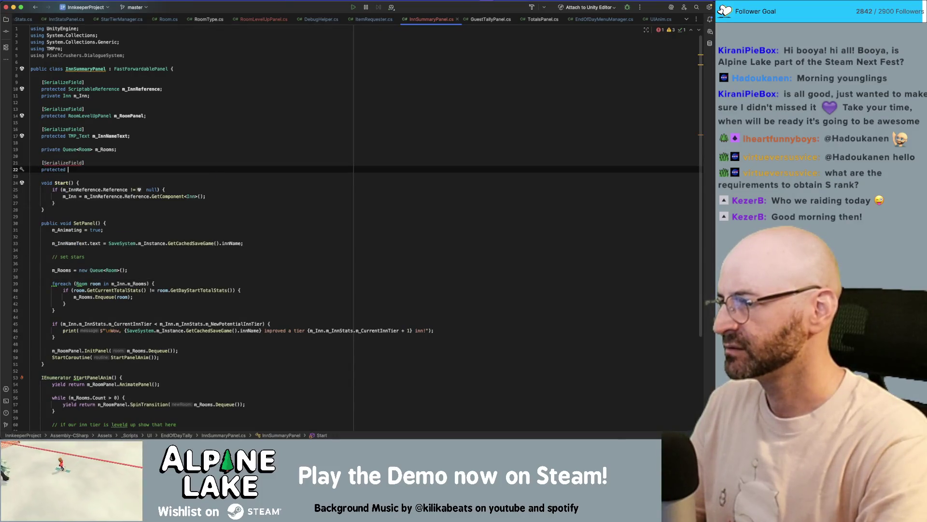
{"action": "type", "text": "Starrat"}
{"action": "key", "text": "BackSpace"}
{"action": "key", "text": "BackSpace"}
{"action": "key", "text": "BackSpace"}
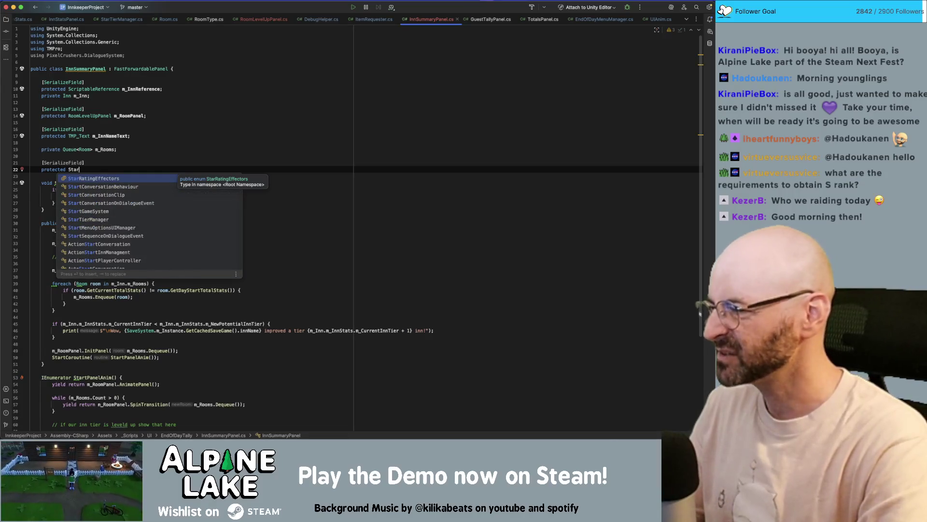
{"action": "key", "text": "Down"}
{"action": "key", "text": "Down"}
{"action": "key", "text": "Down"}
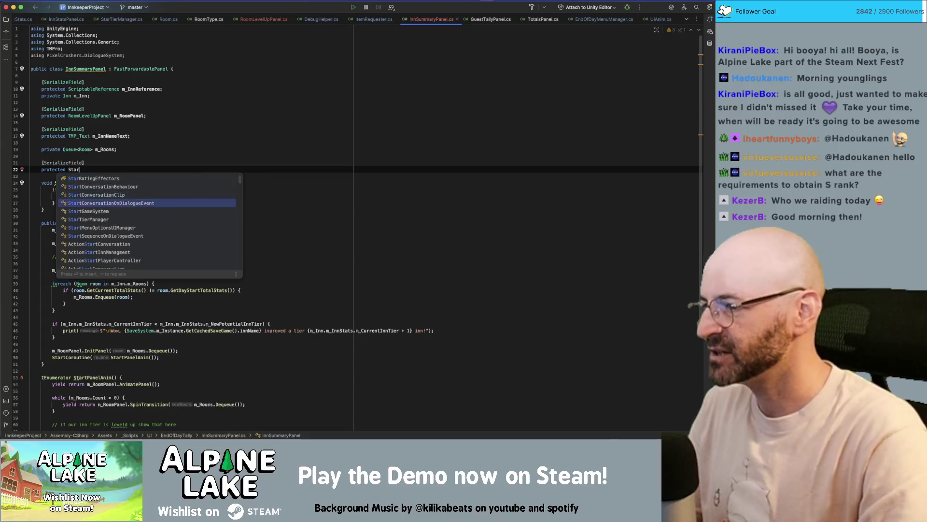
{"action": "key", "text": "Return"}
{"action": "type", "text": "m_StarTierManang"}
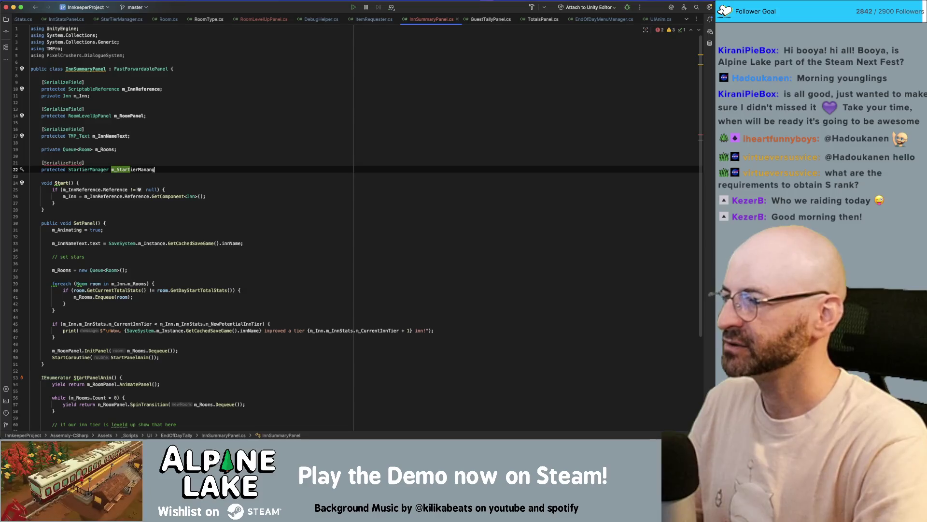
{"action": "type", "text": "er;"}
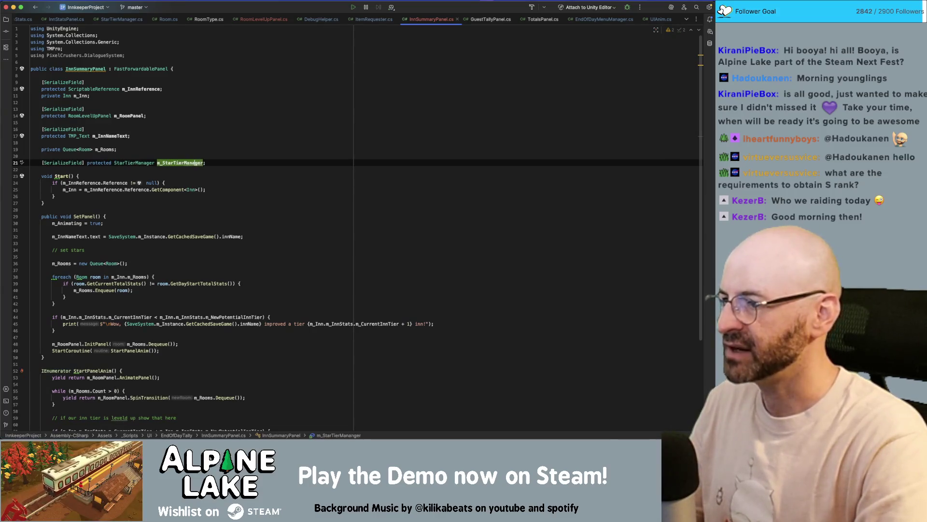
{"action": "left_click", "coordinate": [83, 163]}
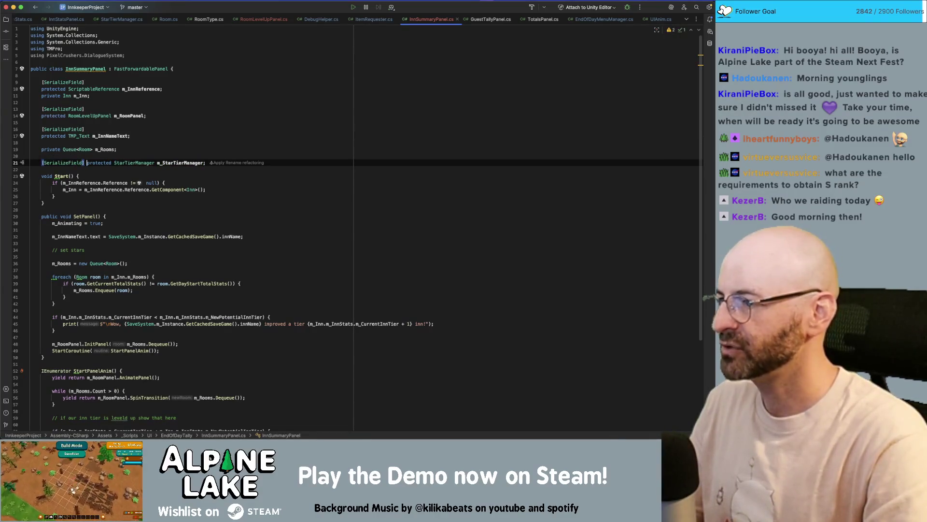
{"action": "key", "text": "Return"}
Open an empty line above the print statement in StartPanelAnim's tier-up block
{"action": "left_click", "coordinate": [127, 169]}
{"action": "scroll", "coordinate": [128, 194], "scroll_direction": "down", "scroll_amount": 5}
{"action": "left_click", "coordinate": [132, 326]}
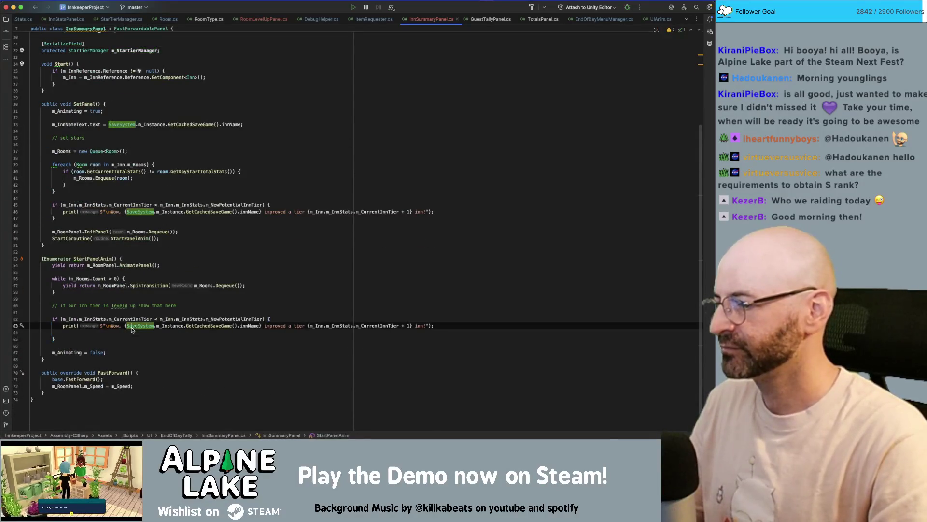
{"action": "key", "text": "Down"}
{"action": "key", "text": "Up"}
{"action": "key", "text": "Up"}
{"action": "key", "text": "End"}
{"action": "key", "text": "Down"}
{"action": "key", "text": "End"}
{"action": "key", "text": "alt+shift+Down"}
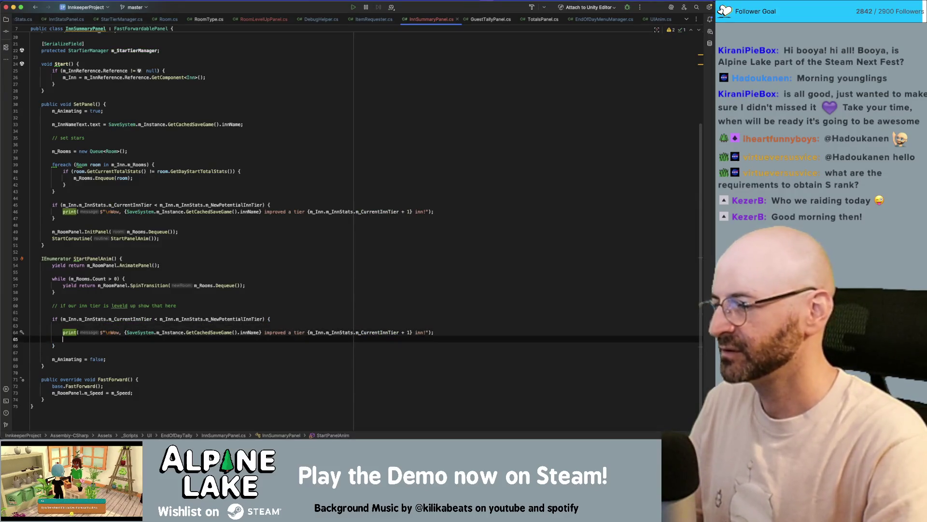
{"action": "left_click", "coordinate": [63, 325]}
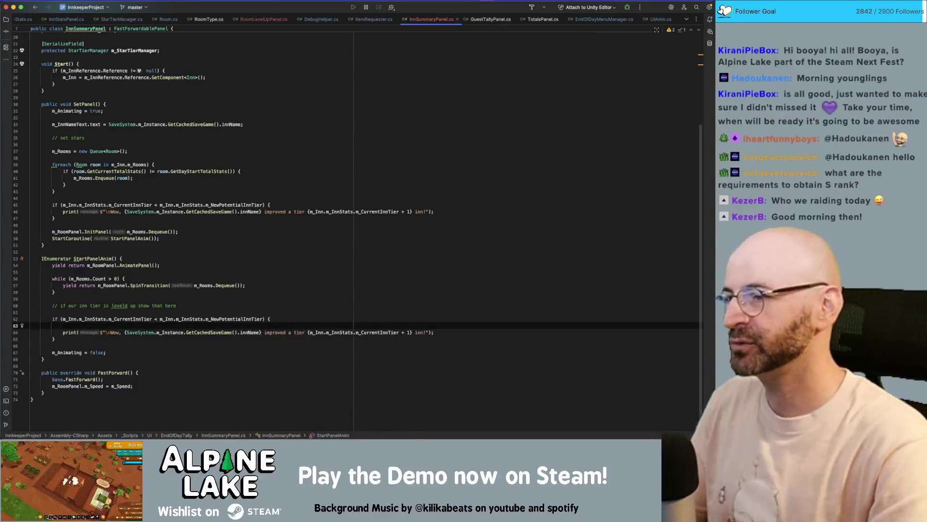
{"action": "left_click", "coordinate": [434, 332]}
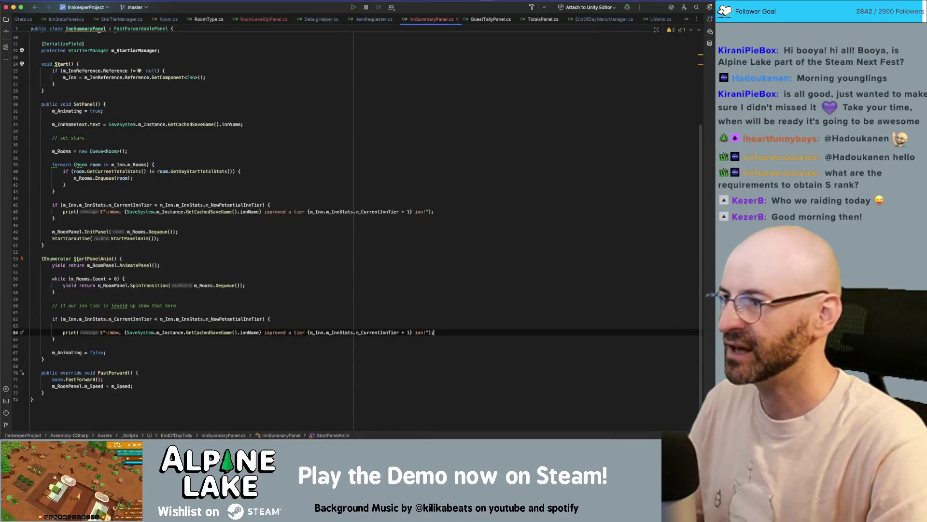
{"action": "left_click", "coordinate": [271, 318]}
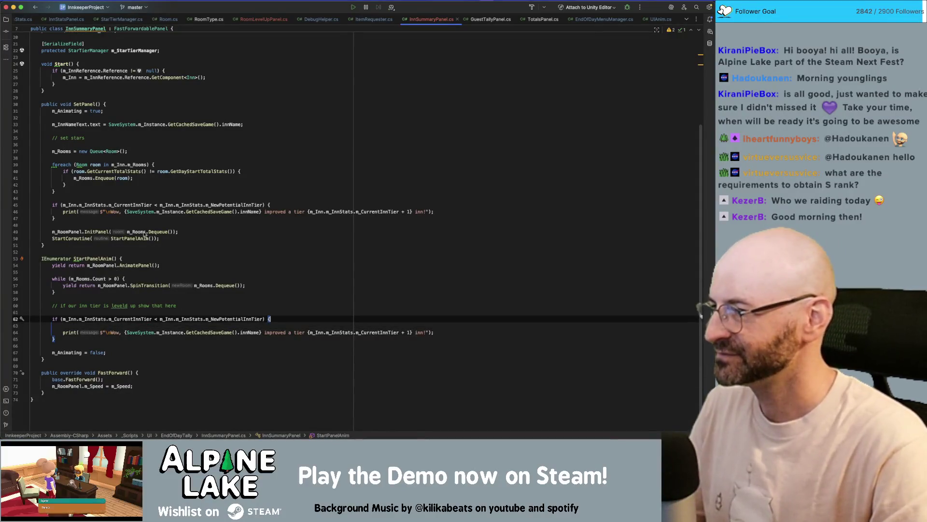
Insert 'm_StarTierManager.SetDisplay(m_Inn.m_InnStats.m_CurrentInnTier);' above the // set stars comment in SetPanel
{"action": "left_click", "coordinate": [184, 144]}
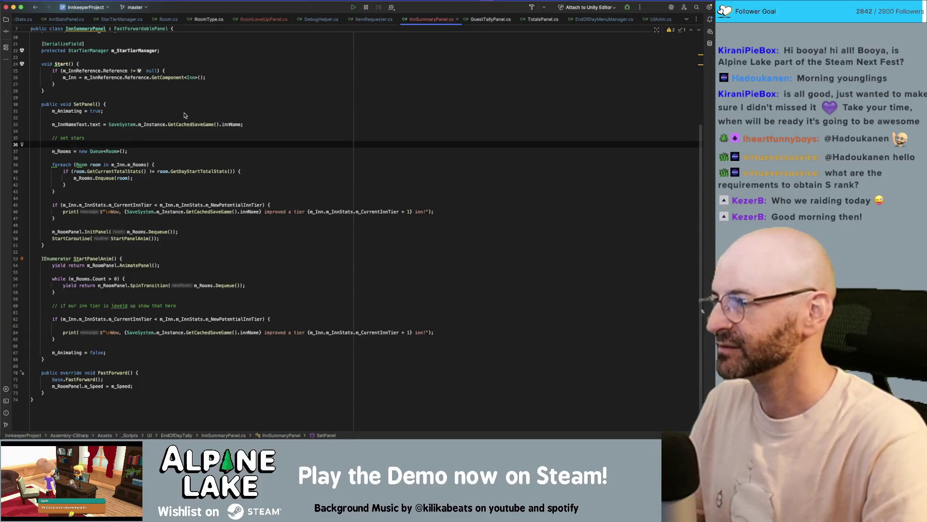
{"action": "key", "text": "Up"}
{"action": "key", "text": "super+alt+Return"}
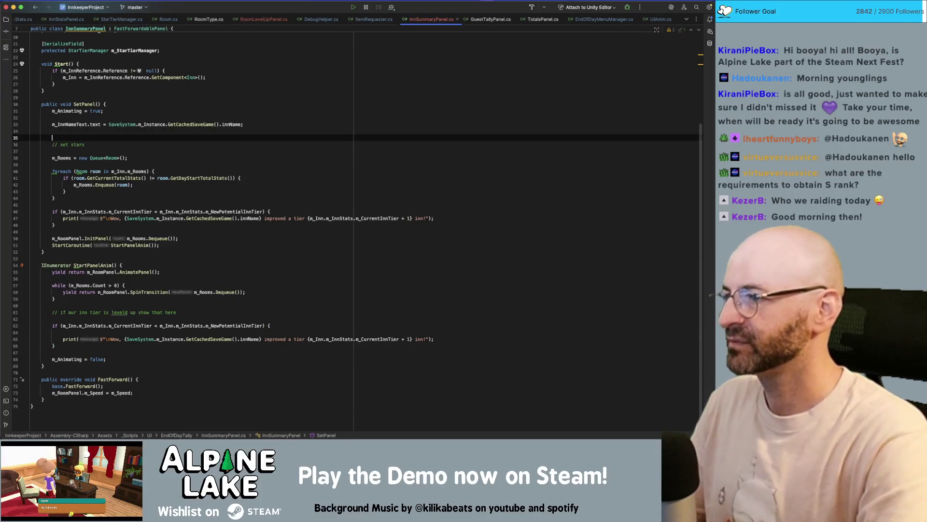
{"action": "type", "text": "m_"}
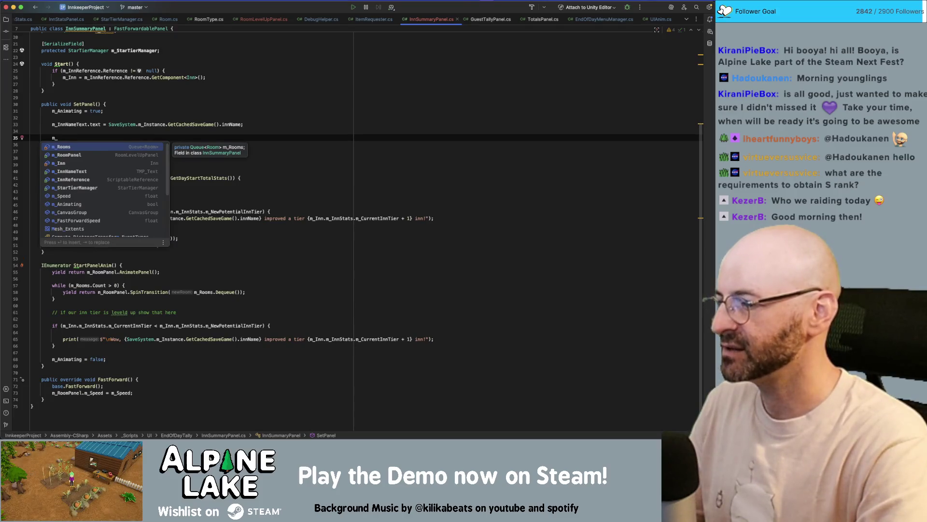
{"action": "type", "text": "St"}
{"action": "key", "text": "Return"}
{"action": "type", "text": "."}
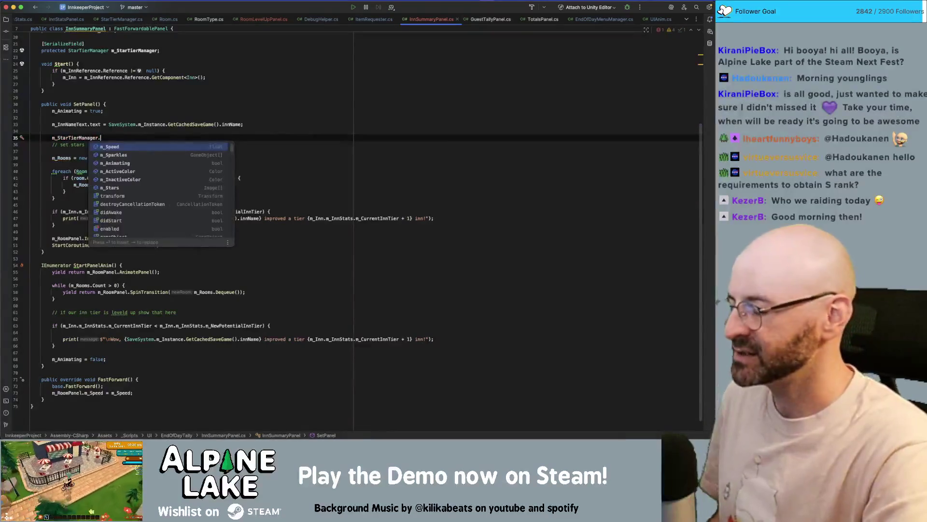
{"action": "type", "text": "setdi"}
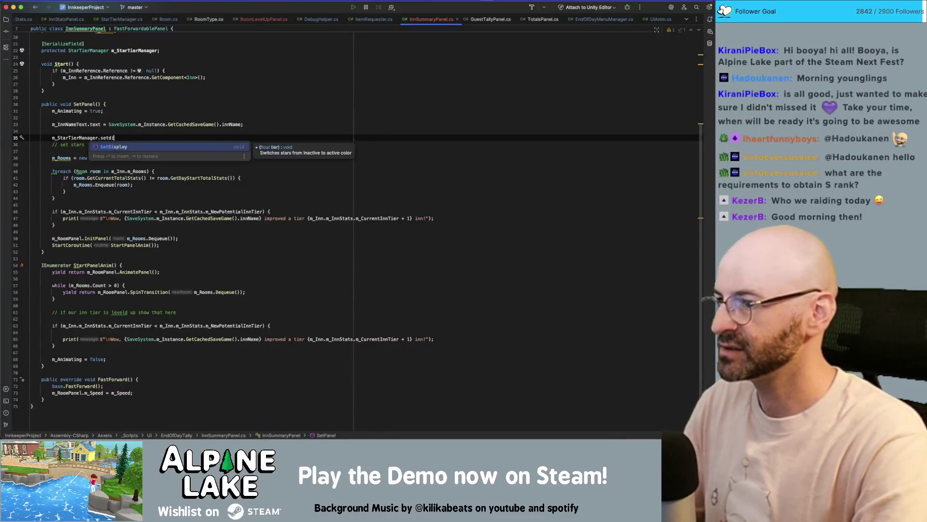
{"action": "key", "text": "Return"}
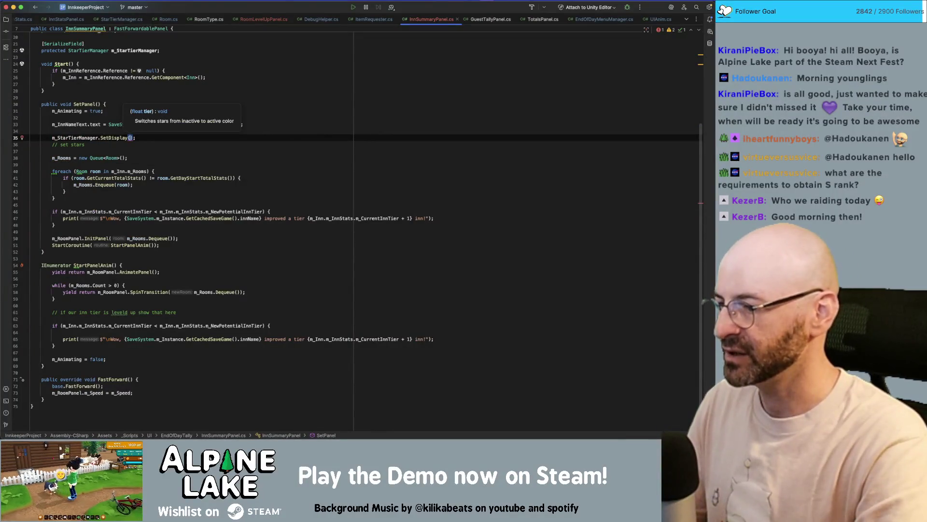
{"action": "type", "text": "m_Inn.innstats"}
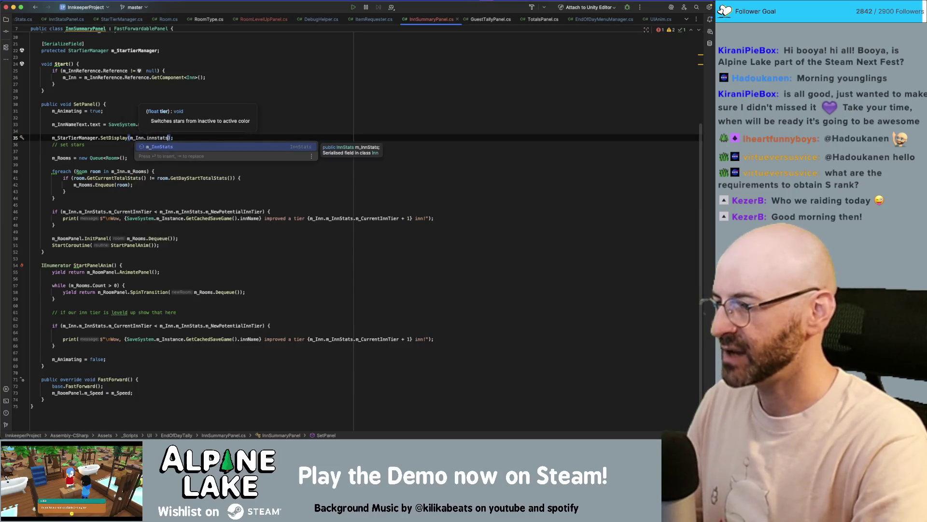
{"action": "key", "text": "Return"}
{"action": "type", "text": ".m_Curr"}
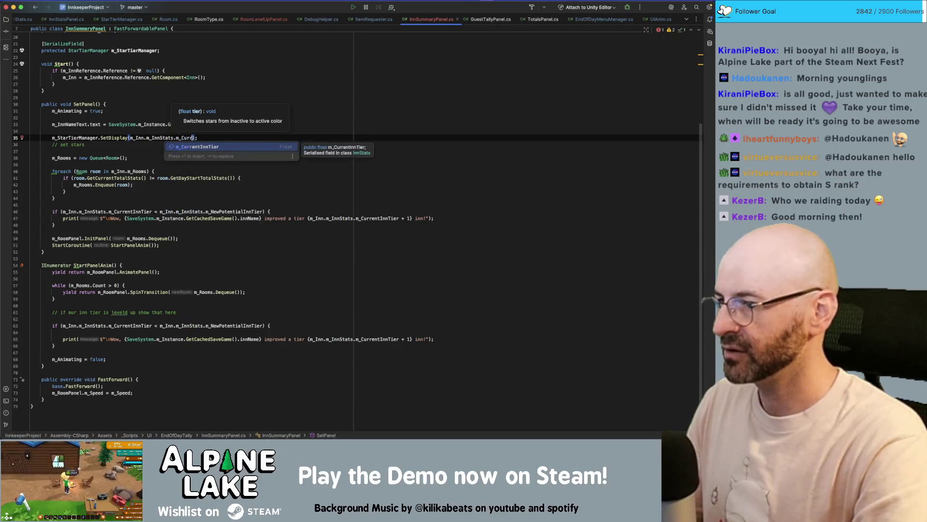
{"action": "key", "text": "Return"}
{"action": "left_click", "coordinate": [96, 333]}
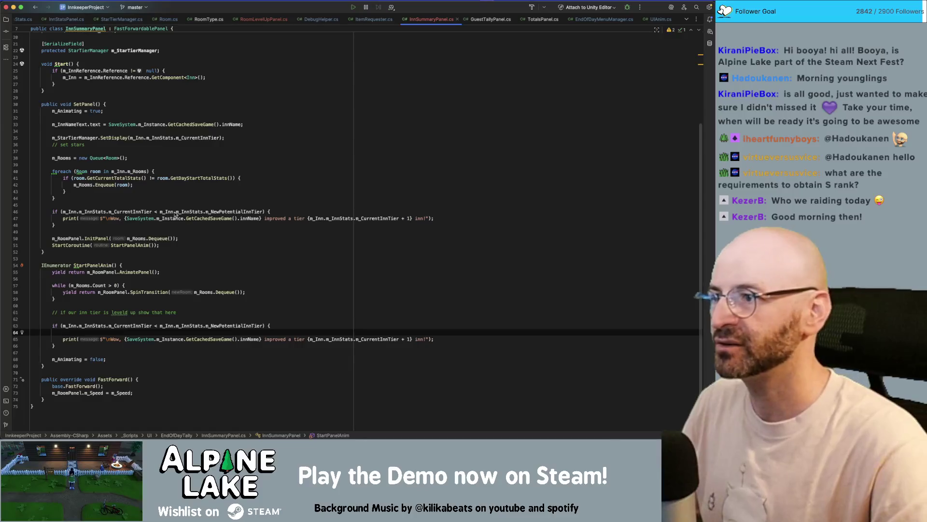
{"action": "left_click", "coordinate": [115, 90]}
{"action": "scroll", "coordinate": [114, 83], "scroll_direction": "up", "scroll_amount": 1}
Add an 'int startingStarRating' parameter to AnimateDisplay's signature in StarTierManager
{"action": "left_click", "coordinate": [107, 63], "text": "super"}
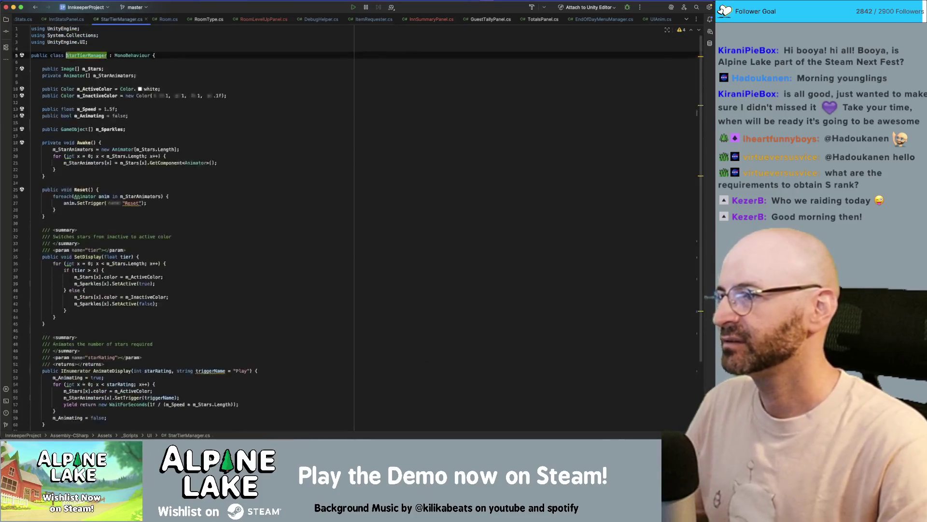
{"action": "scroll", "coordinate": [125, 190], "scroll_direction": "down", "scroll_amount": 5}
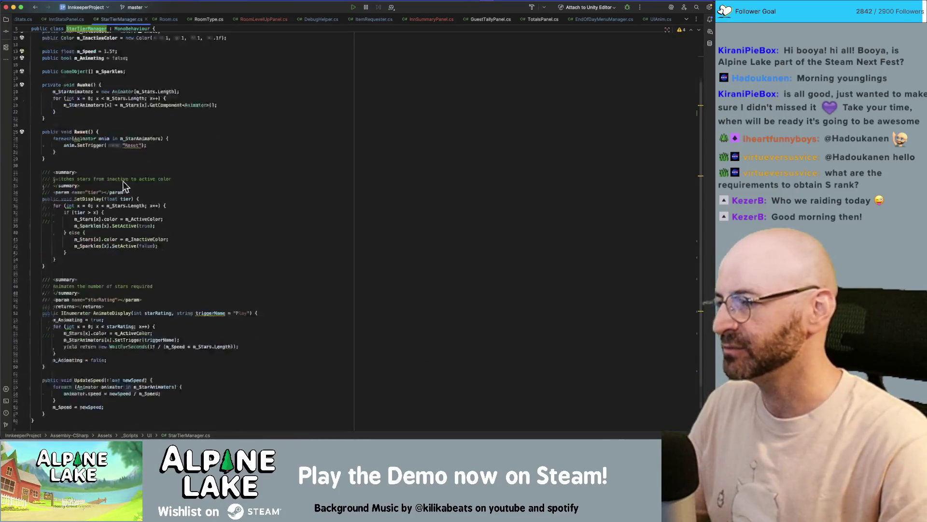
{"action": "left_click", "coordinate": [156, 341]}
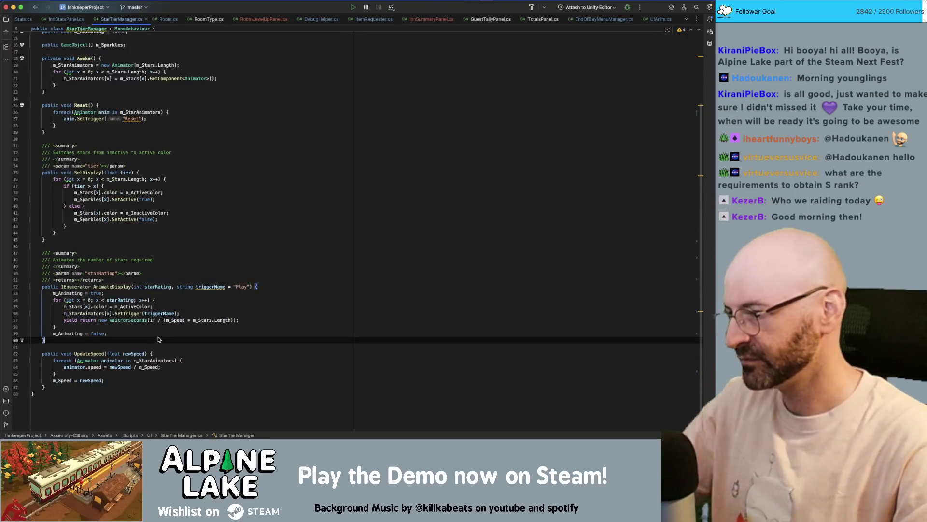
{"action": "left_click", "coordinate": [215, 286]}
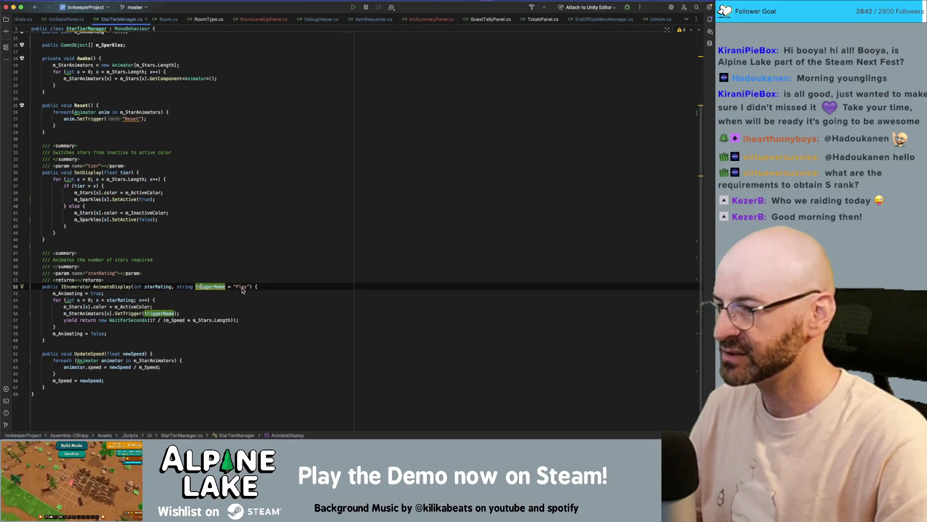
{"action": "left_click", "coordinate": [250, 287]}
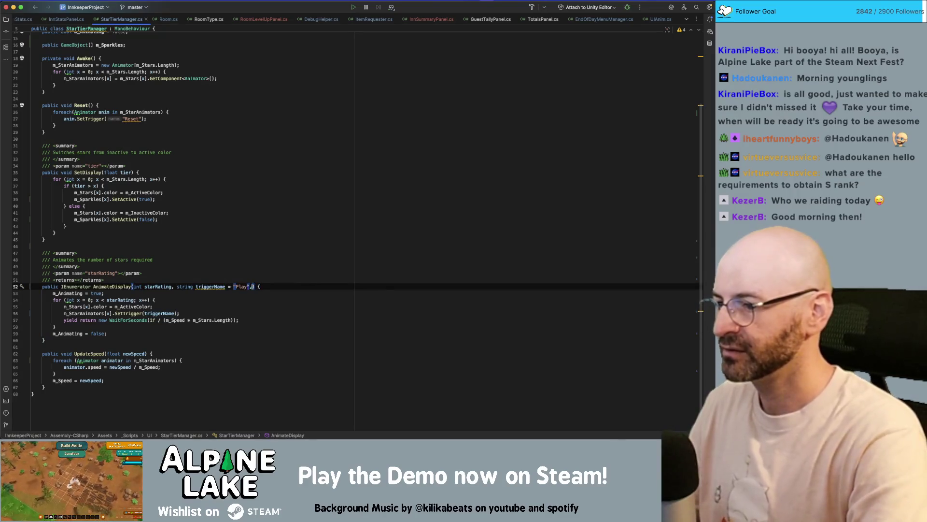
{"action": "type", "text": "int"}
{"action": "key", "text": "BackSpace"}
{"action": "key", "text": "BackSpace"}
{"action": "key", "text": "BackSpace"}
{"action": "key", "text": "alt+Left"}
{"action": "key", "text": "alt+Left"}
{"action": "key", "text": "alt+Left"}
{"action": "type", "text": ", int sta"}
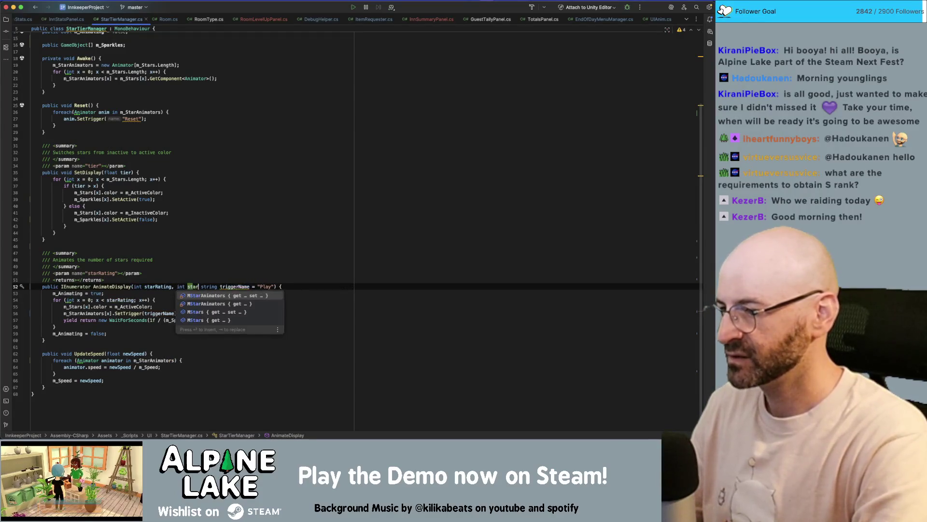
{"action": "key", "text": "Escape"}
{"action": "type", "text": "rtRating"}
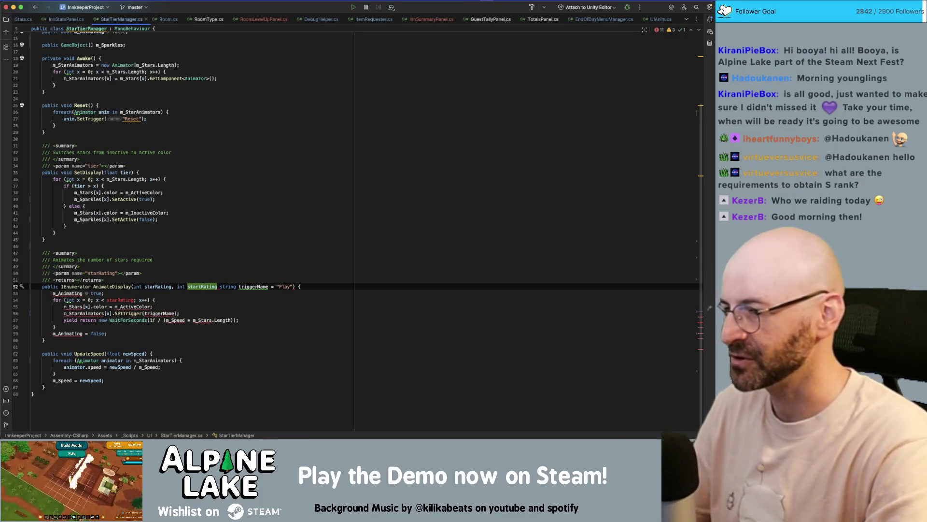
{"action": "type", "text": ","}
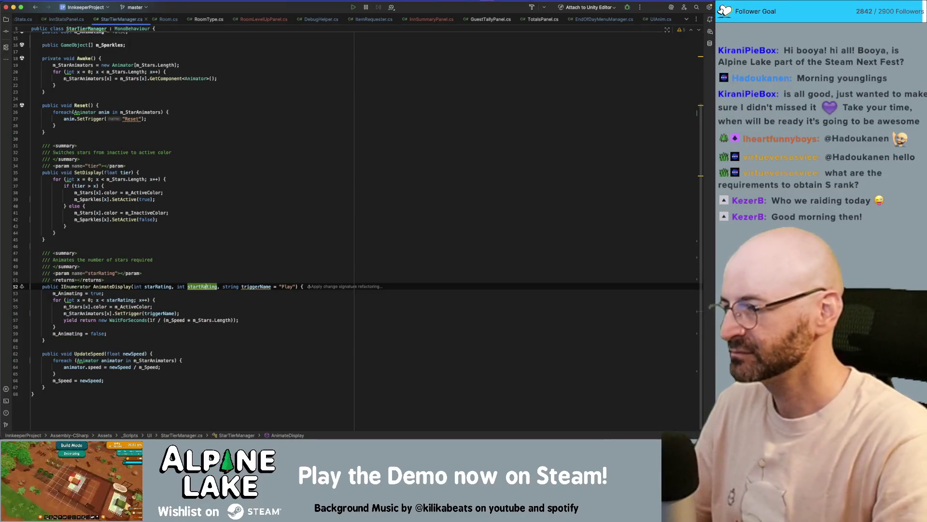
{"action": "type", "text": "ingSta"}
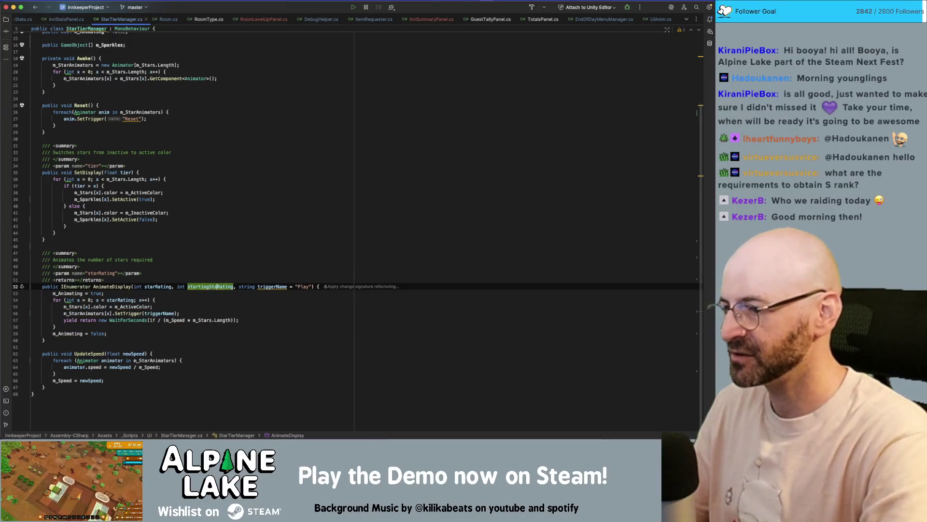
{"action": "type", "text": "r"}
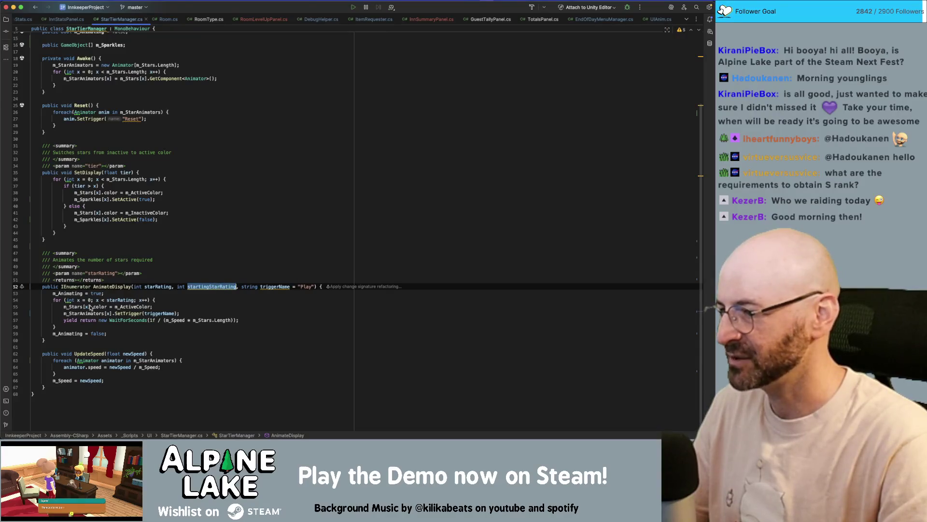
Make AnimateDisplay's star loop start at startingStarRating instead of 0
{"action": "left_click", "coordinate": [89, 300]}
{"action": "type", "text": "startingStarRating"}
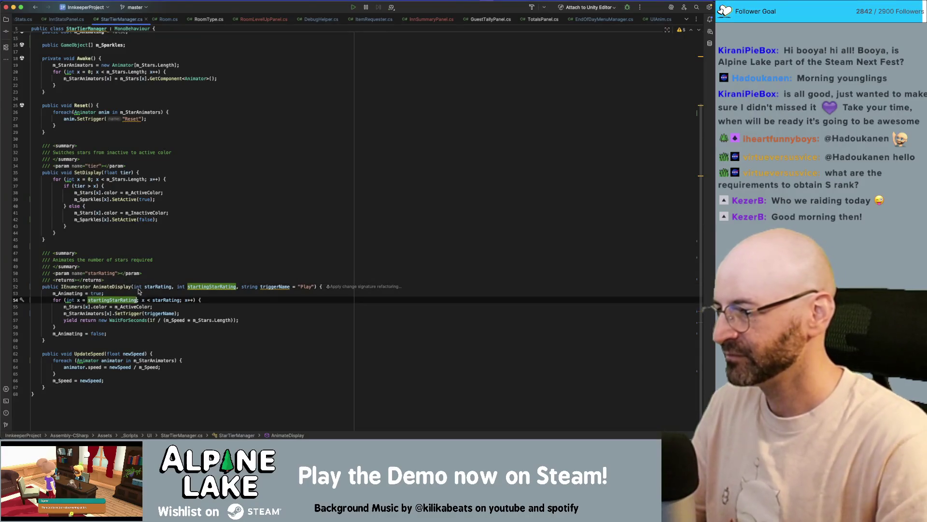
{"action": "left_click", "coordinate": [233, 302]}
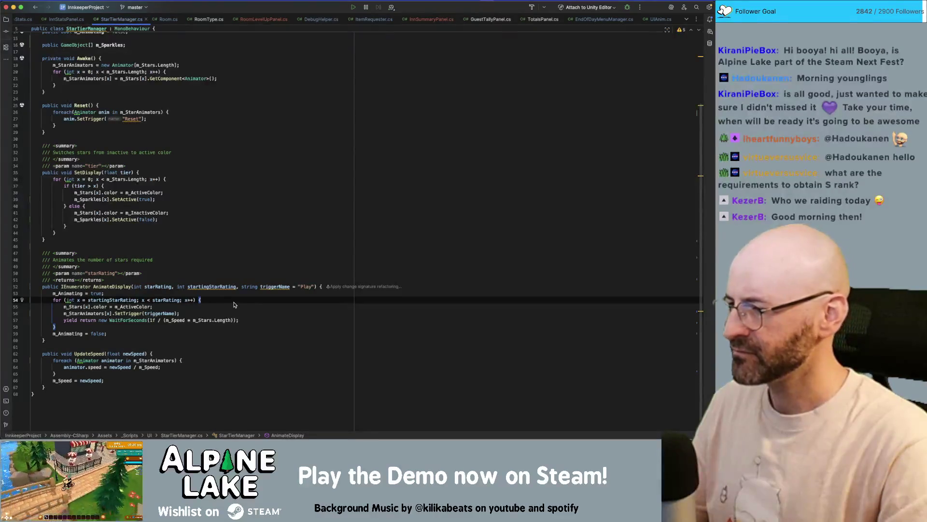
{"action": "left_click", "coordinate": [235, 306]}
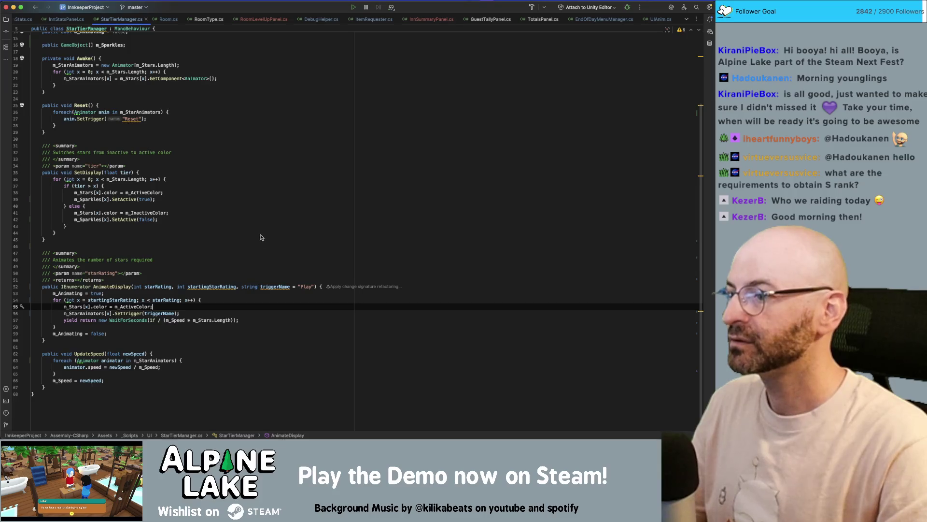
{"action": "left_click", "coordinate": [133, 287]}
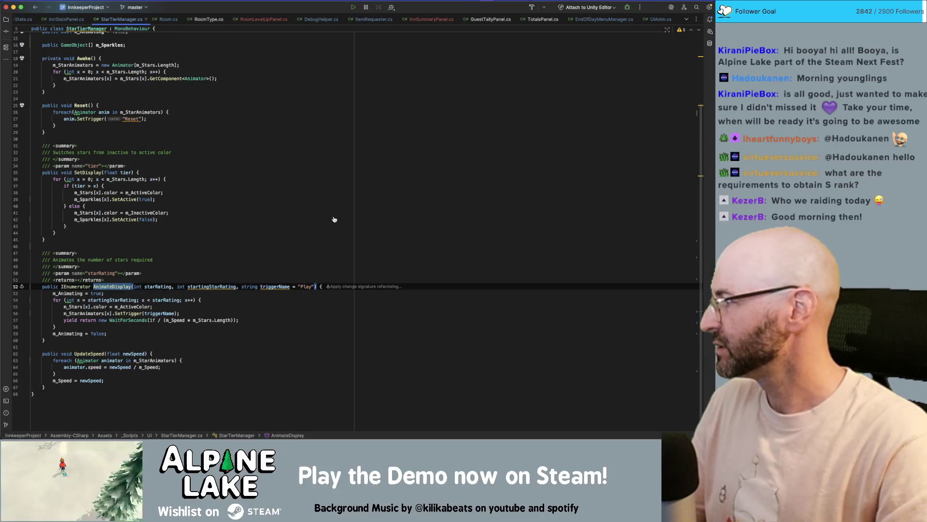
{"action": "key", "text": "super+Tab"}
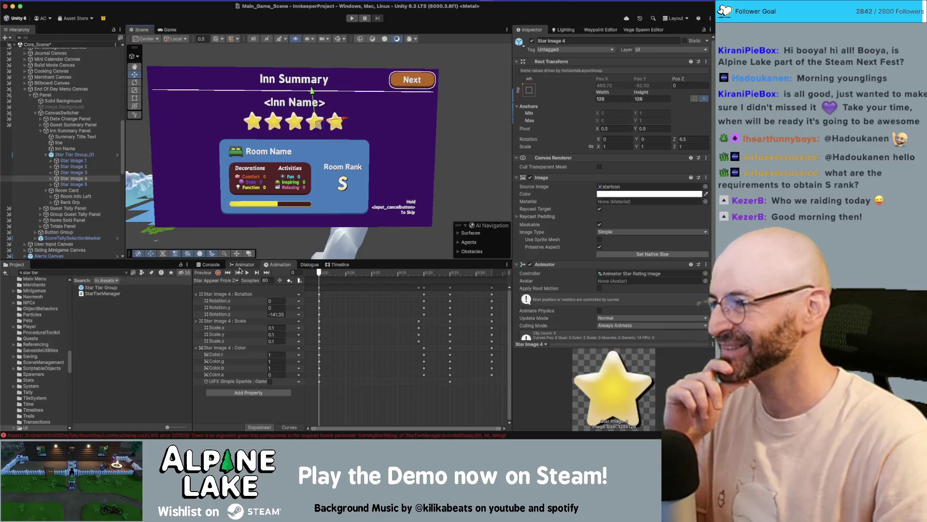
Show Star Tier Group_01's Animator graph, reposition Star Appear From Faded, and delete an accidental layer
{"action": "key", "text": "Up"}
{"action": "key", "text": "Up"}
{"action": "key", "text": "Up"}
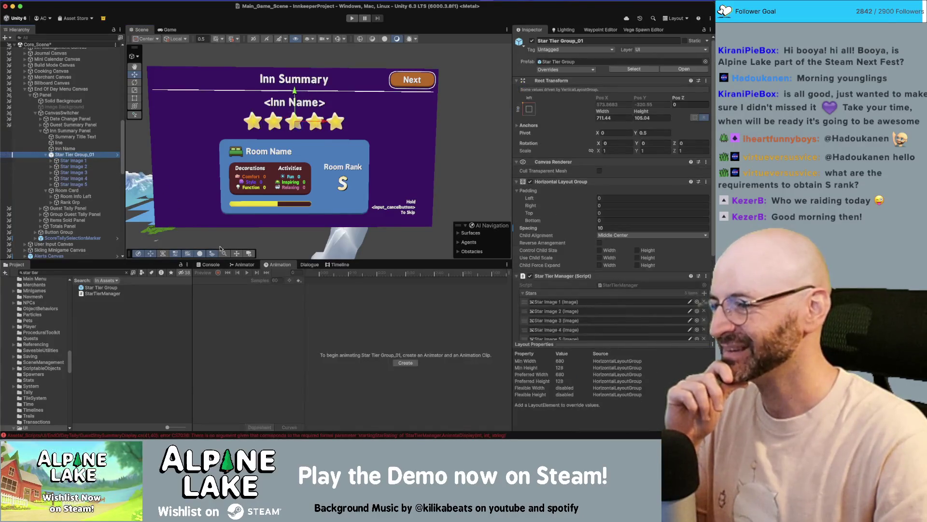
{"action": "left_click", "coordinate": [243, 265]}
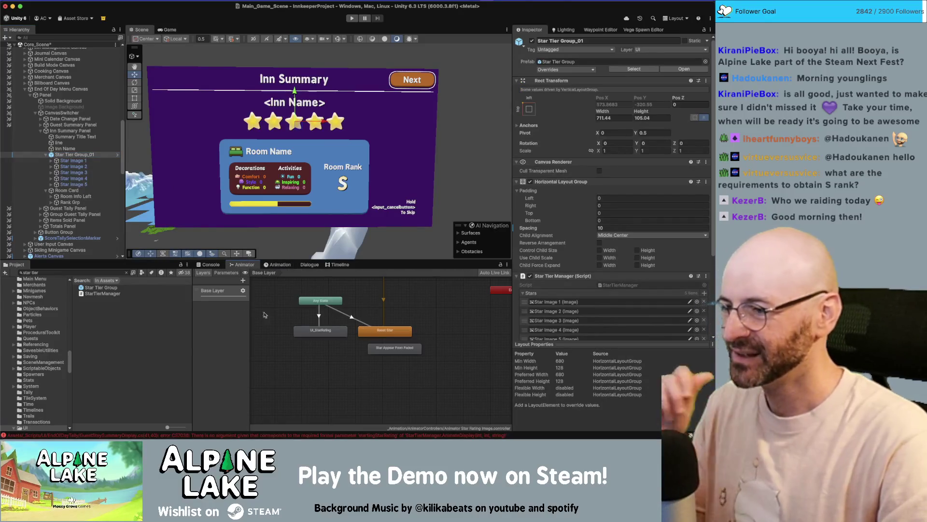
{"action": "left_click_drag", "start_coordinate": [393, 347], "coordinate": [300, 351]}
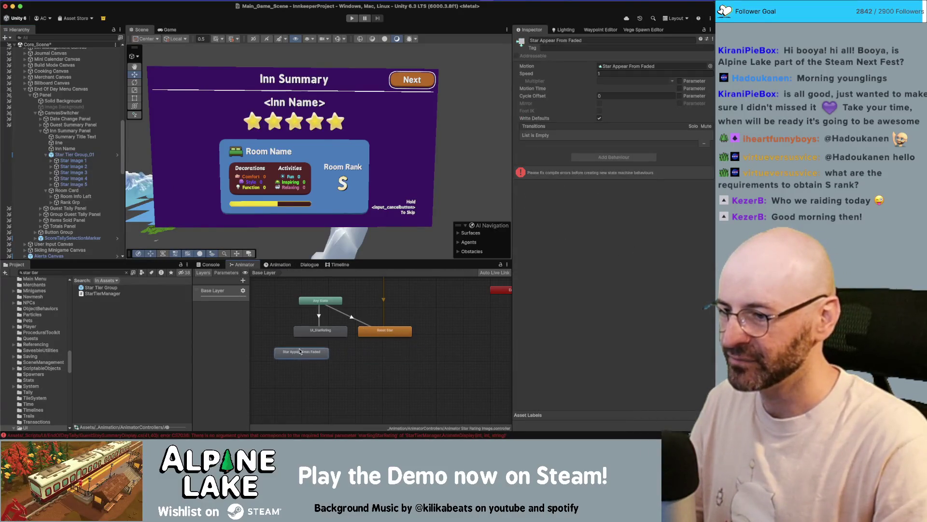
{"action": "left_click", "coordinate": [243, 280]}
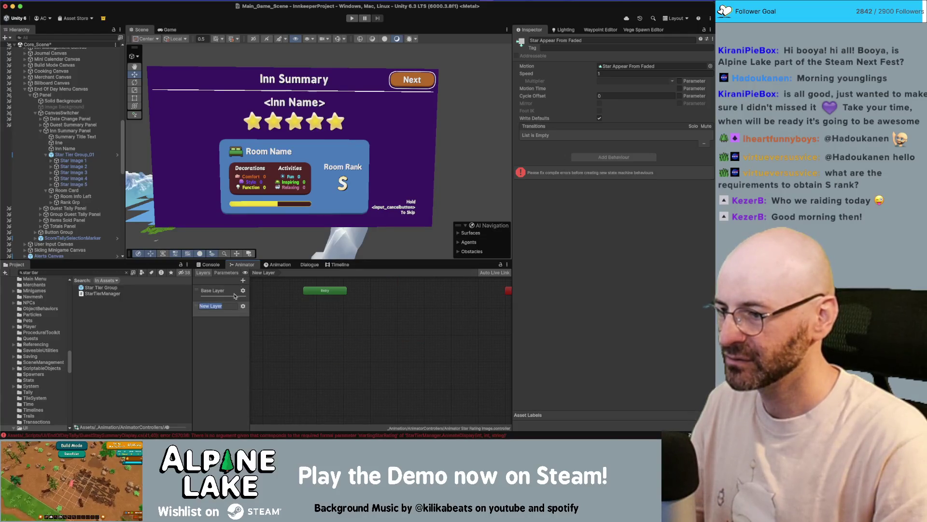
{"action": "right_click", "coordinate": [219, 306]}
{"action": "left_click", "coordinate": [228, 316]}
Add a new Trigger parameter named LevelUpSta to the animator
{"action": "left_click", "coordinate": [226, 272]}
{"action": "left_click", "coordinate": [243, 280]}
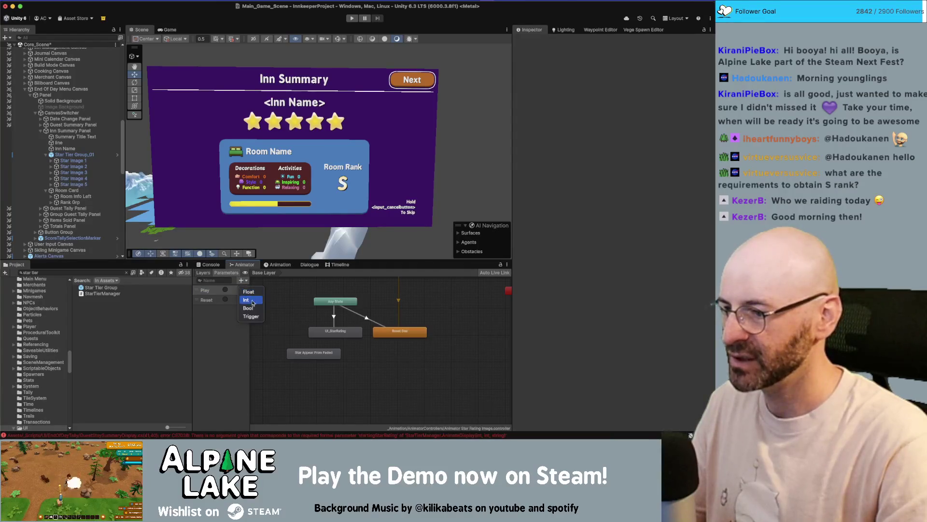
{"action": "left_click", "coordinate": [250, 313]}
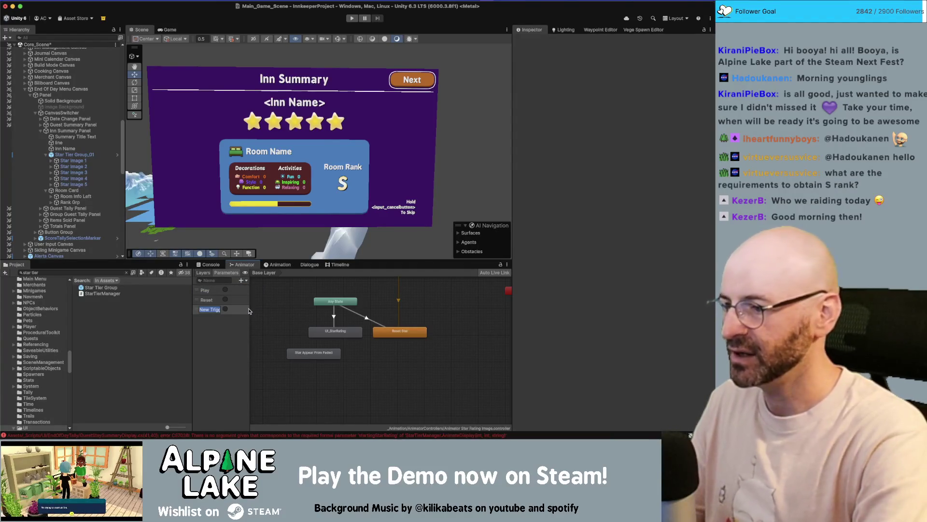
{"action": "type", "text": "AddStar"}
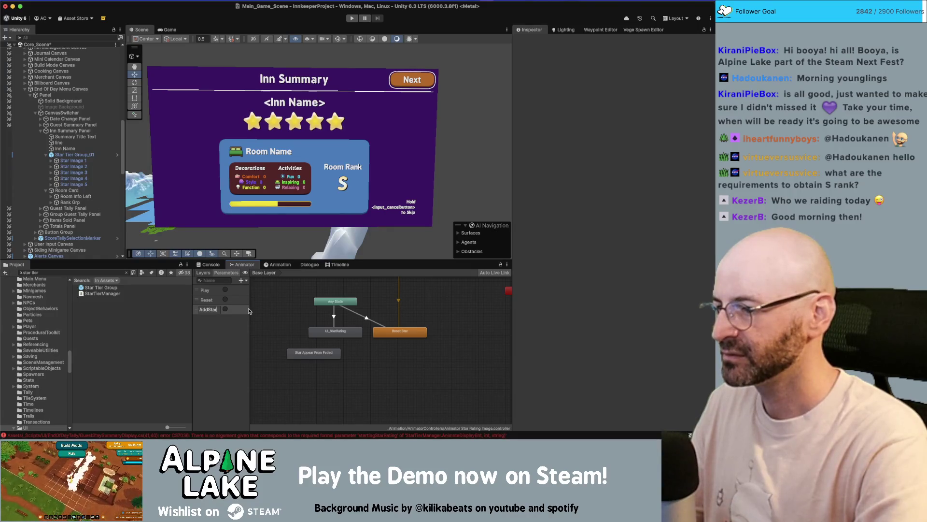
{"action": "key", "text": "BackSpace"}
{"action": "key", "text": "BackSpace"}
{"action": "key", "text": "BackSpace"}
{"action": "type", "text": "LevelUpSta"}
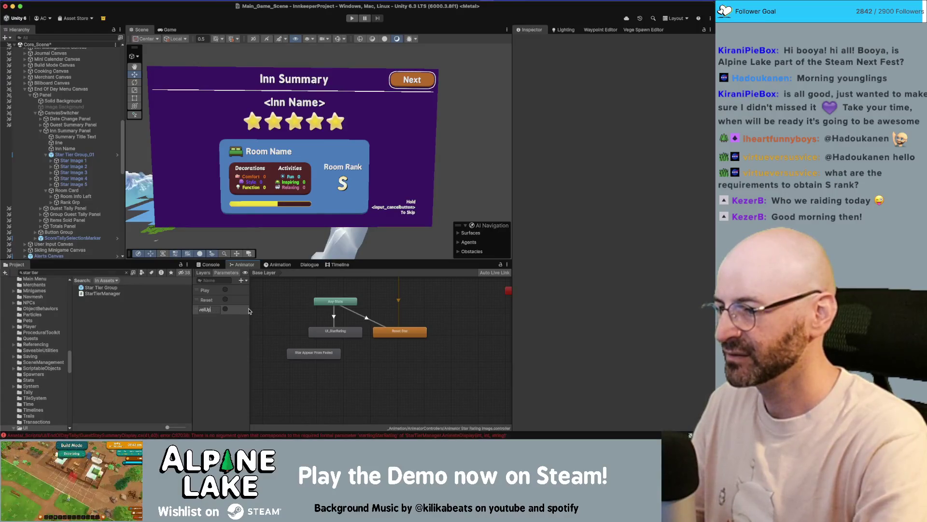
{"action": "key", "text": "Return"}
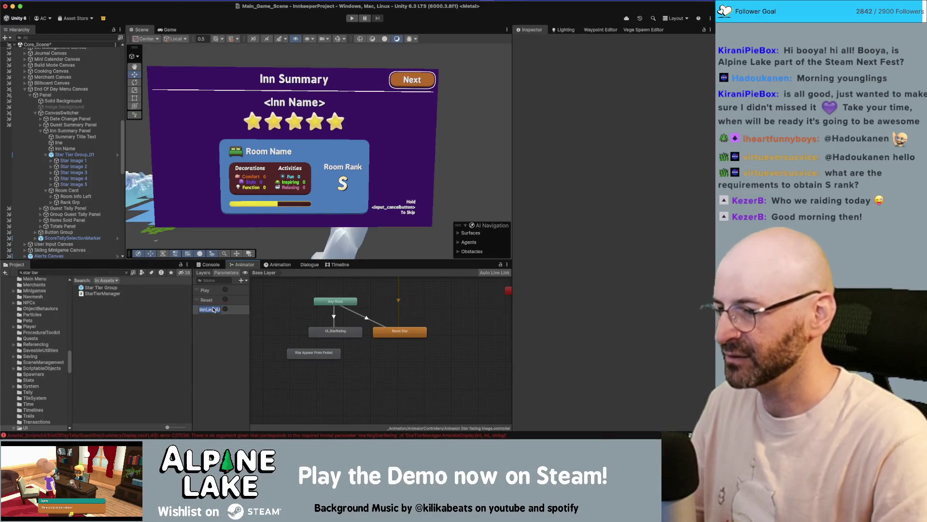
Create an Any State transition into Star Appear From Faded conditioned on the level-up trigger
{"action": "left_click", "coordinate": [319, 330]}
{"action": "right_click", "coordinate": [316, 329]}
{"action": "left_click", "coordinate": [338, 303]}
{"action": "left_click", "coordinate": [311, 357]}
{"action": "left_click_drag", "start_coordinate": [310, 359], "coordinate": [292, 360]}
{"action": "left_click", "coordinate": [306, 338]}
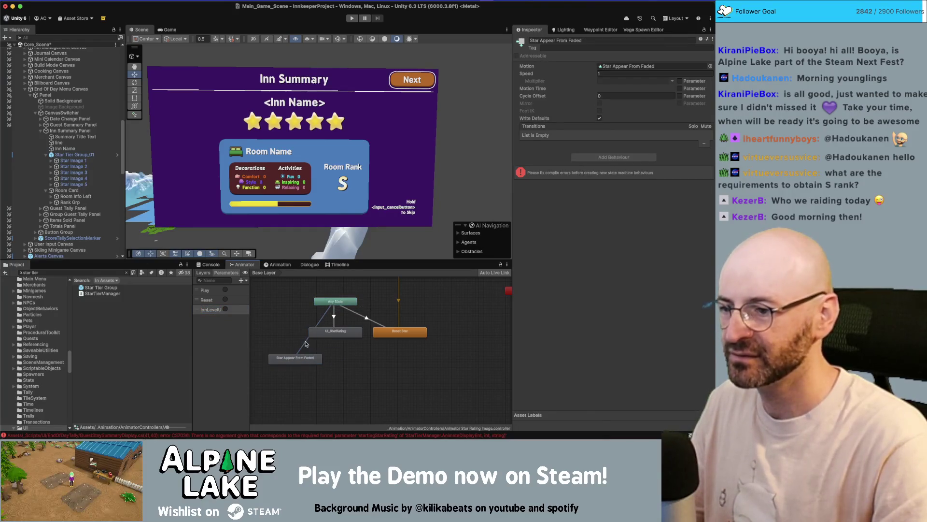
{"action": "left_click", "coordinate": [695, 224]}
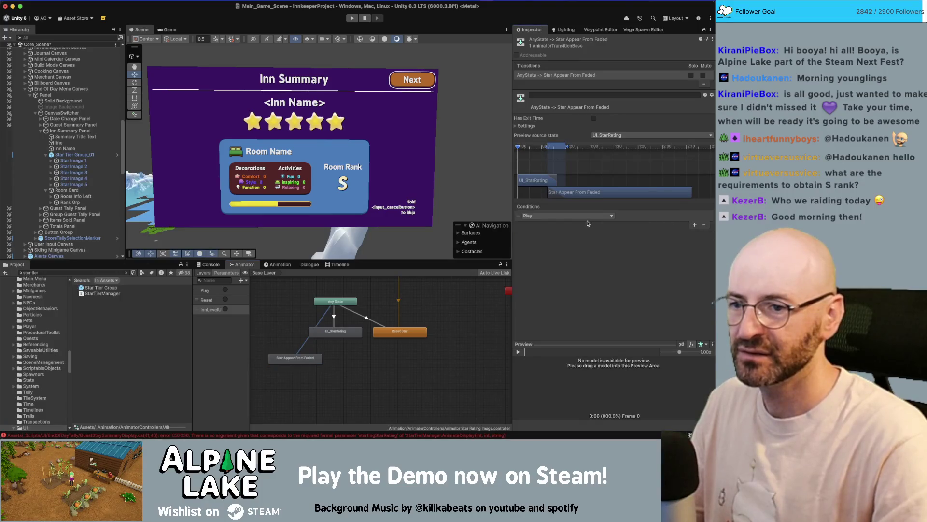
{"action": "left_click", "coordinate": [568, 218]}
{"action": "left_click", "coordinate": [554, 246]}
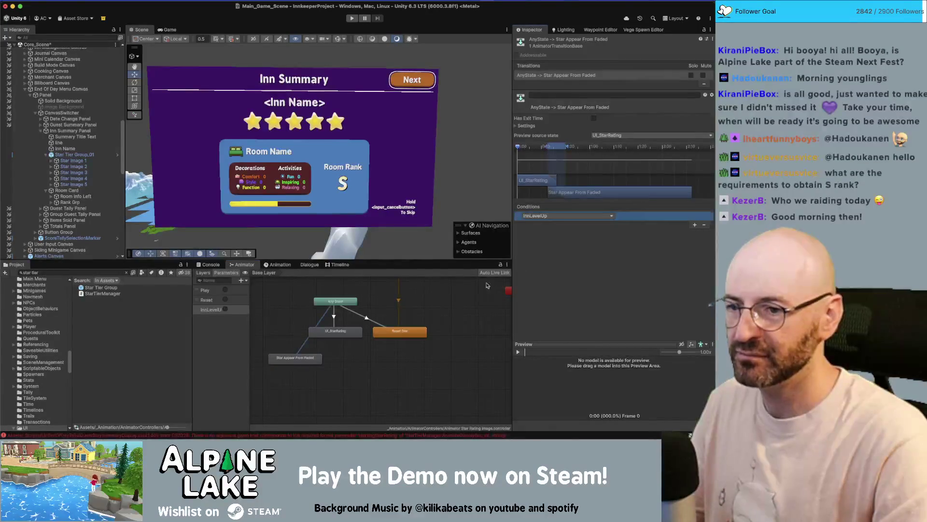
Open the Console's CS7036 missing startingStarRating argument error
{"action": "left_click", "coordinate": [303, 361]}
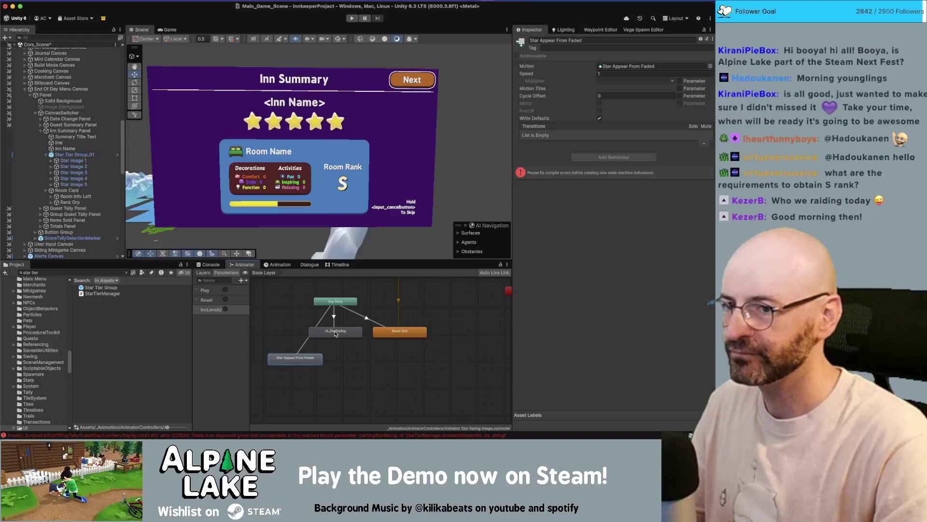
{"action": "left_click", "coordinate": [337, 334]}
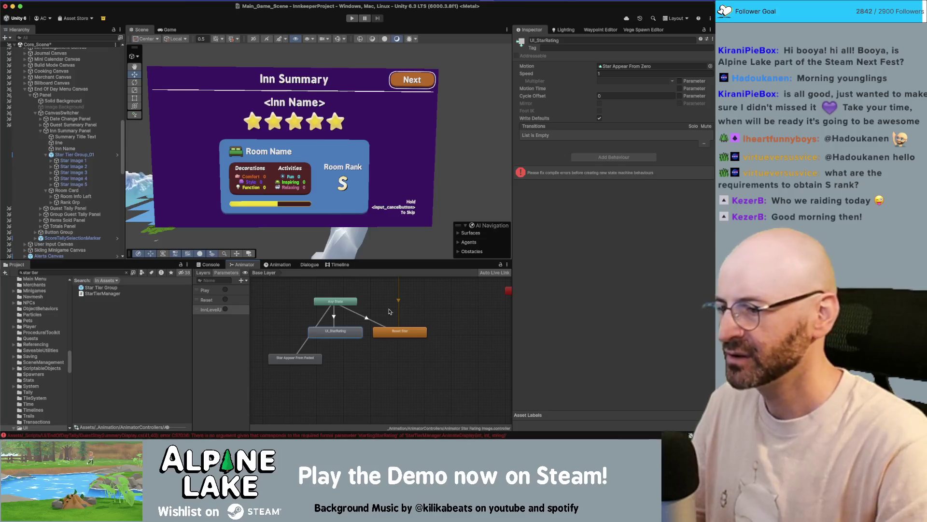
{"action": "left_click", "coordinate": [424, 312]}
{"action": "left_click", "coordinate": [212, 265]}
{"action": "left_click", "coordinate": [358, 324]}
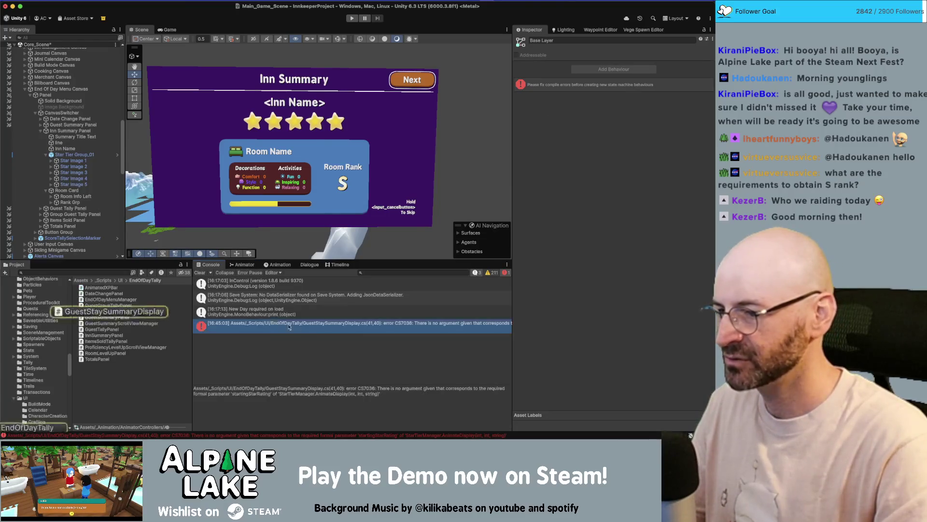
Open the erroring AnimateDisplay call on line 41 of GuestStaySummaryDisplay.cs
{"action": "double_click", "coordinate": [356, 323]}
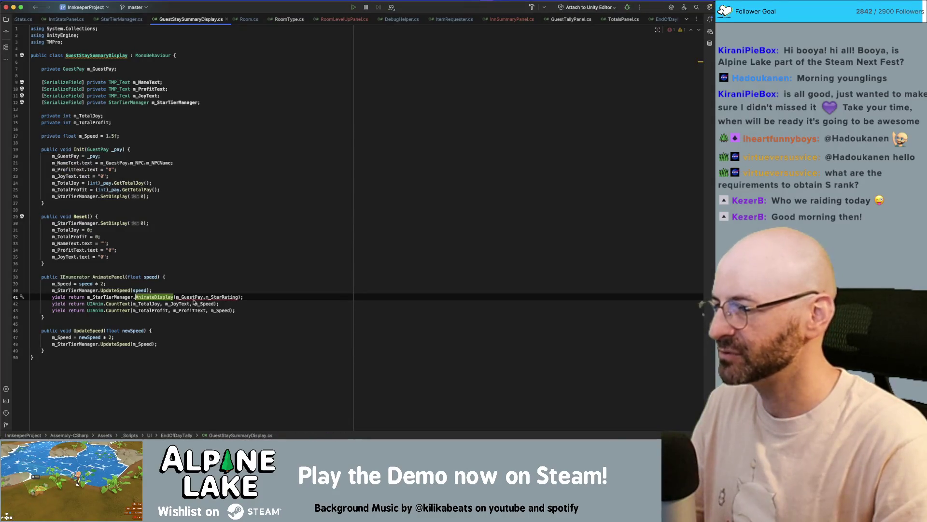
{"action": "key", "text": "BackSpace"}
{"action": "type", "text": "."}
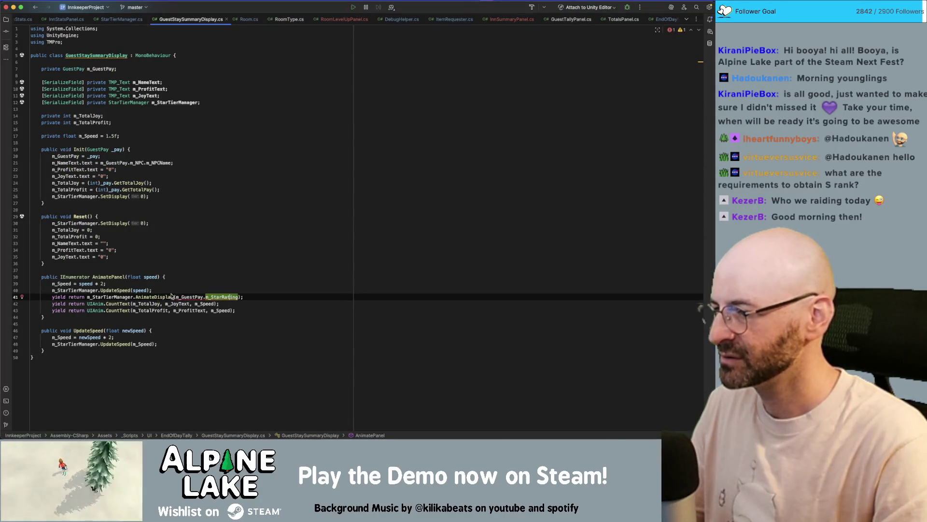
{"action": "mouse_move", "coordinate": [169, 299]}
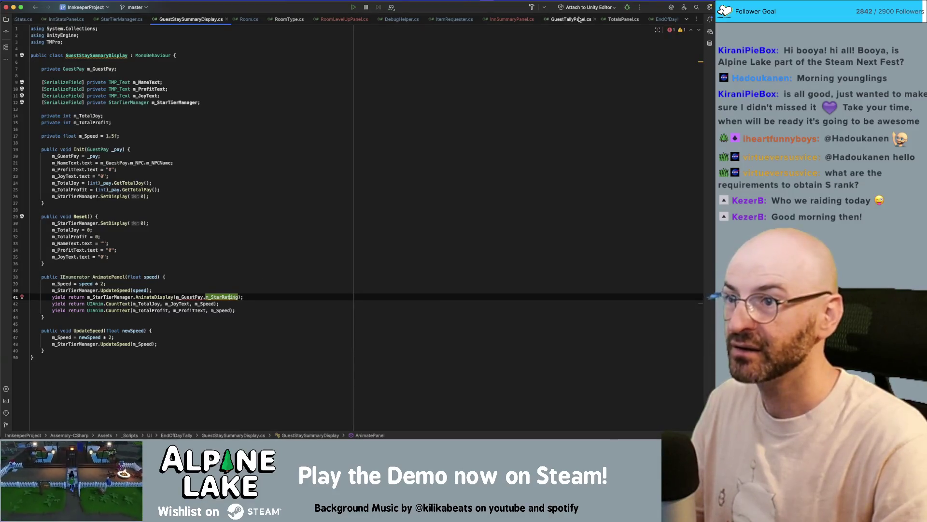
Give AnimateDisplay's startingStarRating parameter a default value in StarTierManager.cs
{"action": "left_click", "coordinate": [512, 19]}
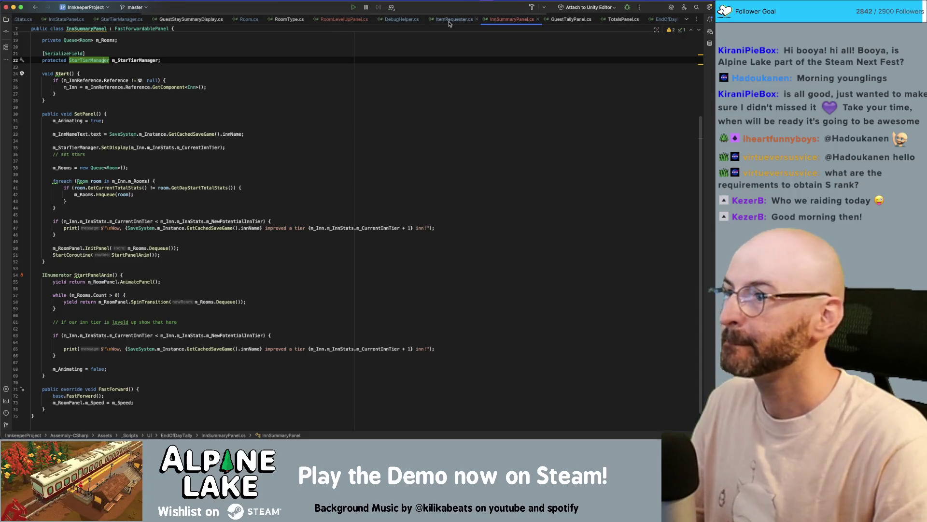
{"action": "left_click", "coordinate": [127, 21]}
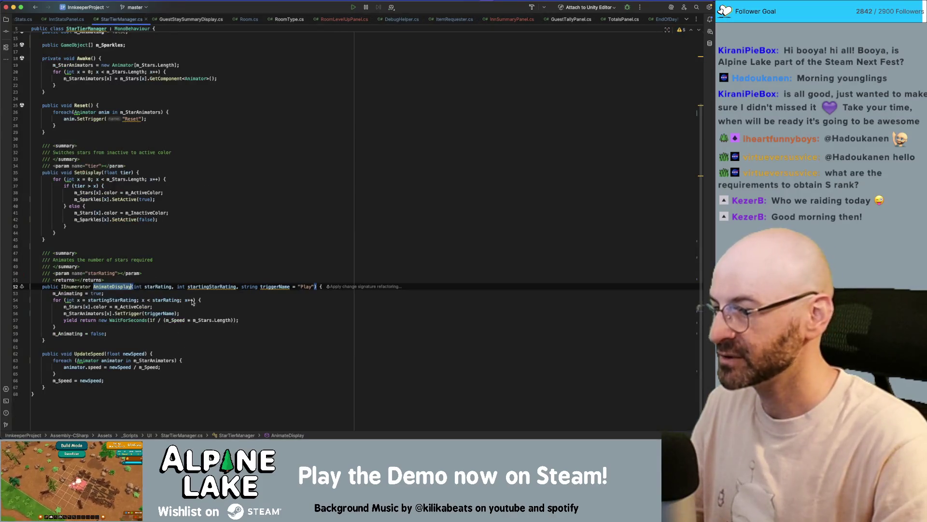
{"action": "left_click", "coordinate": [237, 287]}
{"action": "type", "text": "= 5"}
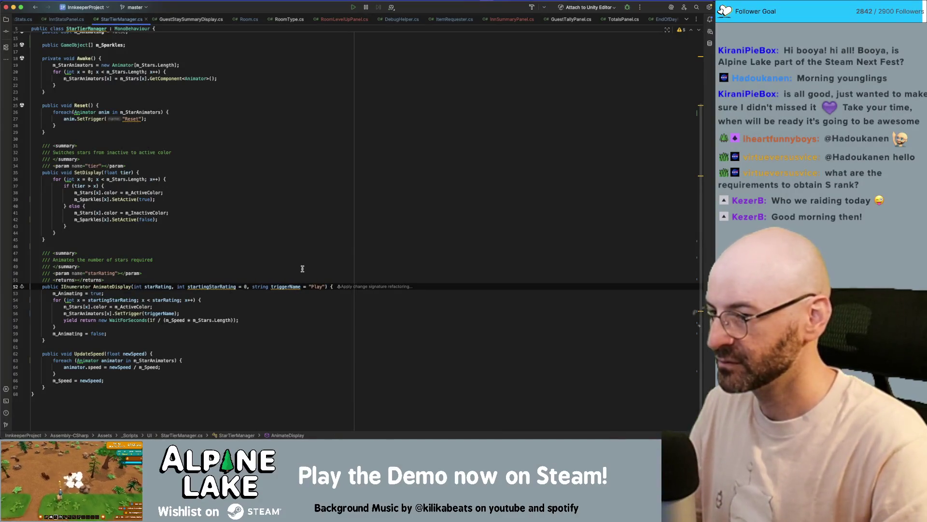
{"action": "left_click", "coordinate": [322, 255]}
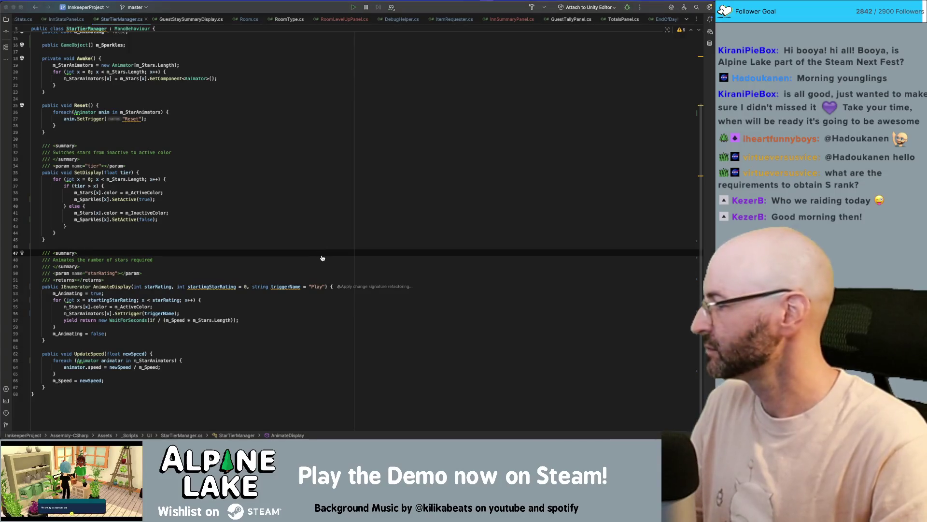
{"action": "key", "text": "super+Tab"}
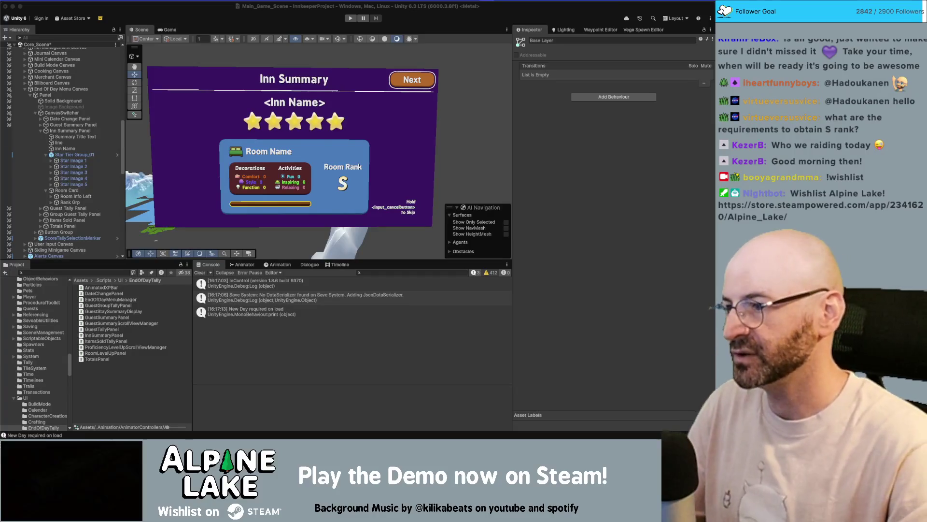
Bring up the star animator graph and move Star Appear From Faded beside UI_StarRating
{"action": "left_click", "coordinate": [84, 157]}
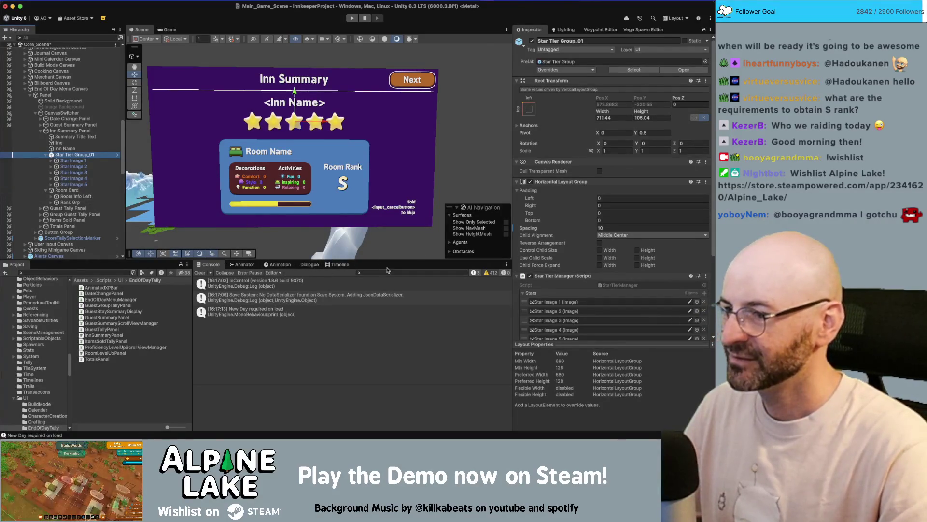
{"action": "left_click", "coordinate": [308, 265]}
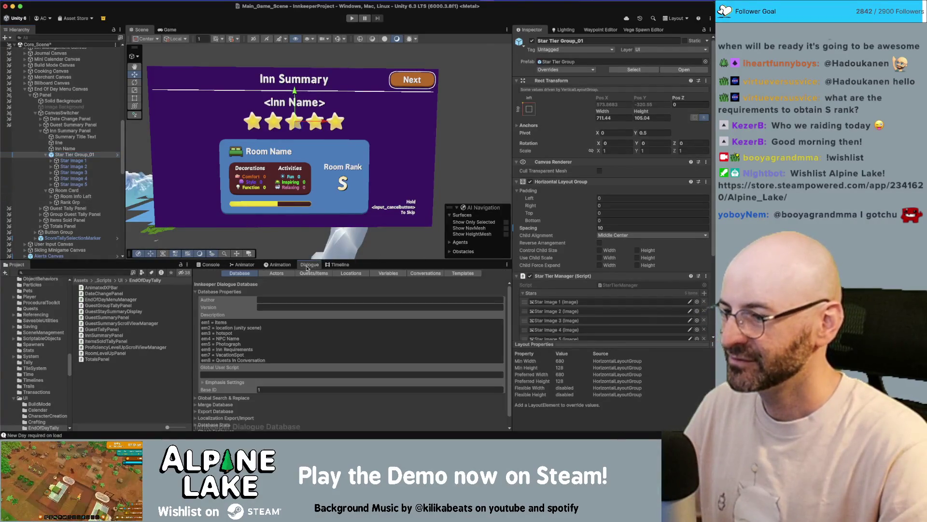
{"action": "left_click", "coordinate": [243, 265]}
{"action": "left_click_drag", "start_coordinate": [301, 359], "coordinate": [285, 335]}
Rename state UI_StarRating to 'Star Appear From Zero' and Reset Star to 'Star Not Visible'
{"action": "left_click", "coordinate": [353, 335]}
{"action": "left_click", "coordinate": [622, 44]}
{"action": "type", "text": "Star Appear"}
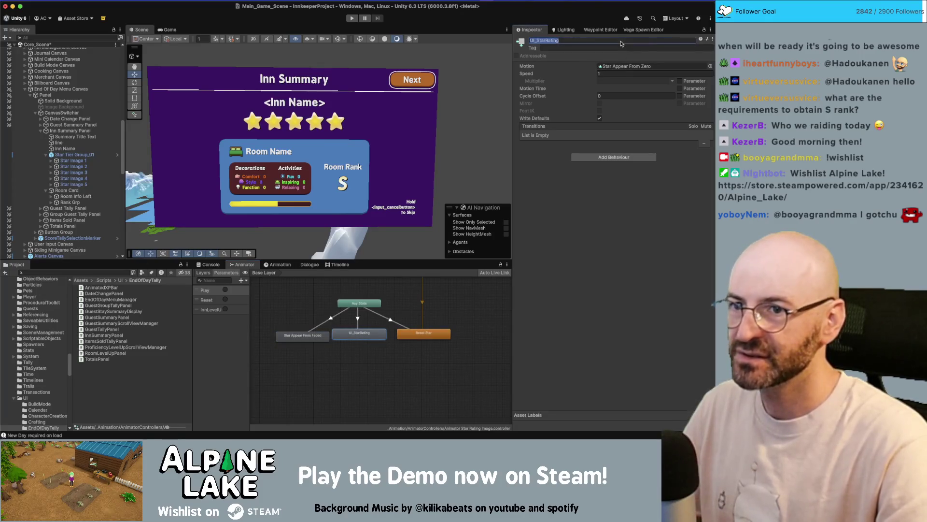
{"action": "type", "text": " From Zero"}
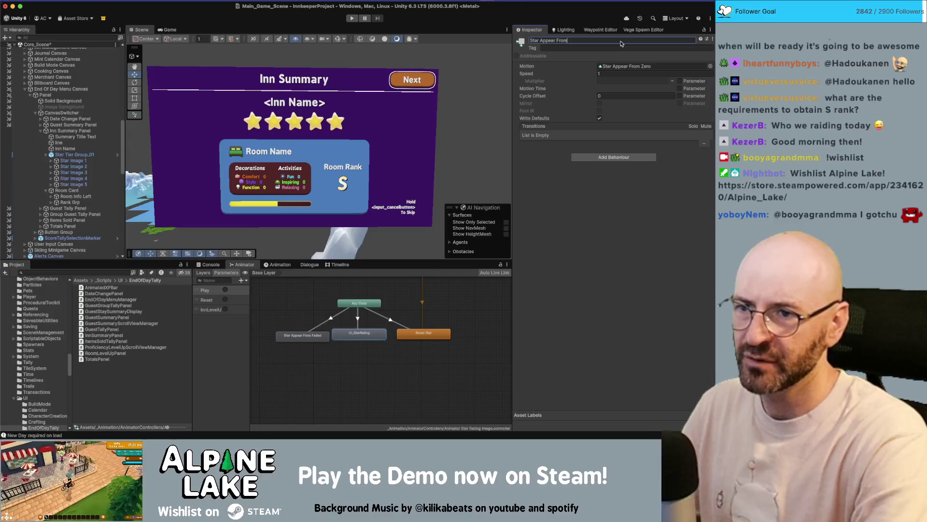
{"action": "key", "text": "Return"}
{"action": "left_click", "coordinate": [450, 333]}
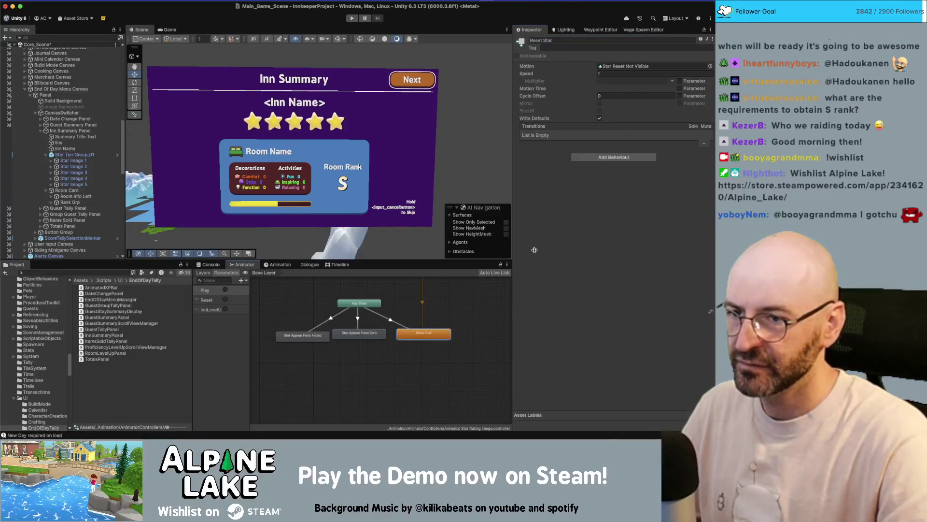
{"action": "left_click", "coordinate": [582, 40]}
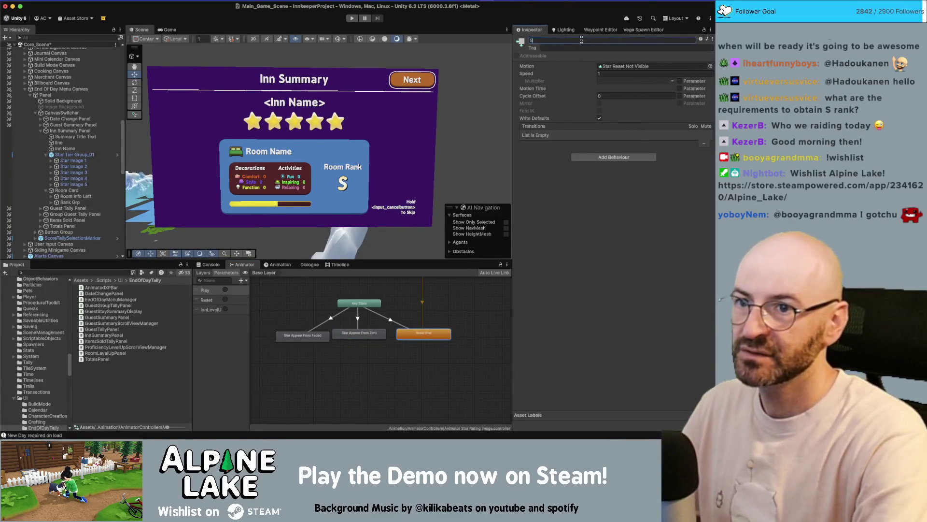
{"action": "type", "text": "Star Not Visible"}
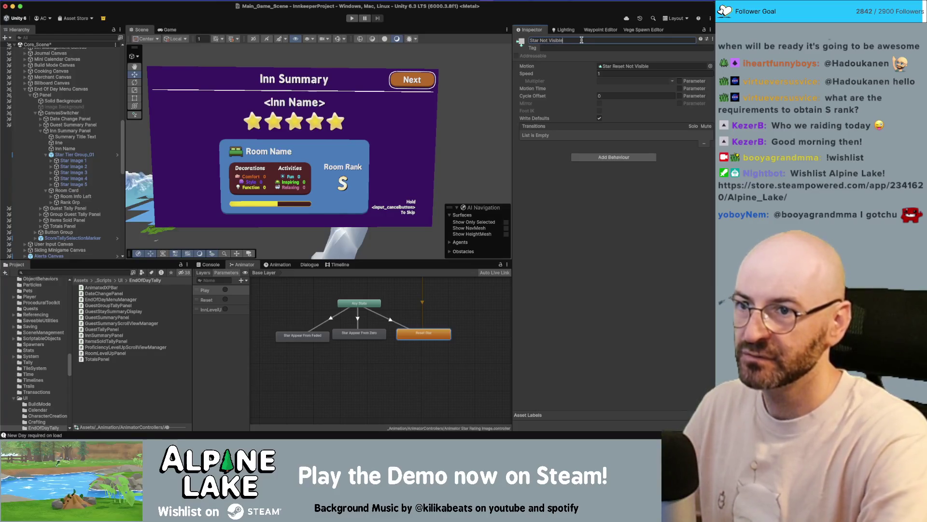
{"action": "left_click", "coordinate": [305, 311]}
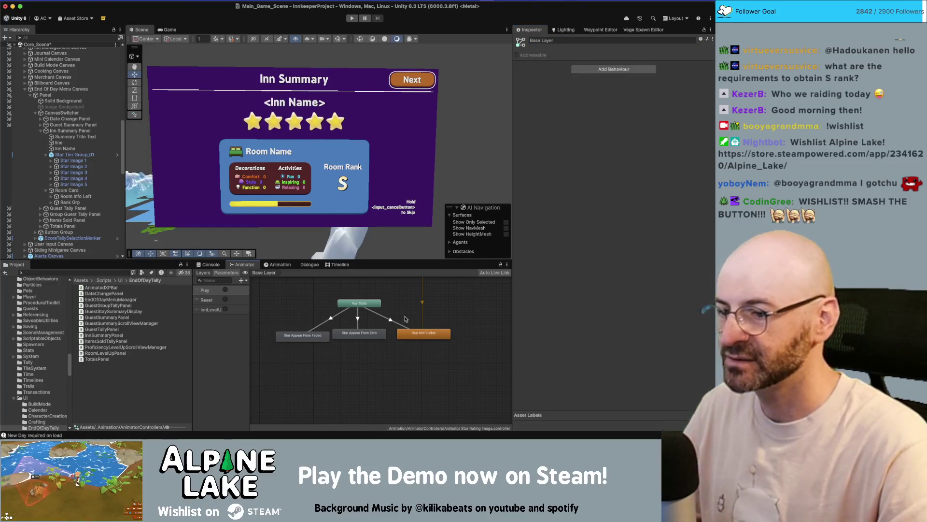
{"action": "left_click", "coordinate": [445, 340]}
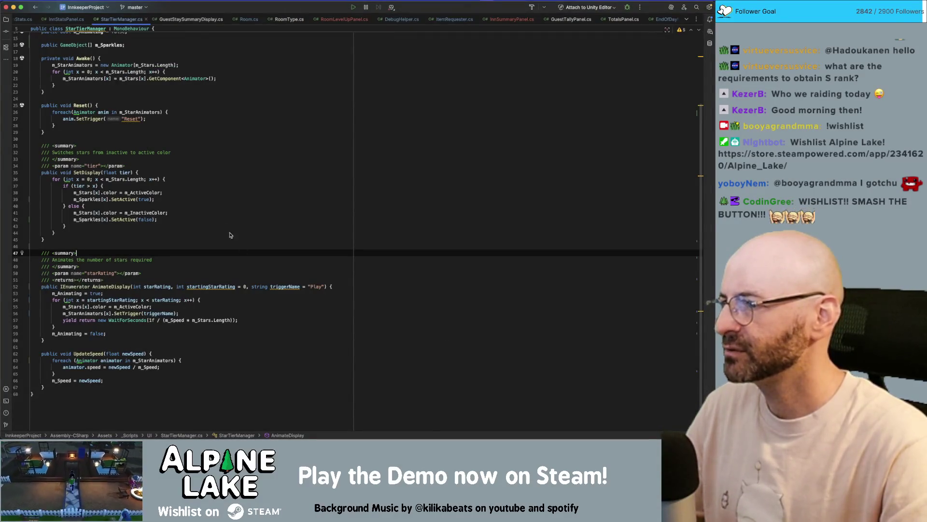
Search StarTierManager for every occurrence of Reset
{"action": "double_click", "coordinate": [79, 105]}
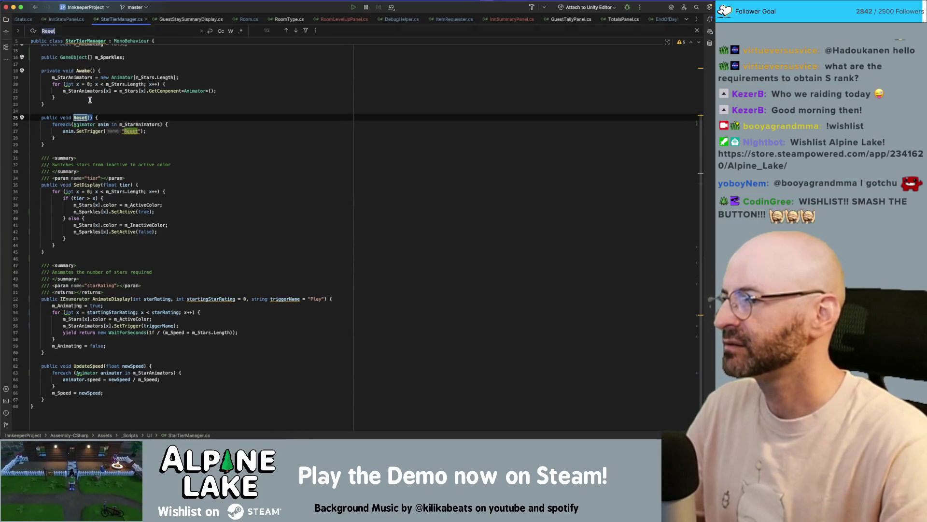
{"action": "key", "text": "super+f"}
{"action": "key", "text": "Return"}
{"action": "key", "text": "Return"}
{"action": "key", "text": "Return"}
{"action": "key", "text": "Return"}
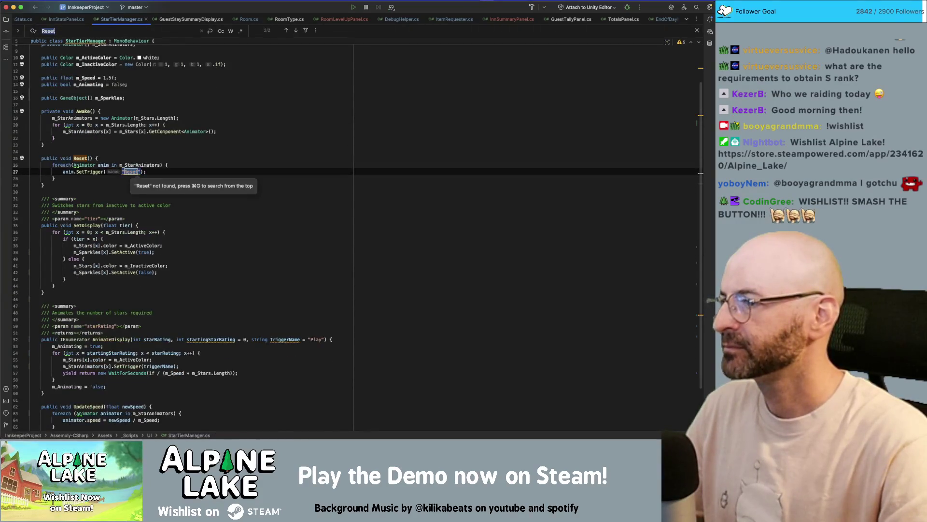
{"action": "key", "text": "Return"}
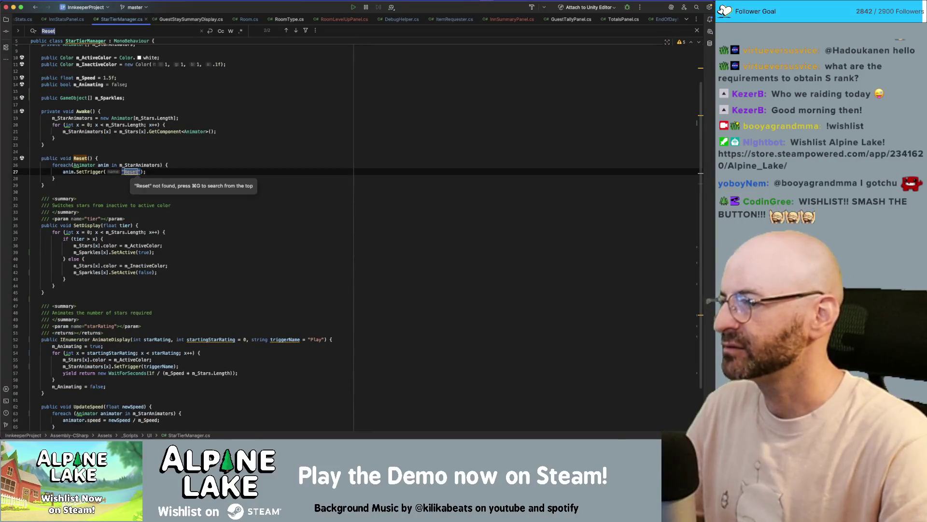
{"action": "key", "text": "Return"}
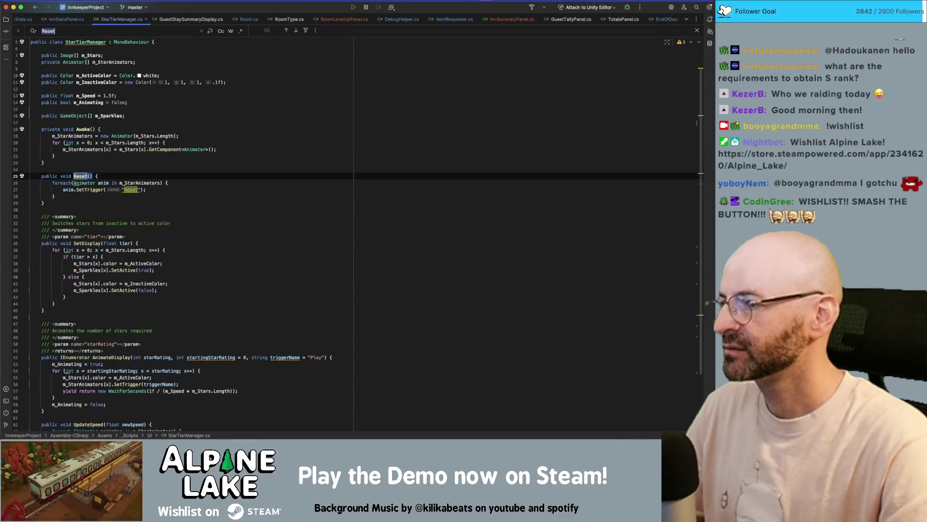
{"action": "left_click", "coordinate": [80, 177]}
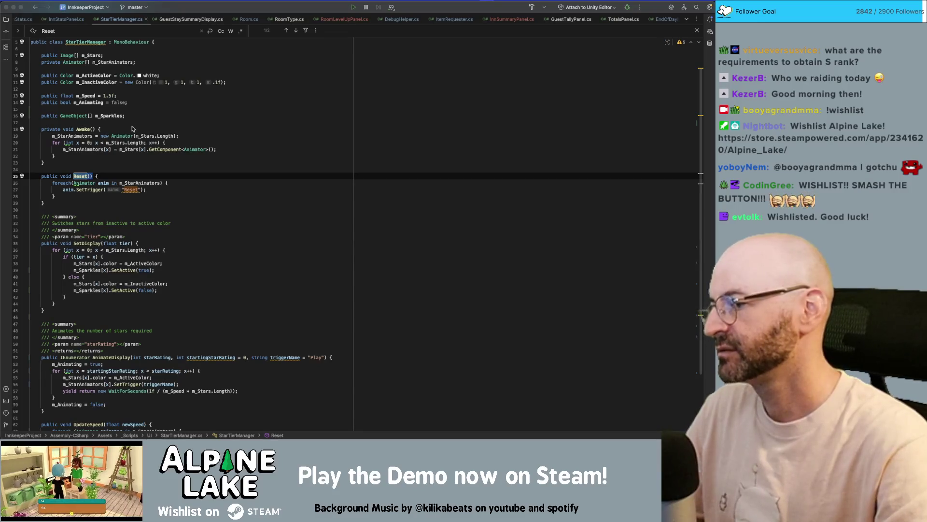
Save the script for Unity to refresh, then go to InnSummaryPanel's tier-up check in StartPanelAnim
{"action": "left_click", "coordinate": [264, 105]}
{"action": "left_click", "coordinate": [267, 85]}
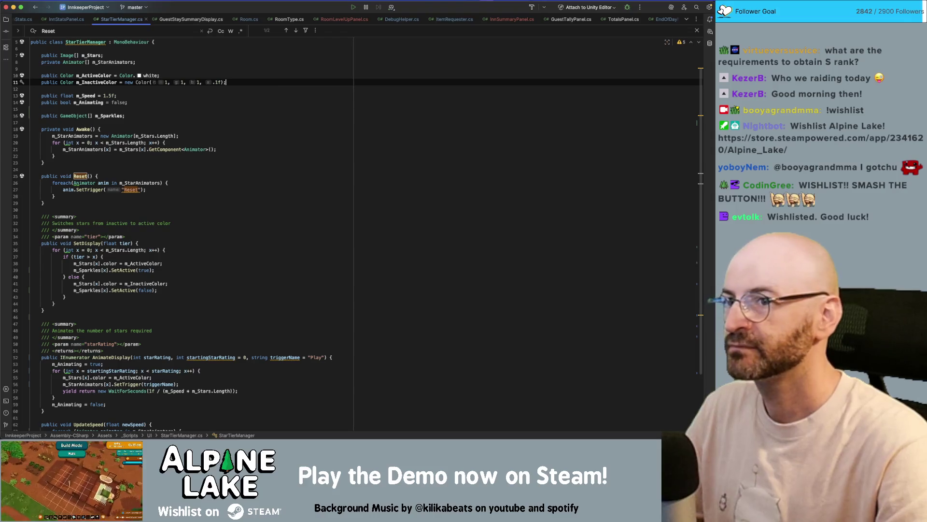
{"action": "key", "text": "super+Tab"}
{"action": "key", "text": "super+Tab"}
{"action": "key", "text": "super+Tab"}
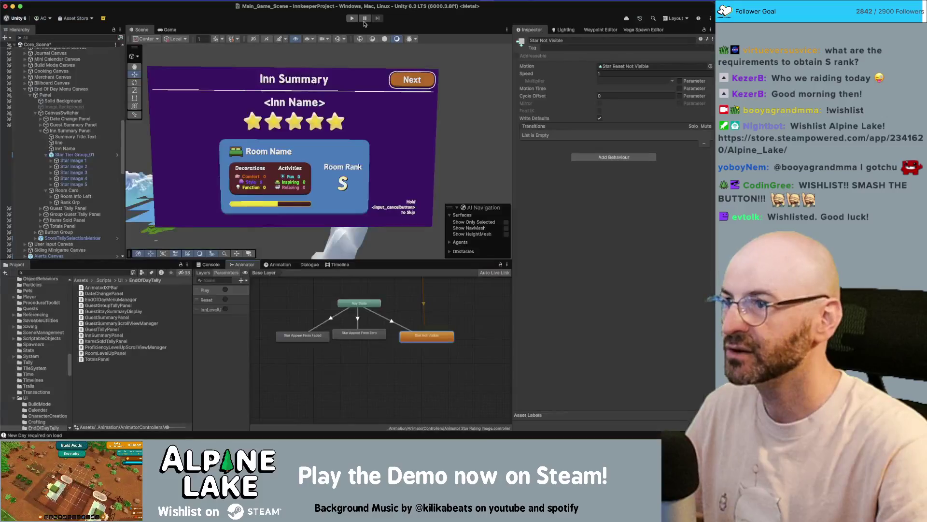
{"action": "key", "text": "super+Tab"}
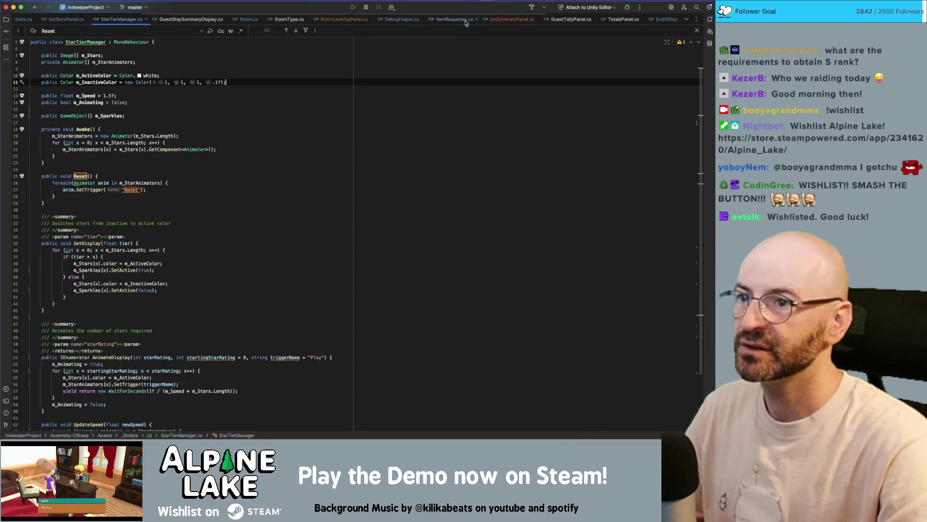
{"action": "left_click", "coordinate": [503, 22]}
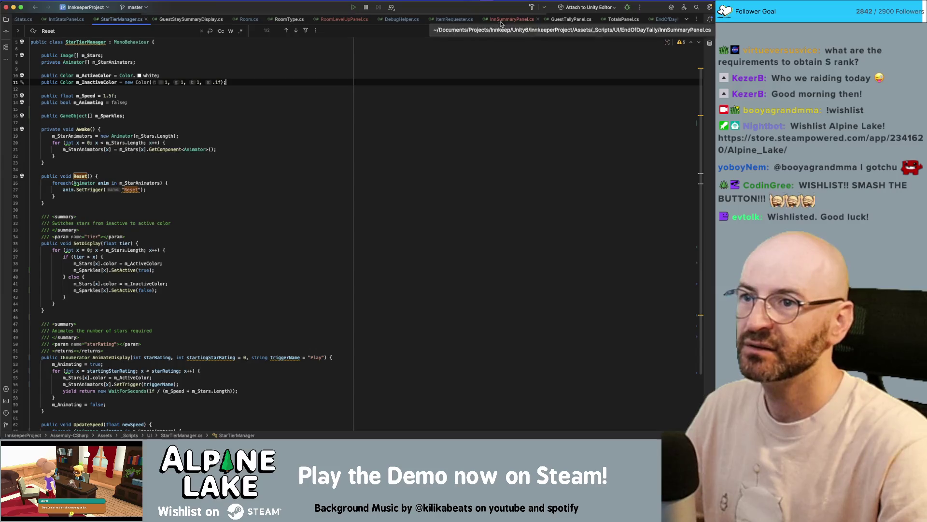
{"action": "left_click", "coordinate": [111, 349]}
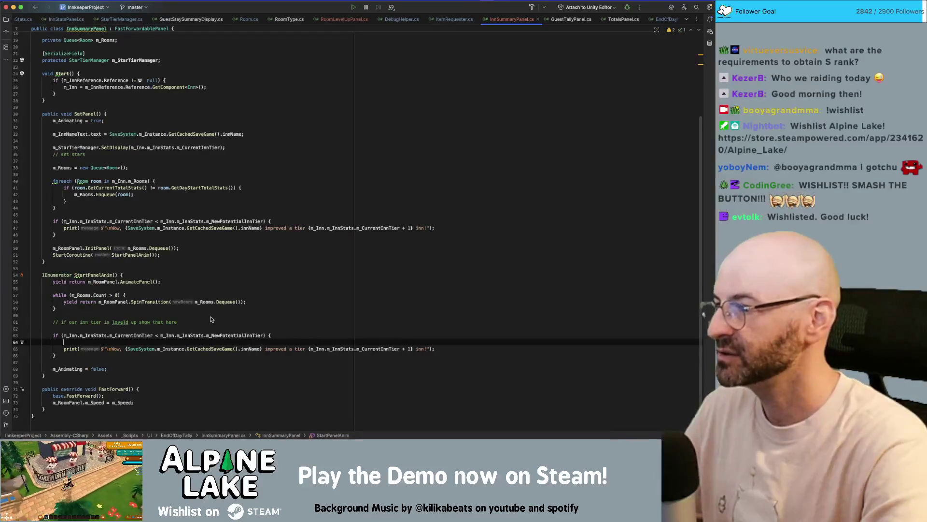
Call m_StarTierManager.AnimateDisplay with m_Inn.m_InnStats.m_NewPotentialInnTier as the star count
{"action": "type", "text": "m_Star"}
{"action": "key", "text": "Return"}
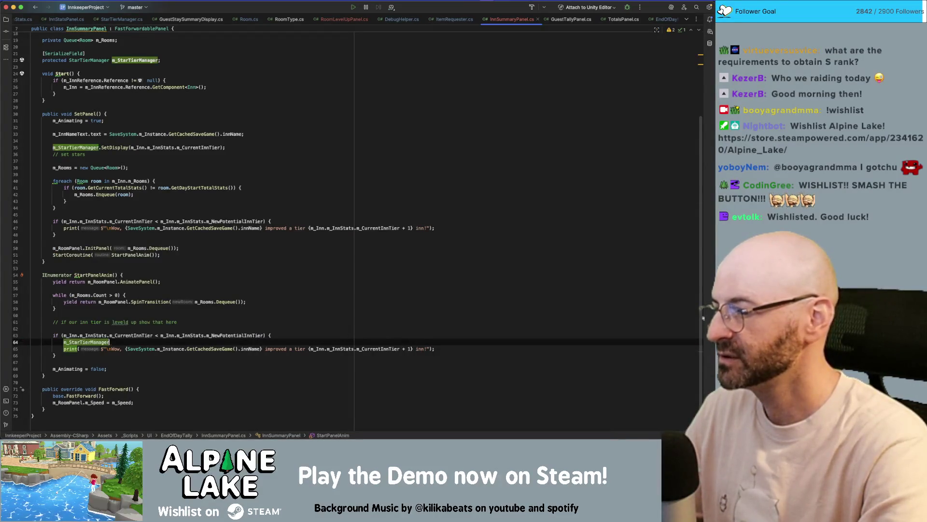
{"action": "type", "text": ".Anim"}
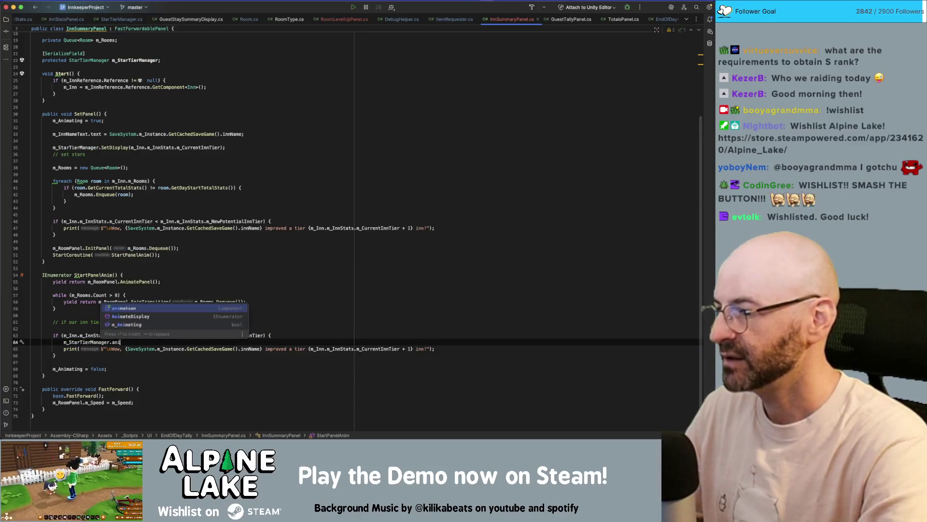
{"action": "key", "text": "Return"}
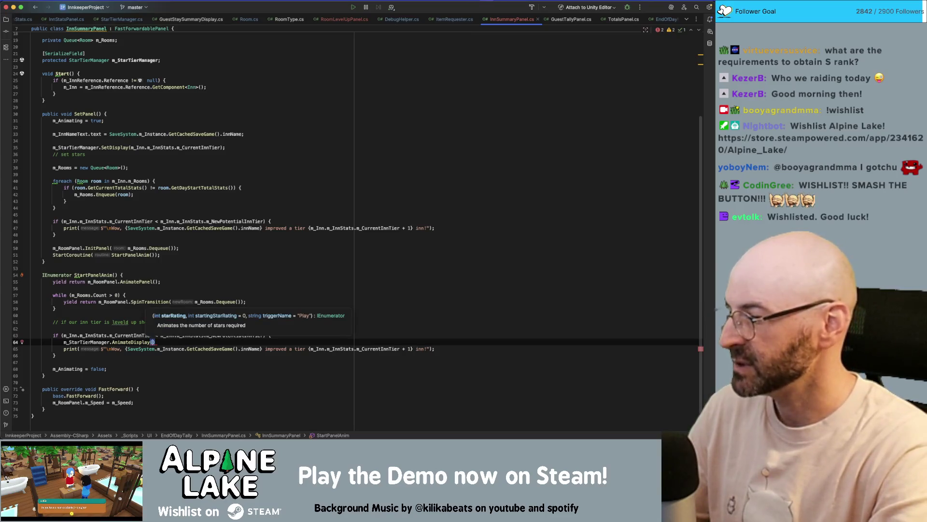
{"action": "type", "text": "m_Inn.inn"}
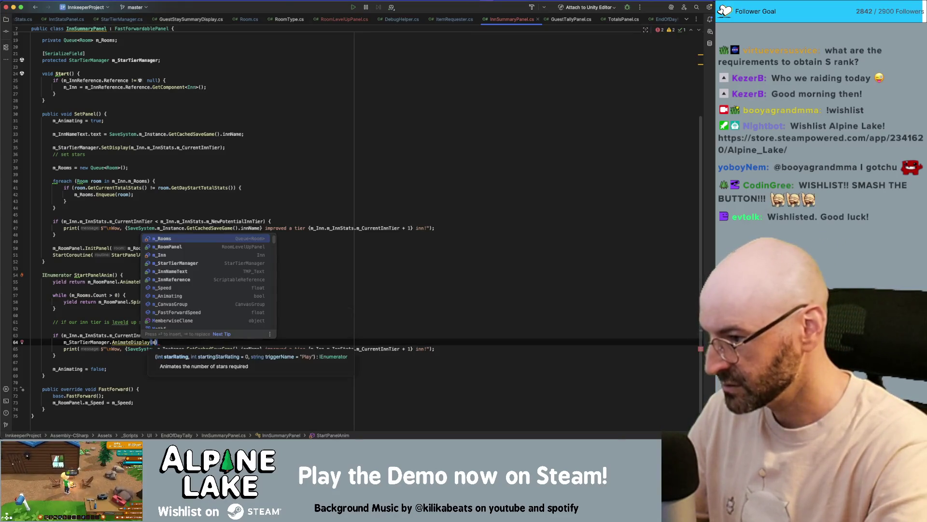
{"action": "key", "text": "Return"}
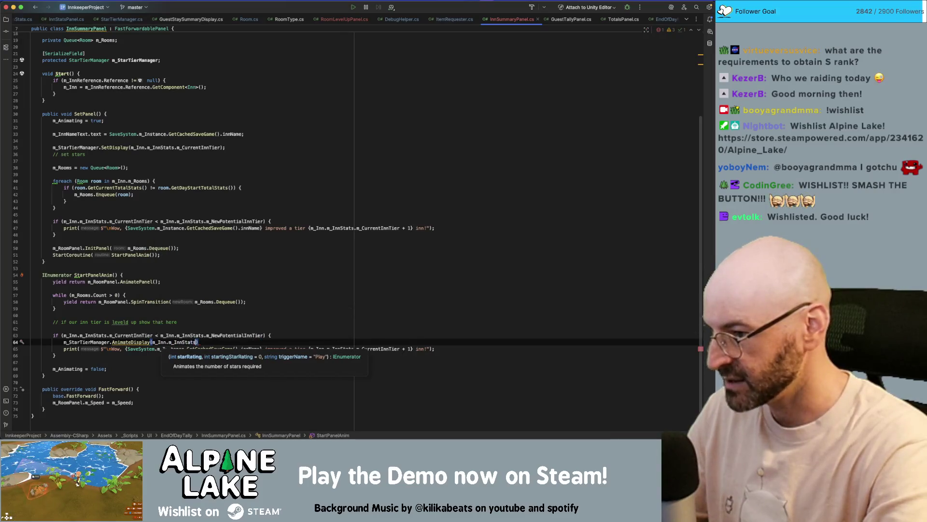
{"action": "type", "text": ".poten"}
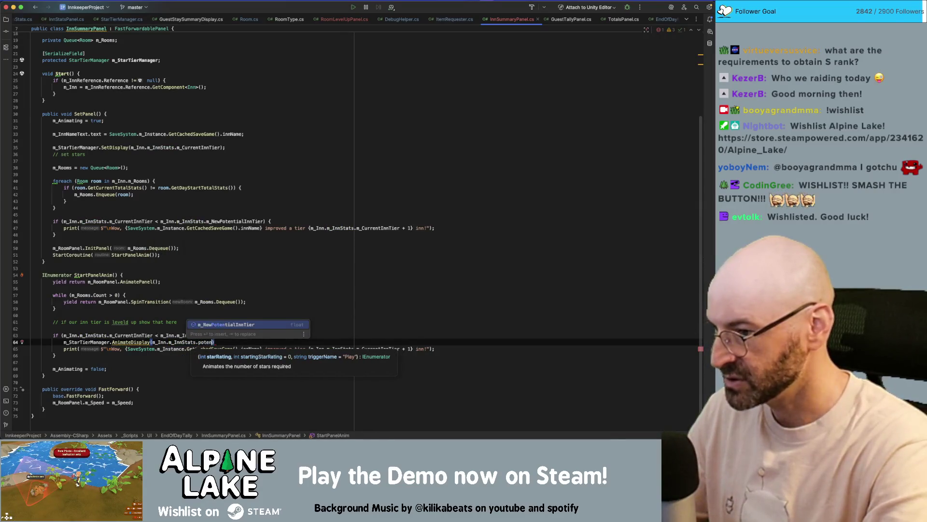
{"action": "key", "text": "Return"}
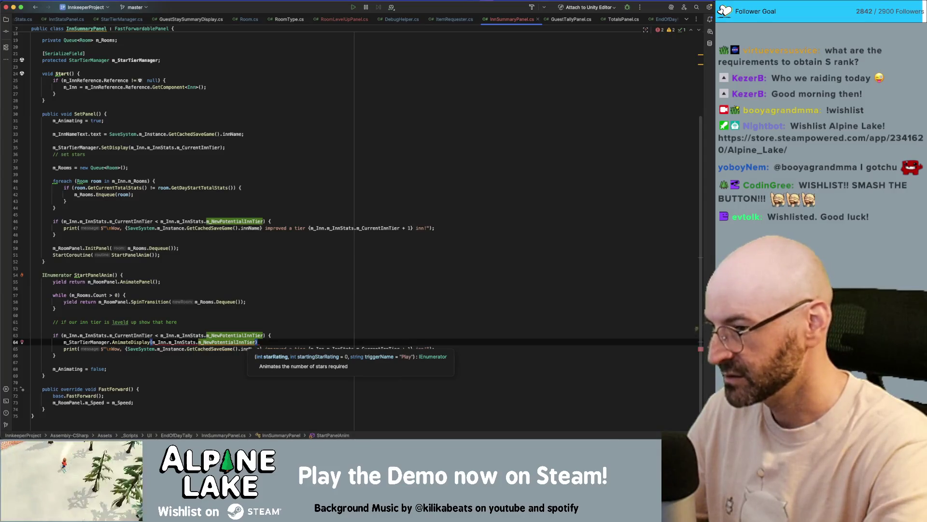
{"action": "type", "text": ")"}
Add m_Inn.m_InnStats.m_CurrentInnTier and "InnLevelUp" as further AnimateDisplay arguments
{"action": "key", "text": "Left"}
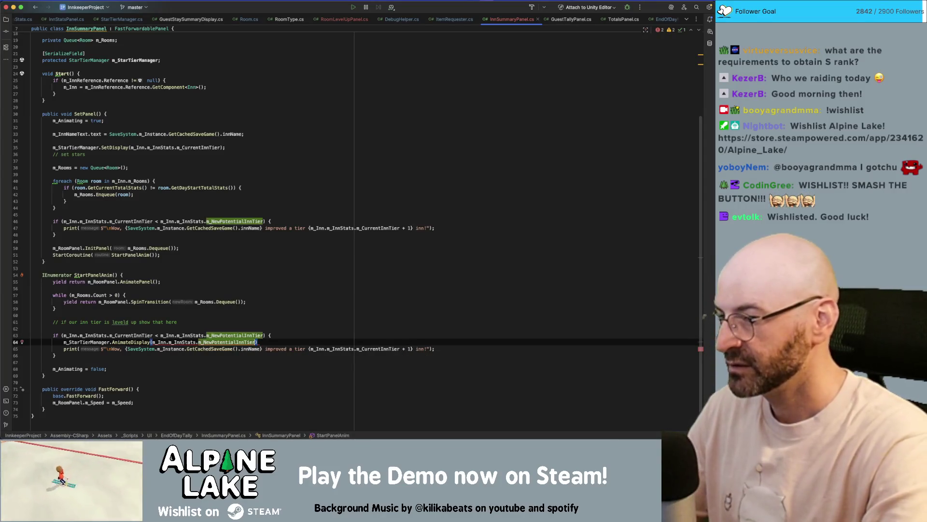
{"action": "type", "text": ","}
{"action": "key", "text": "Escape"}
{"action": "left_click_drag", "start_coordinate": [62, 335], "coordinate": [153, 335]}
{"action": "key", "text": "super+c"}
{"action": "left_click", "coordinate": [283, 341]}
{"action": "key", "text": "super+v"}
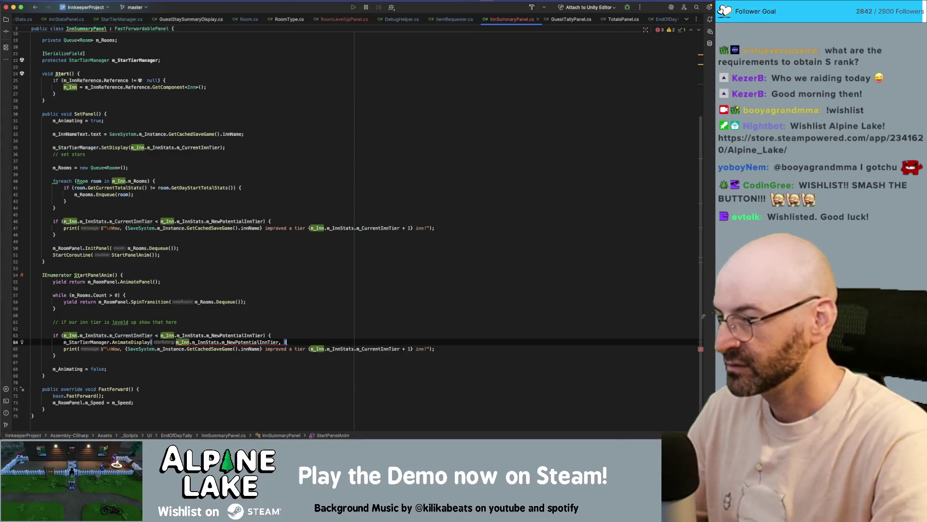
{"action": "type", "text": ", "}
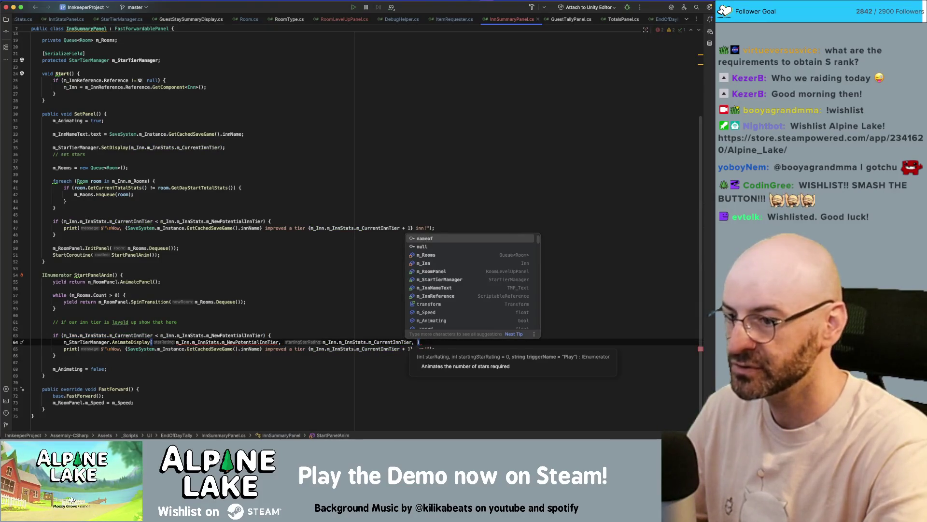
{"action": "type", "text": "\""}
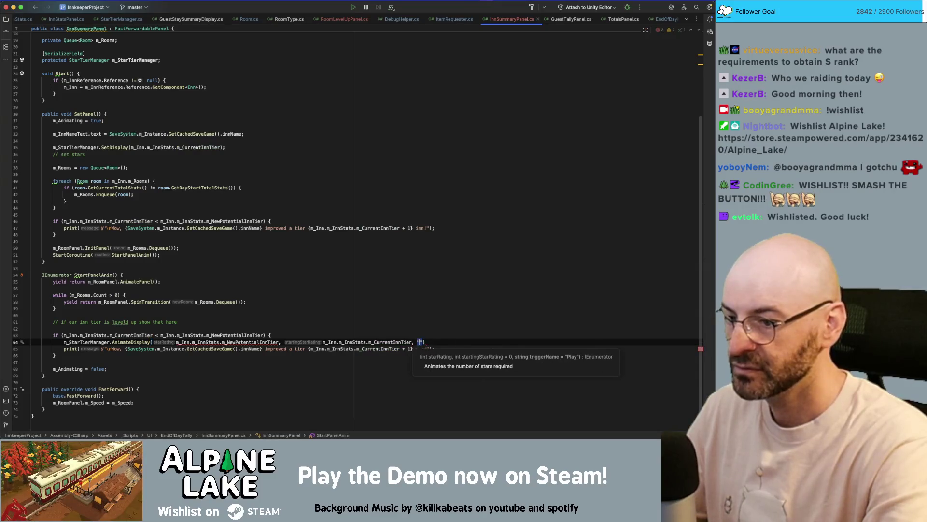
{"action": "type", "text": "InnLevelUp"}
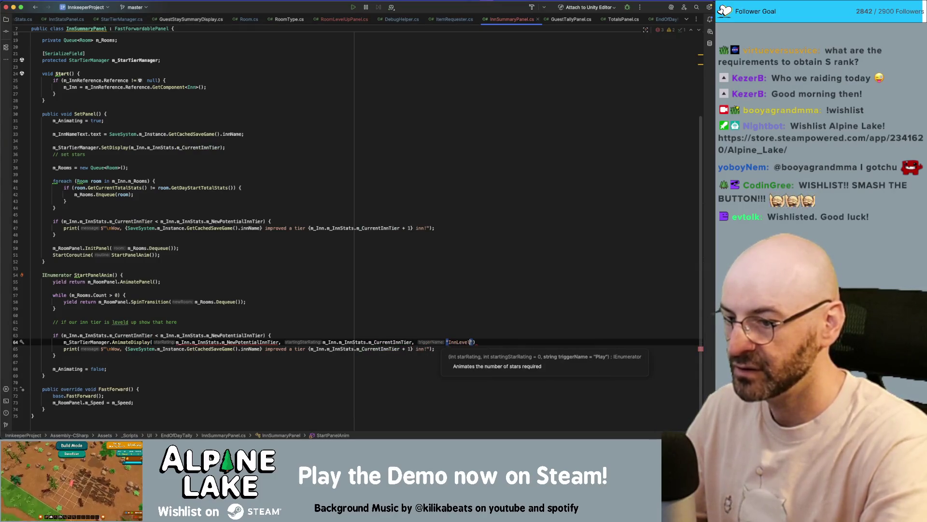
{"action": "type", "text": "\");"}
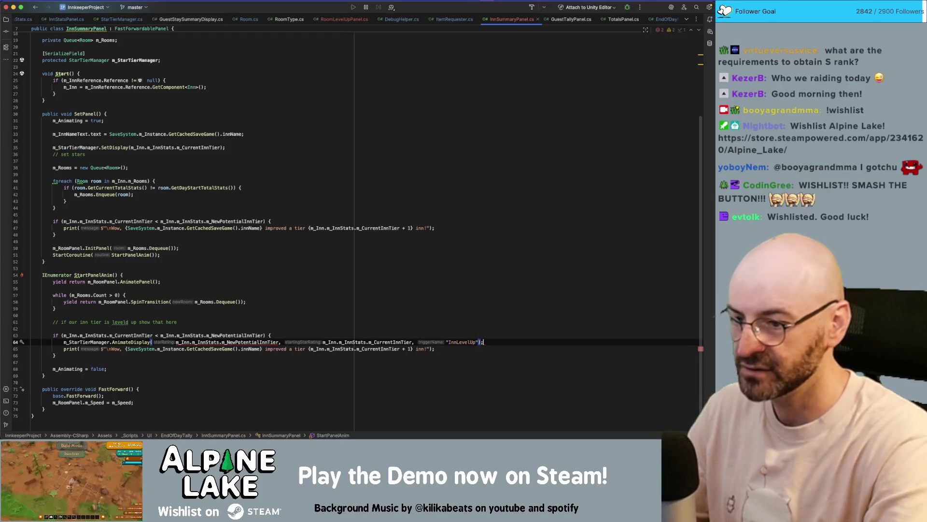
Check Unity, then inspect the type error on the m_NewPotentialInnTier argument
{"action": "key", "text": "super+Tab"}
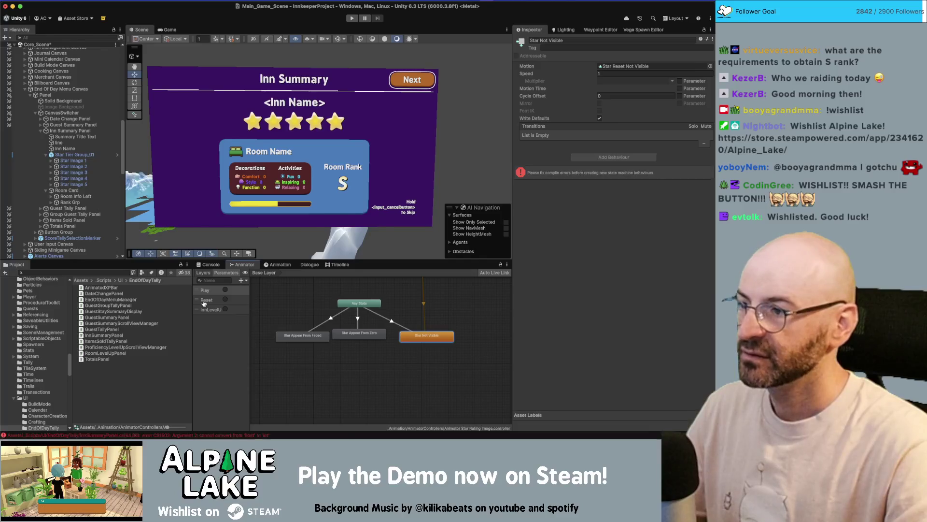
{"action": "key", "text": "super+Tab"}
{"action": "left_click", "coordinate": [255, 348]}
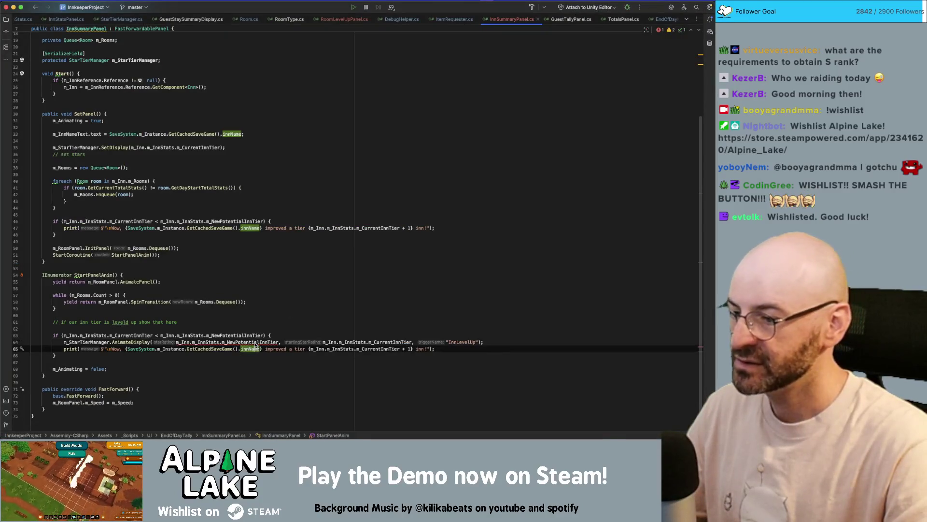
{"action": "left_click", "coordinate": [256, 343]}
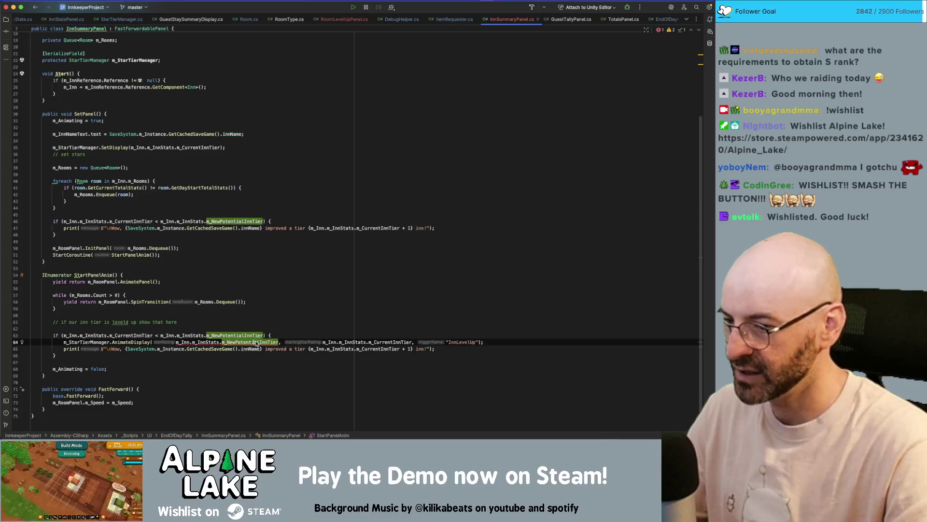
{"action": "mouse_move", "coordinate": [257, 343]}
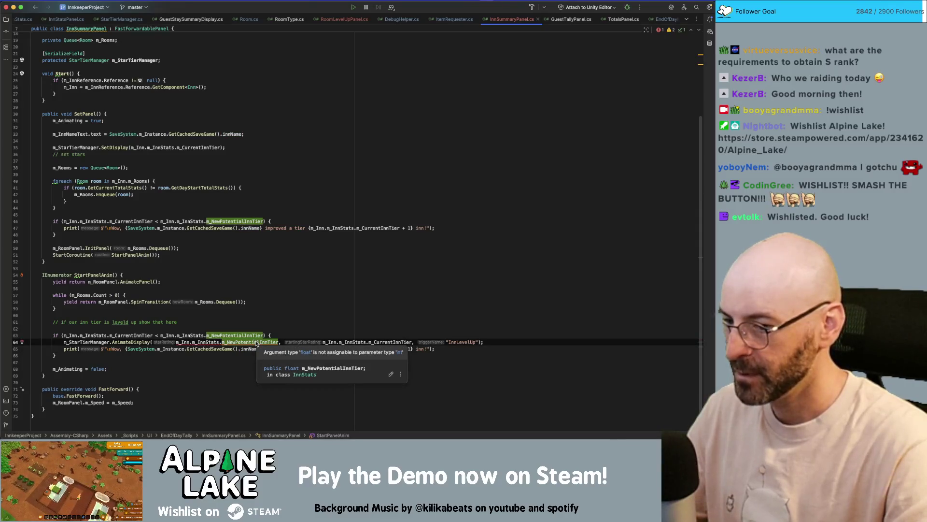
Cast both the new tier and current tier arguments to (int)
{"action": "key", "text": "alt+Right"}
{"action": "key", "text": "alt+Right"}
{"action": "key", "text": "alt+Right"}
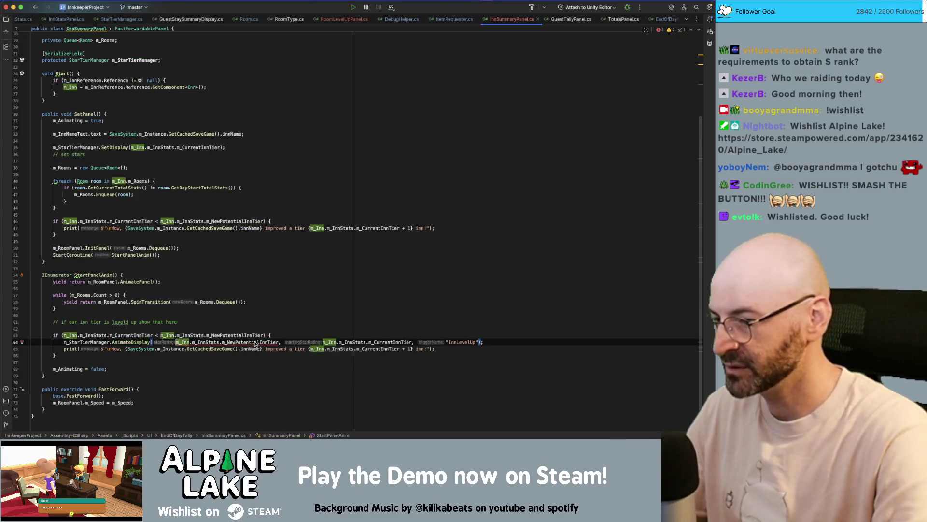
{"action": "type", "text": "(float)"}
{"action": "key", "text": "super+Right"}
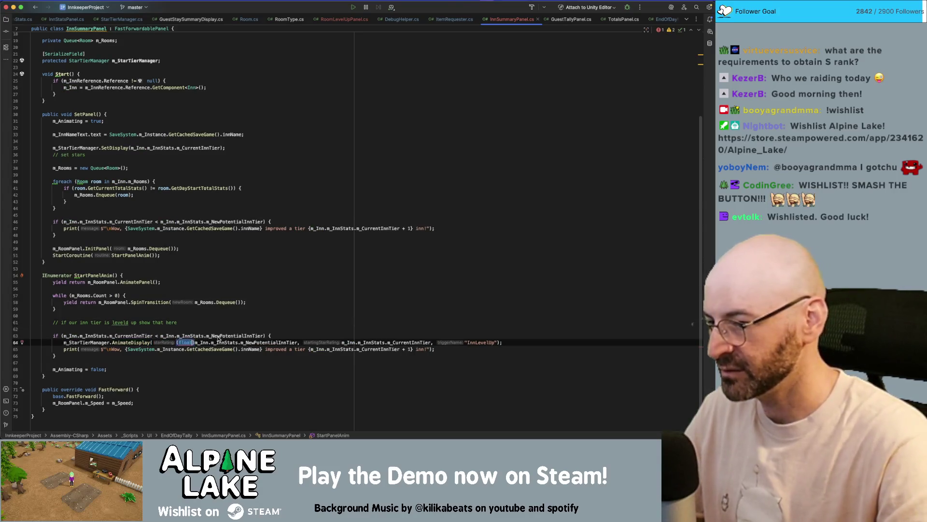
{"action": "type", "text": "int"}
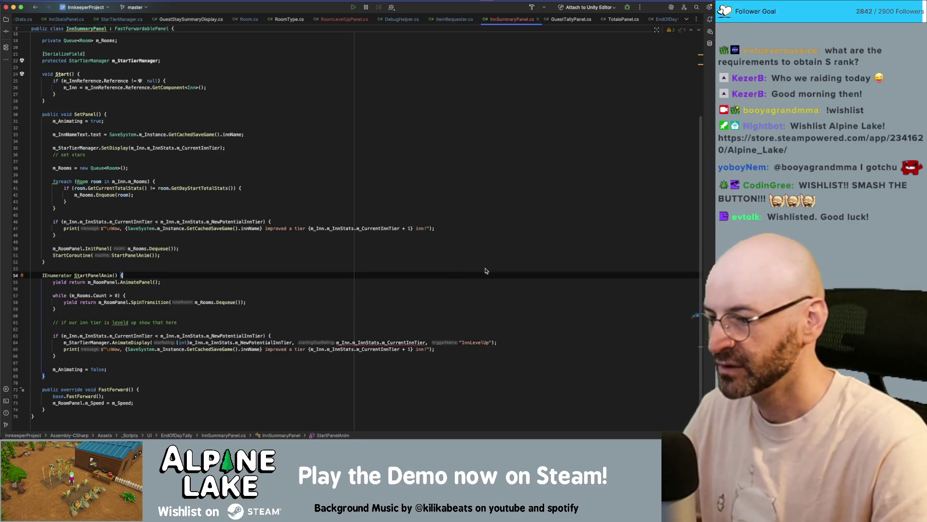
{"action": "left_click", "coordinate": [486, 269]}
{"action": "left_click", "coordinate": [394, 343]}
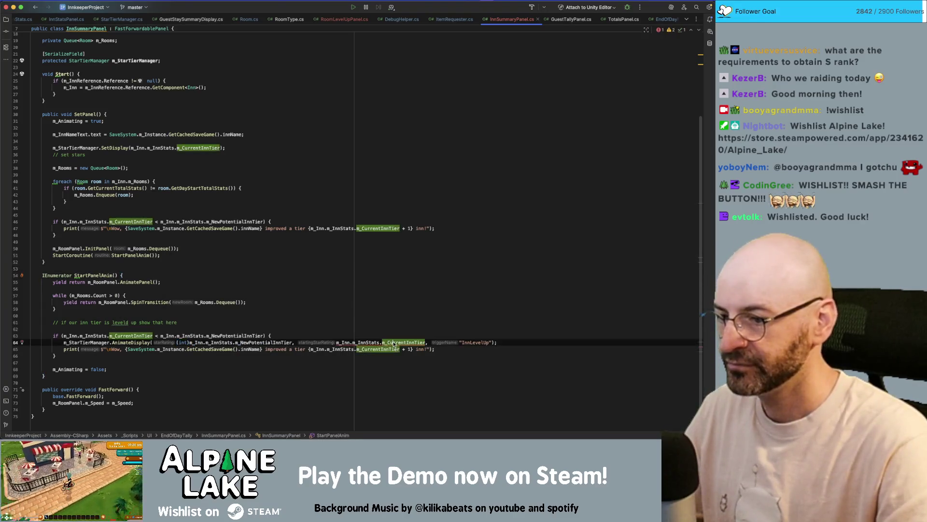
{"action": "left_click", "coordinate": [337, 343]}
{"action": "type", "text": "(int"}
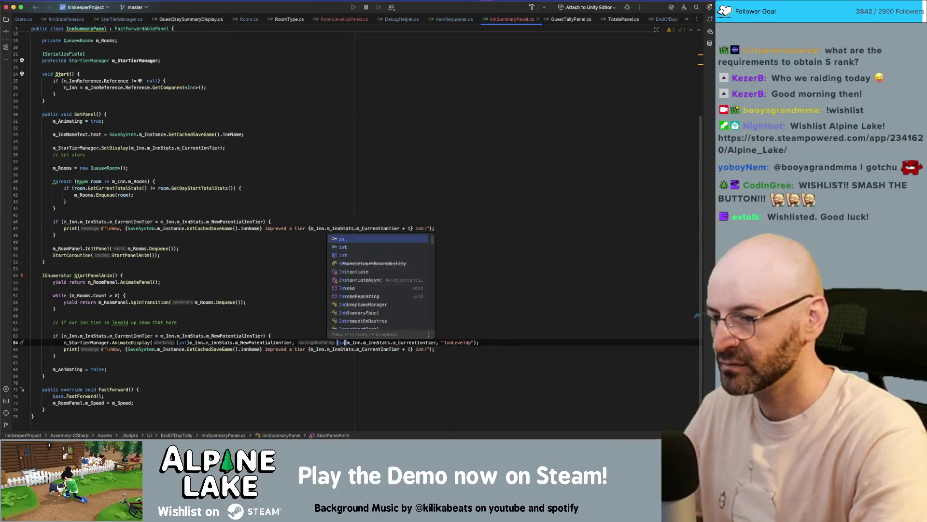
{"action": "key", "text": "Escape"}
{"action": "left_click", "coordinate": [521, 144]}
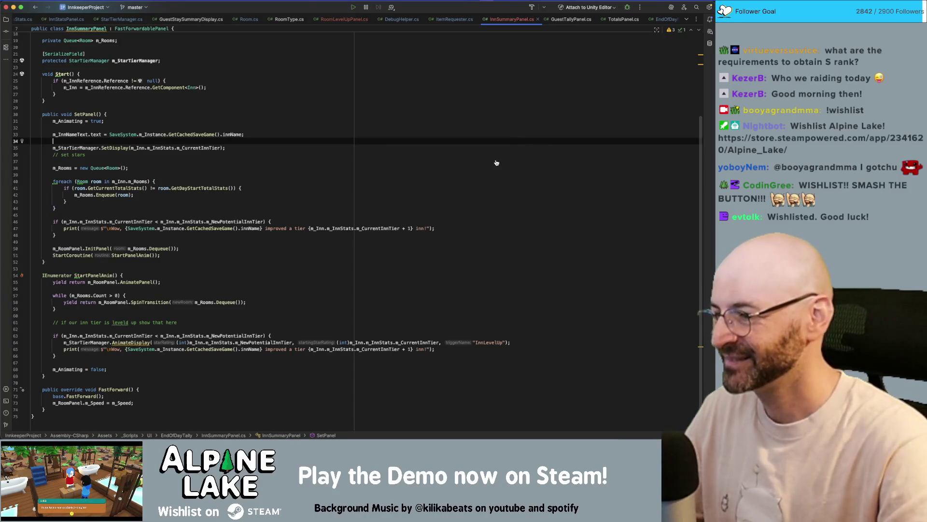
Prefix the AnimateDisplay call with yield return and comment out the level-up print line
{"action": "key", "text": "F2"}
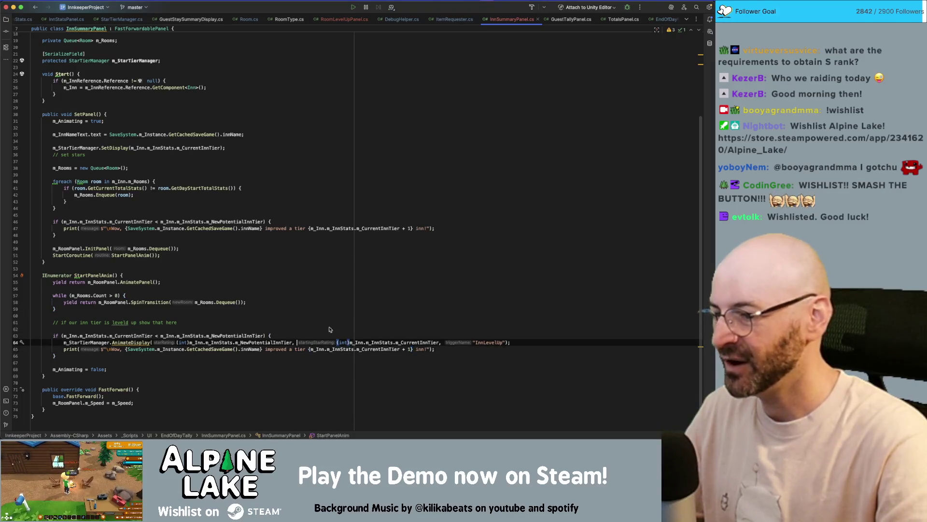
{"action": "type", "text": "yield return"}
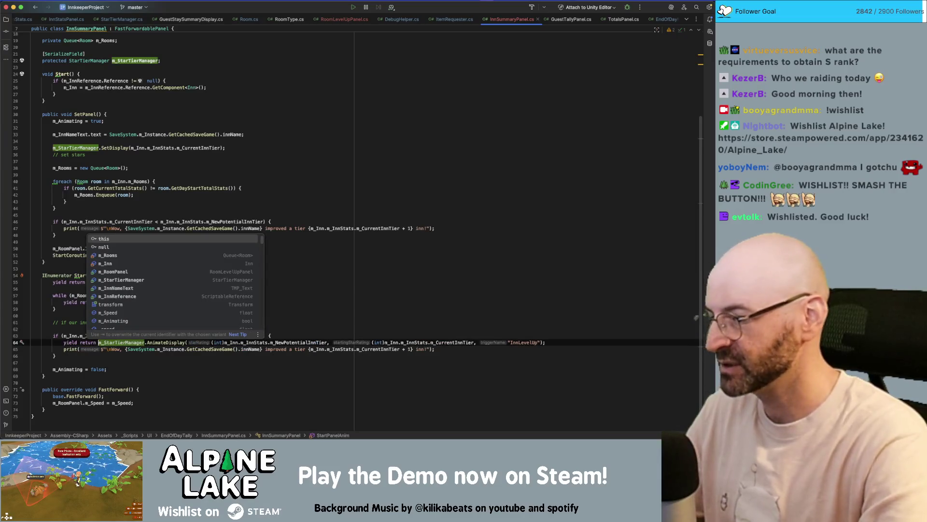
{"action": "key", "text": "End"}
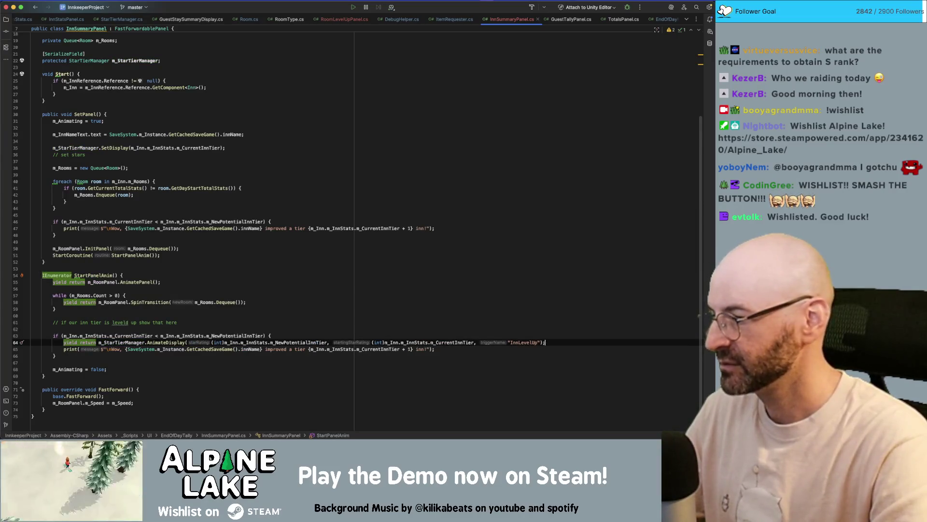
{"action": "key", "text": "Down"}
{"action": "key", "text": "super+slash"}
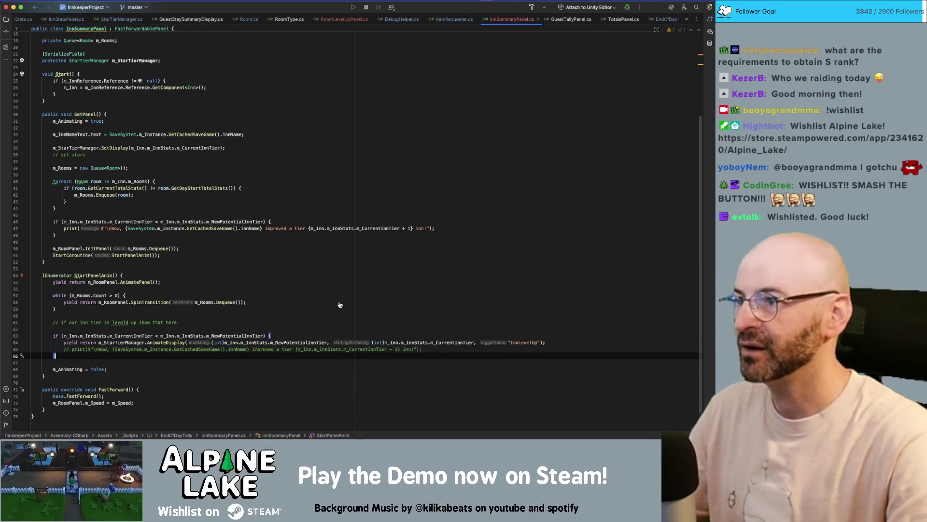
{"action": "key", "text": "super+Tab"}
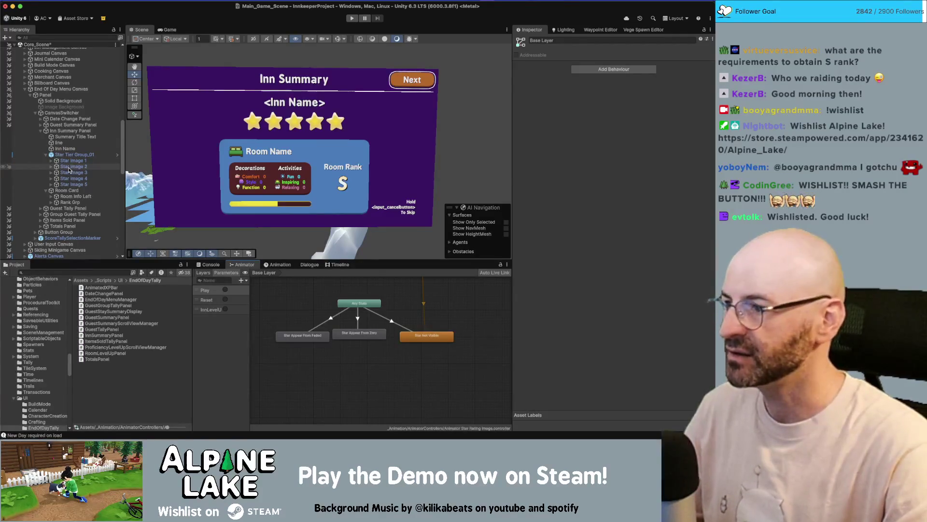
Select Star Image 3 in the Hierarchy to view it in the Inspector, then return to Rider
{"action": "left_click", "coordinate": [69, 173]}
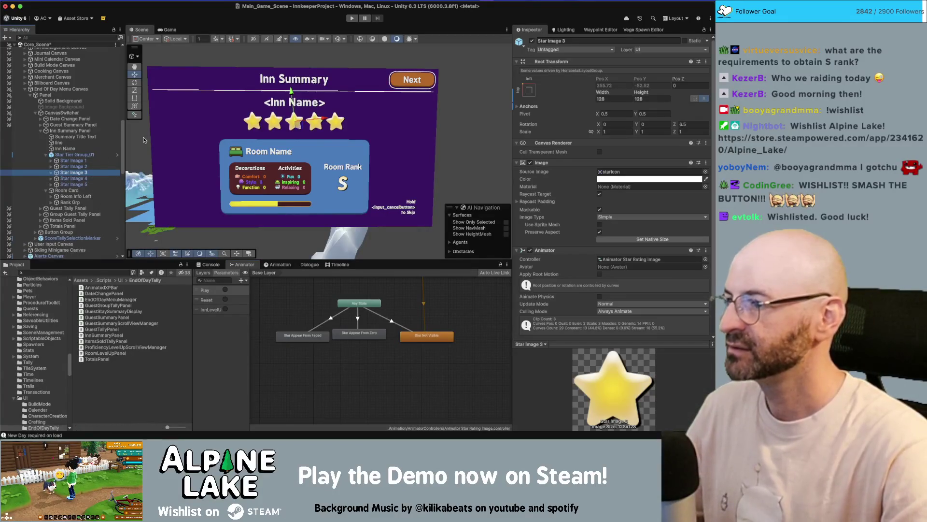
{"action": "key", "text": "super+Tab"}
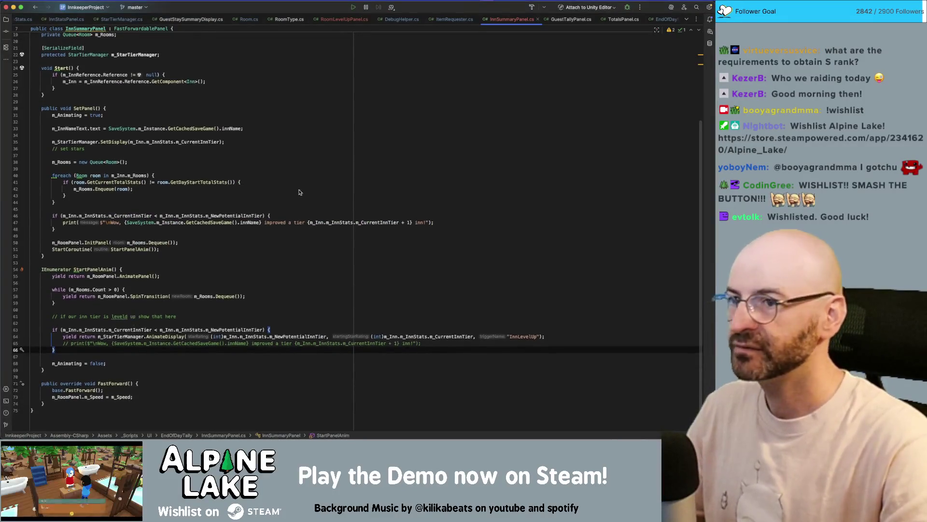
{"action": "scroll", "coordinate": [399, 142], "scroll_direction": "down", "scroll_amount": 2}
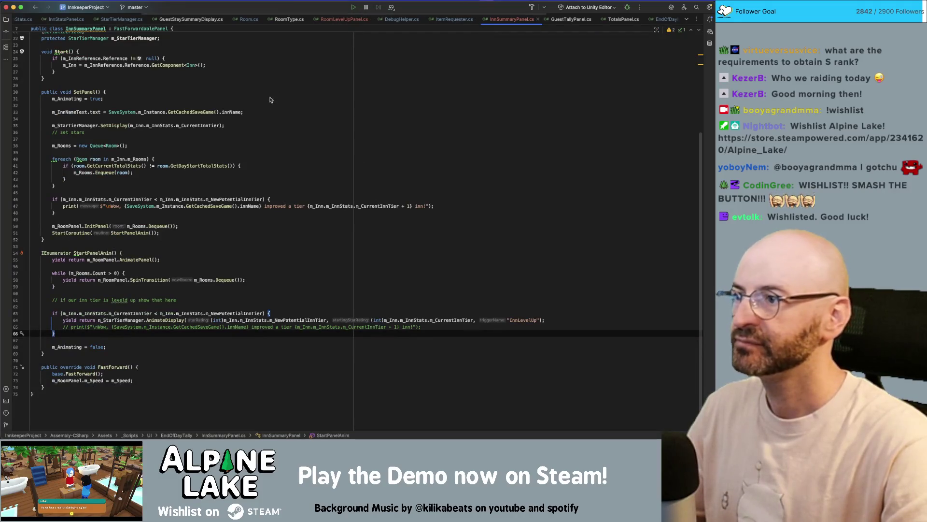
{"action": "scroll", "coordinate": [274, 92], "scroll_direction": "up", "scroll_amount": 6}
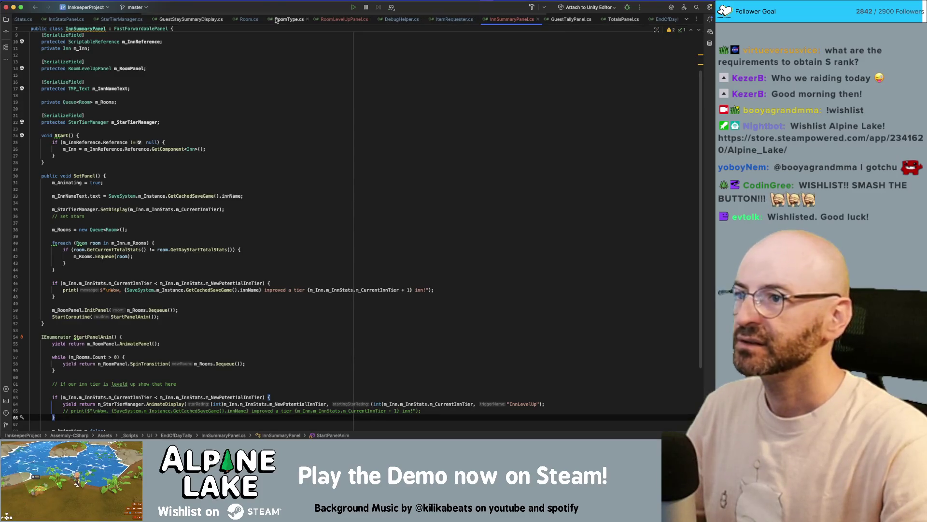
{"action": "left_click", "coordinate": [133, 19]}
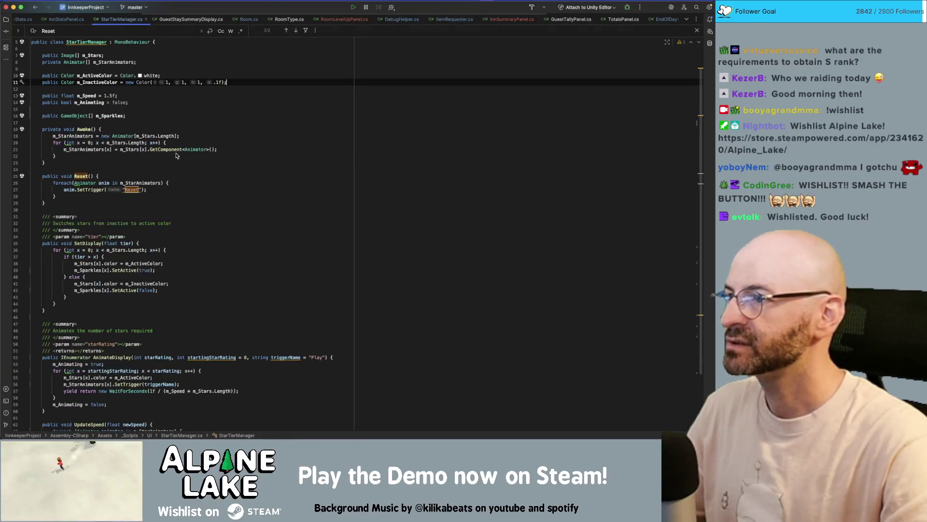
{"action": "left_click", "coordinate": [155, 170]}
{"action": "left_click", "coordinate": [207, 104]}
{"action": "left_click", "coordinate": [207, 115]}
{"action": "key", "text": "Return"}
{"action": "key", "text": "Return"}
{"action": "type", "text": "public "}
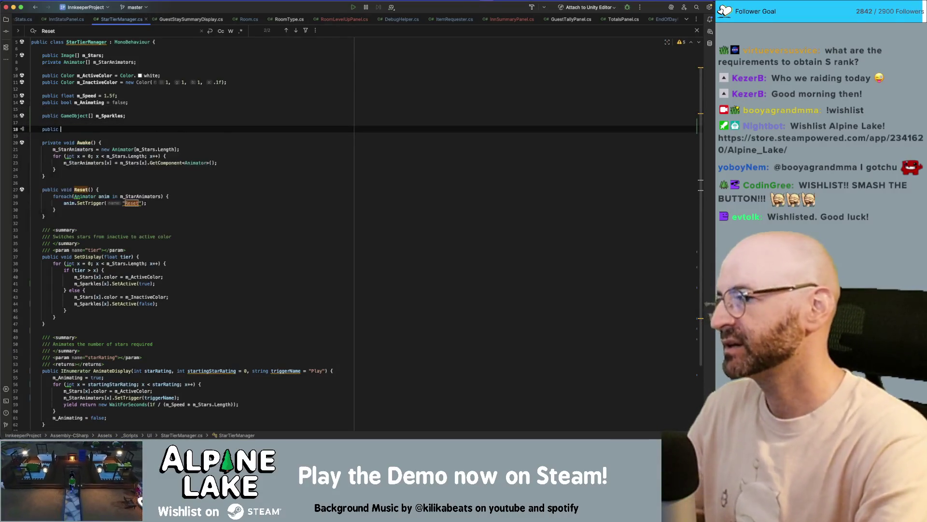
{"action": "type", "text": "GameObject"}
{"action": "key", "text": "Return"}
{"action": "type", "text": "m_"}
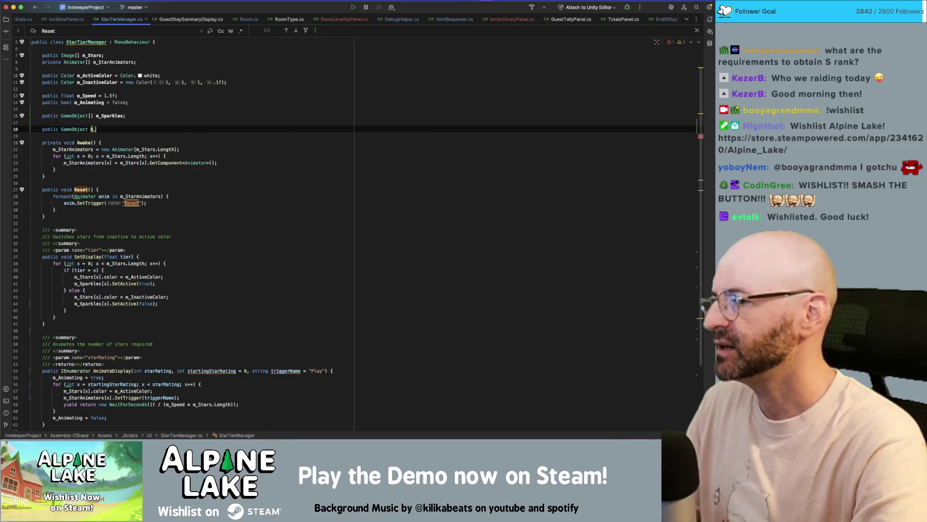
{"action": "type", "text": "Highligh"}
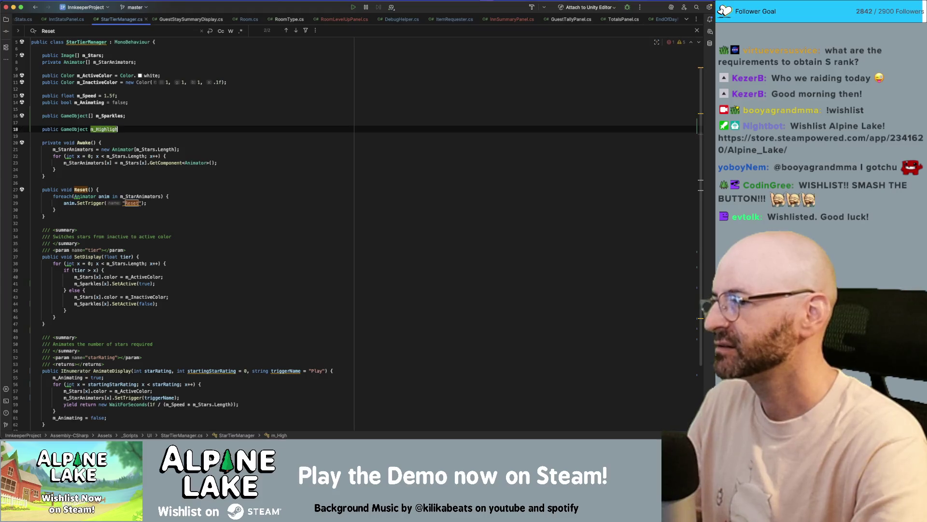
{"action": "type", "text": "tStartFX;"}
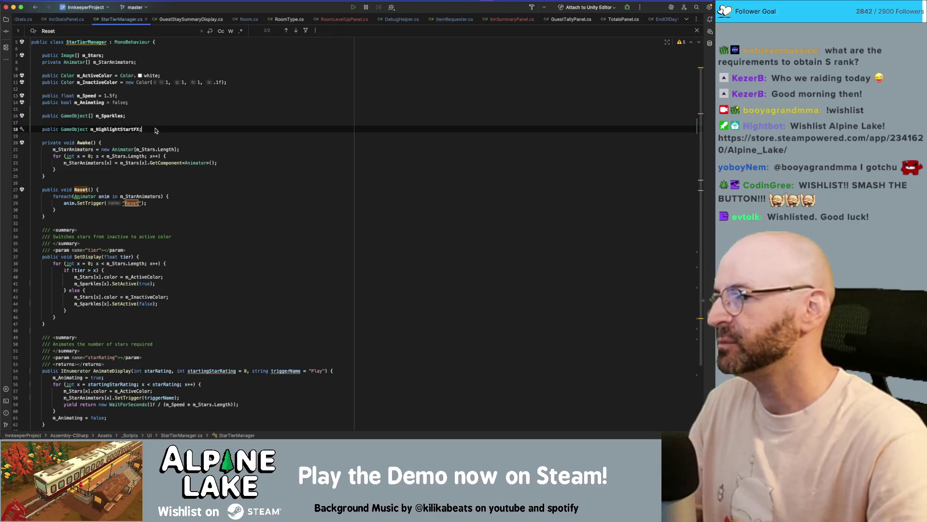
{"action": "key", "text": "Return"}
{"action": "type", "text": "public t"}
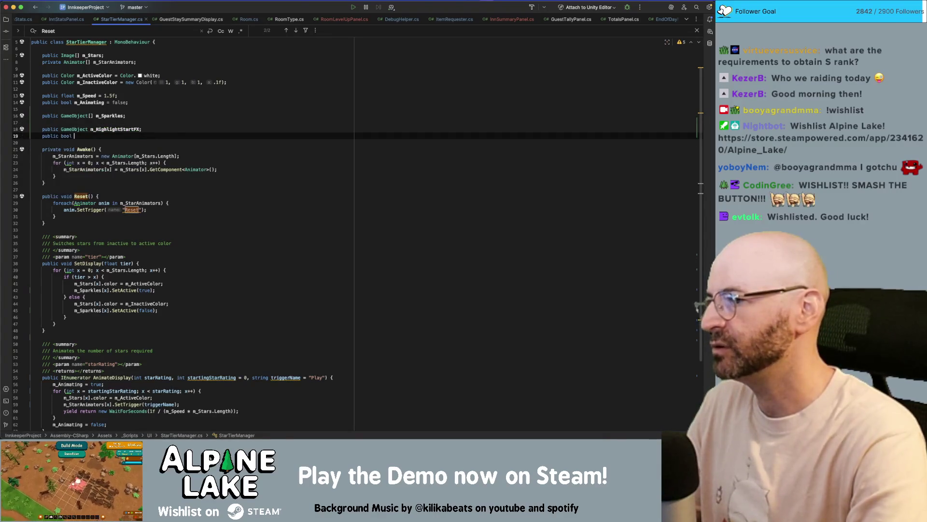
{"action": "key", "text": "super+z"}
{"action": "double_click", "coordinate": [113, 130]}
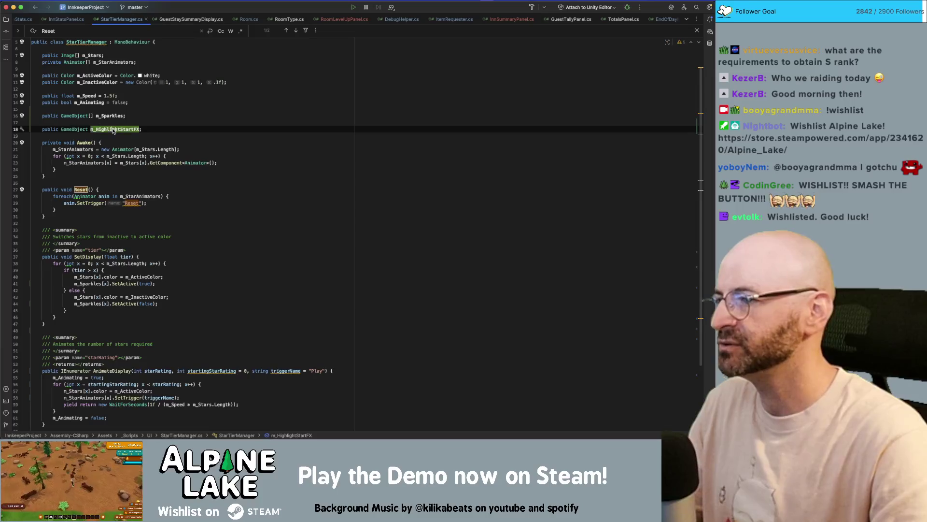
{"action": "scroll", "coordinate": [188, 133], "scroll_direction": "down", "scroll_amount": 4}
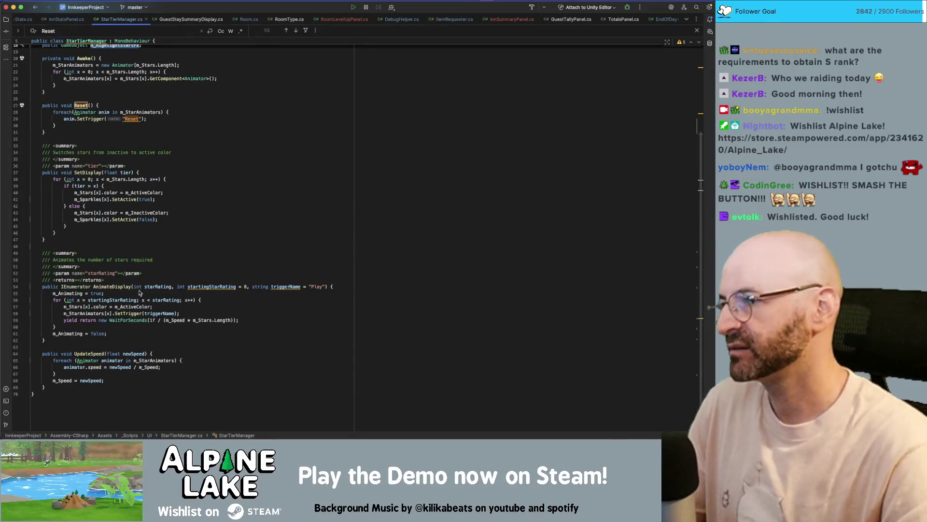
Change the field to GameObject[] and rename m_HighlightStartFX to m_HighlightStarFX
{"action": "scroll", "coordinate": [169, 198], "scroll_direction": "up", "scroll_amount": 5}
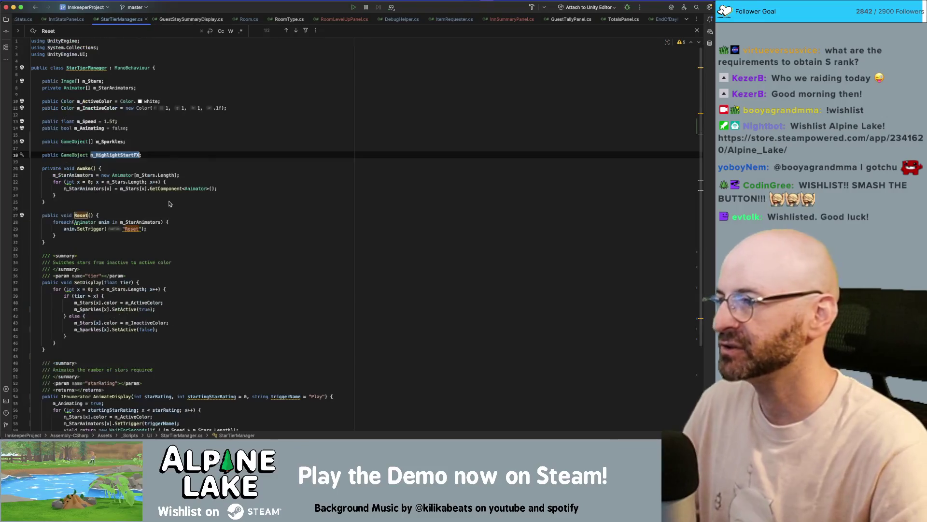
{"action": "left_click", "coordinate": [163, 155]}
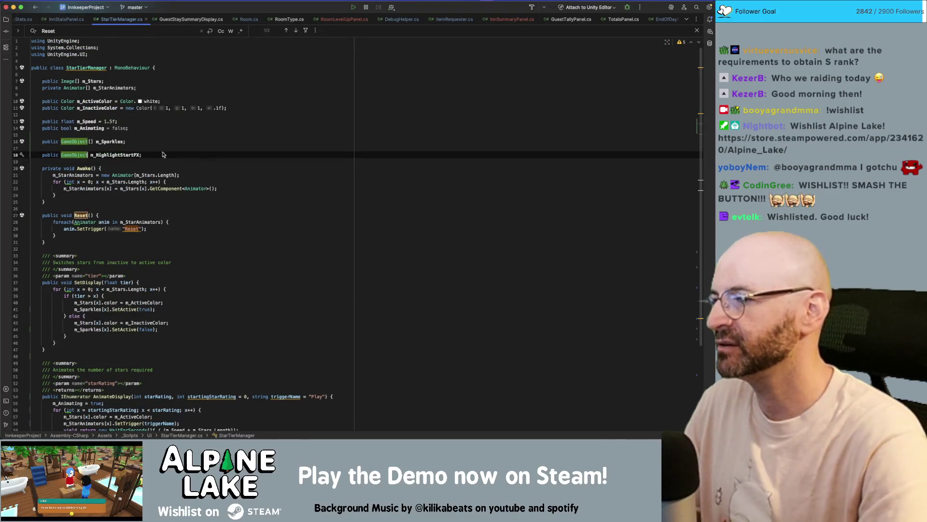
{"action": "type", "text": "[]"}
{"action": "left_click", "coordinate": [171, 157]}
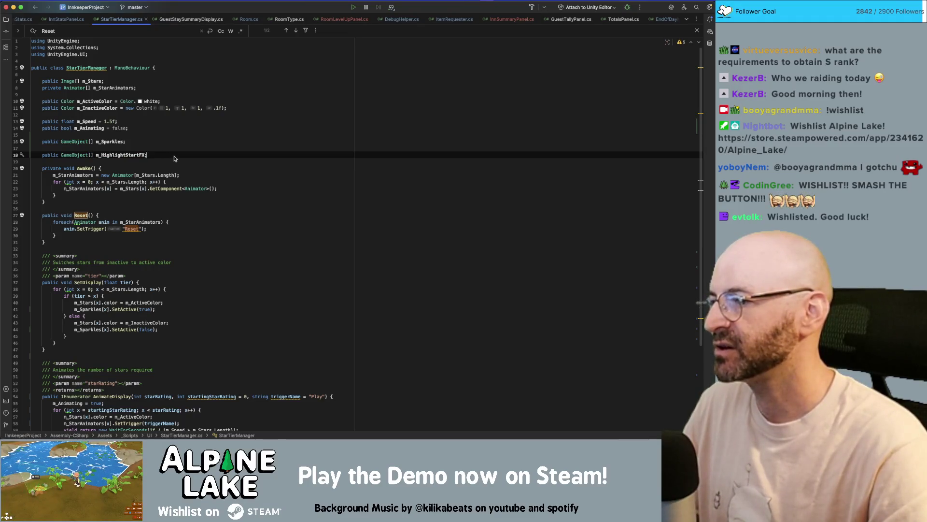
{"action": "left_click", "coordinate": [136, 155]}
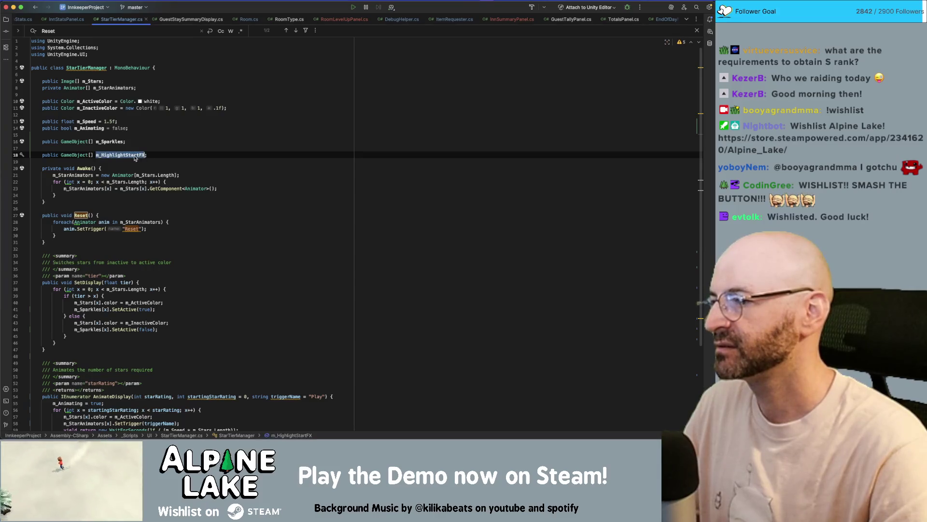
{"action": "key", "text": "BackSpace"}
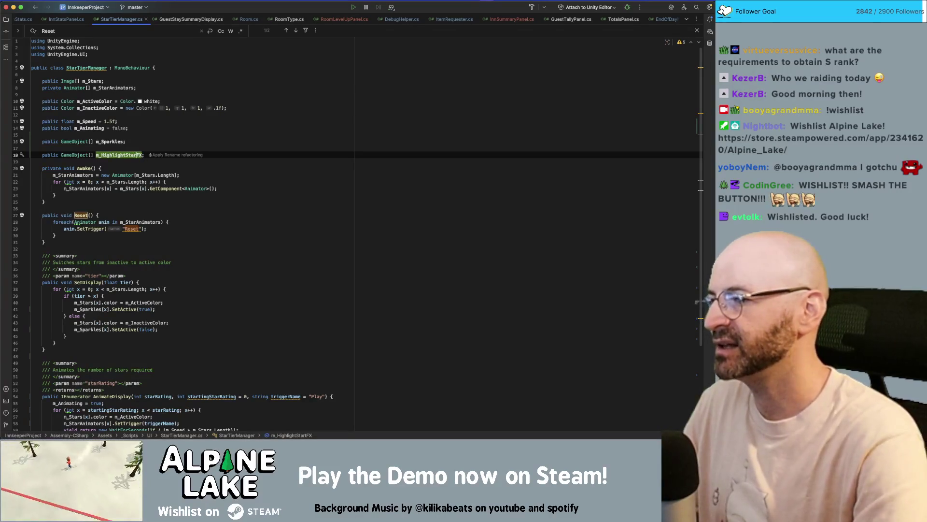
{"action": "left_click", "coordinate": [169, 167]}
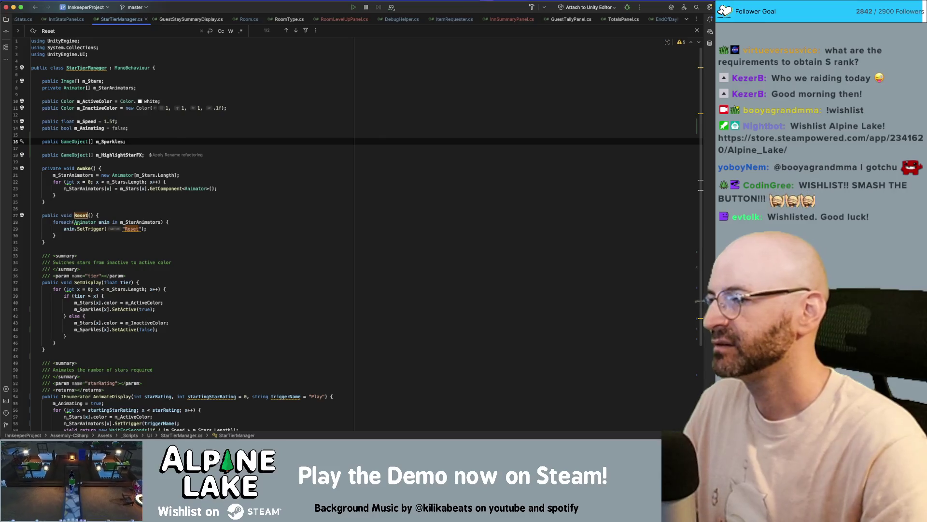
{"action": "double_click", "coordinate": [138, 156]}
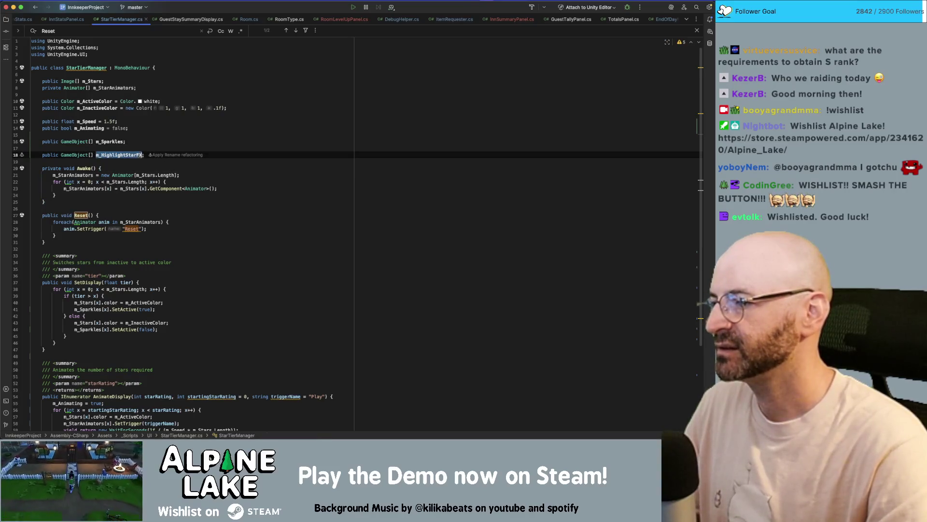
Remove the extra blank line below the m_HighlightStarFX field
{"action": "scroll", "coordinate": [174, 208], "scroll_direction": "down", "scroll_amount": 5}
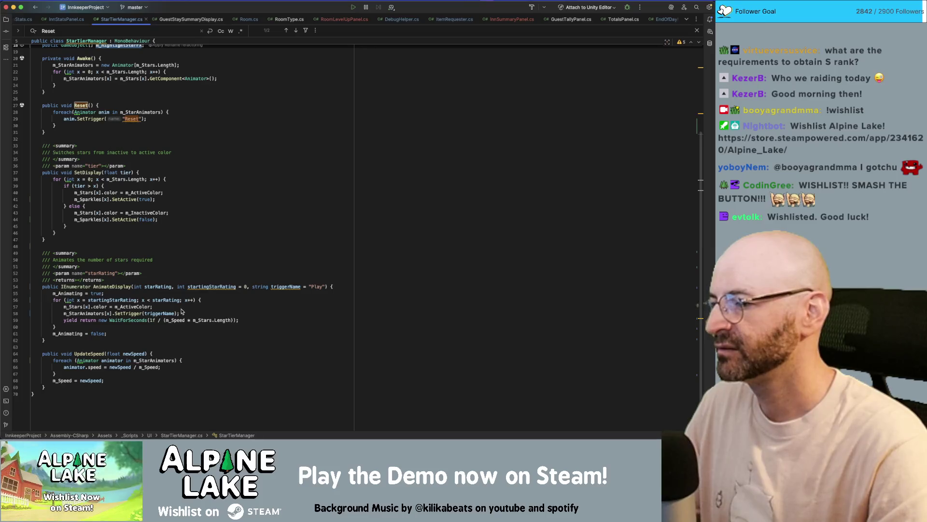
{"action": "scroll", "coordinate": [164, 191], "scroll_direction": "up", "scroll_amount": 5}
{"action": "scroll", "coordinate": [161, 201], "scroll_direction": "down", "scroll_amount": 5}
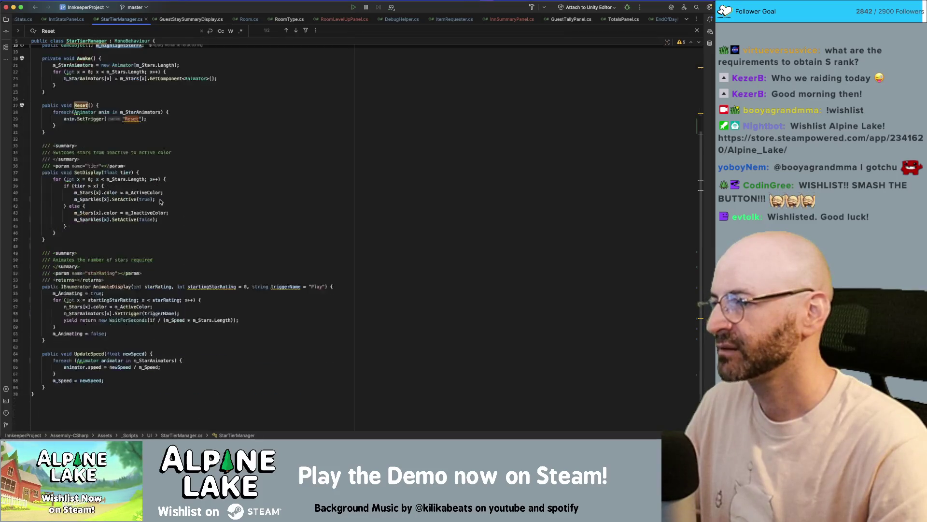
{"action": "scroll", "coordinate": [160, 201], "scroll_direction": "up", "scroll_amount": 5}
{"action": "left_click", "coordinate": [174, 157]}
{"action": "key", "text": "Return"}
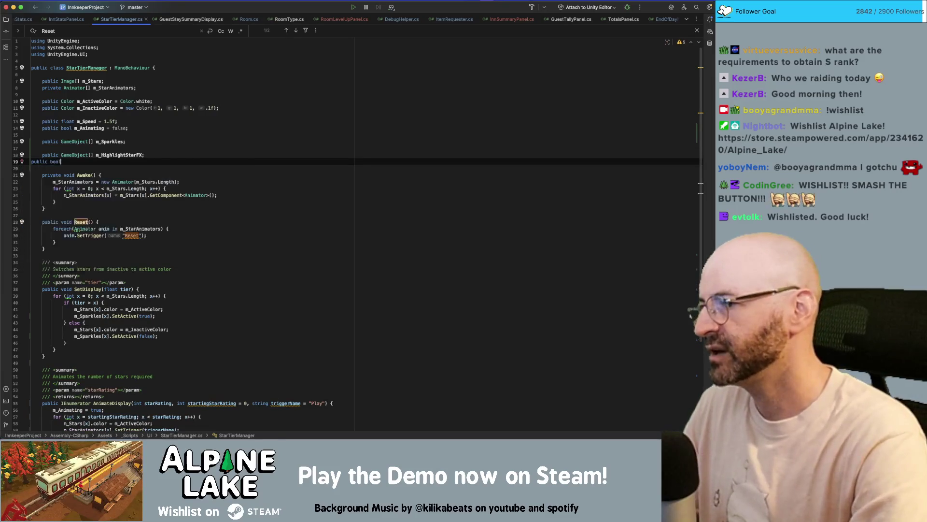
{"action": "key", "text": "BackSpace"}
{"action": "key", "text": "Delete"}
{"action": "scroll", "coordinate": [194, 263], "scroll_direction": "down", "scroll_amount": 5}
{"action": "left_click", "coordinate": [264, 315]}
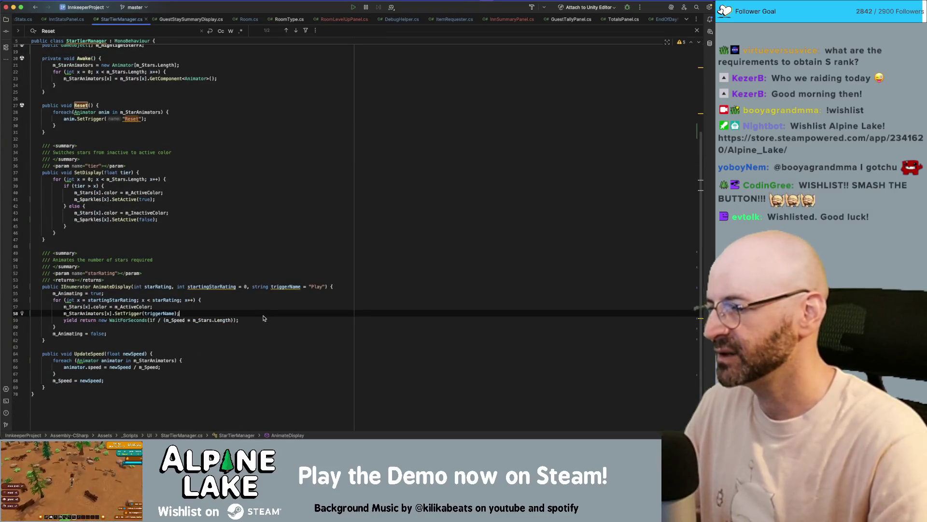
Below SetTrigger, add if (x-1 == starRating && m_HighlightStarFX != null) with a body block
{"action": "key", "text": "Return"}
{"action": "type", "text": "if(x-1 =="}
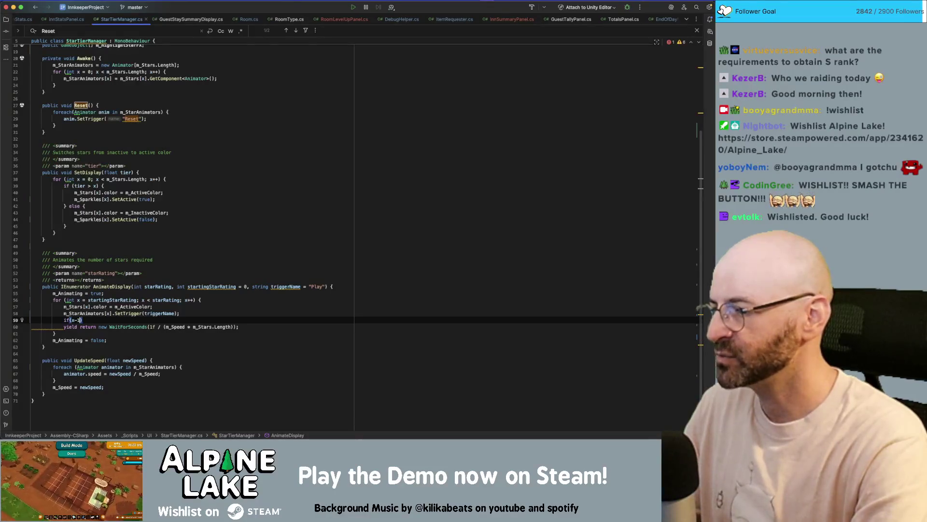
{"action": "type", "text": " star"}
{"action": "key", "text": "Return"}
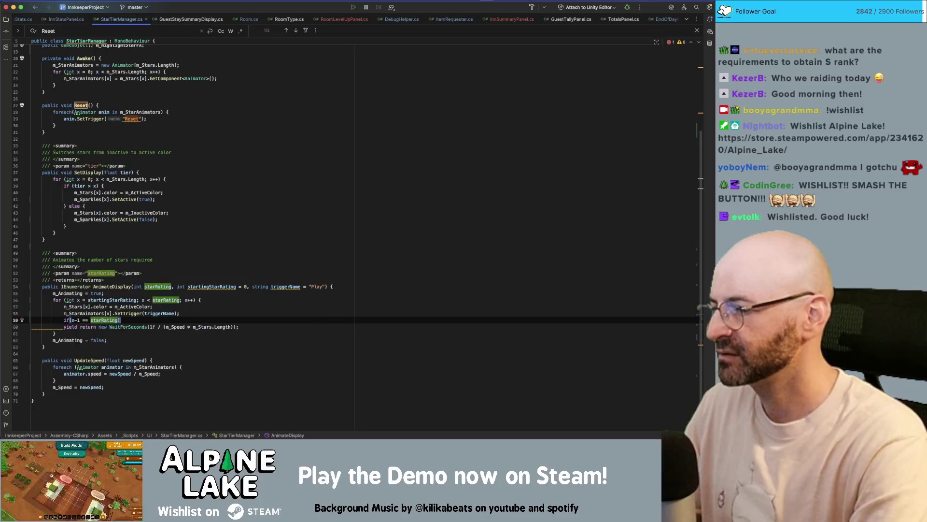
{"action": "key", "text": "End"}
{"action": "key", "text": "Return"}
{"action": "type", "text": "{"}
{"action": "key", "text": "Return"}
{"action": "key", "text": "super+alt+l"}
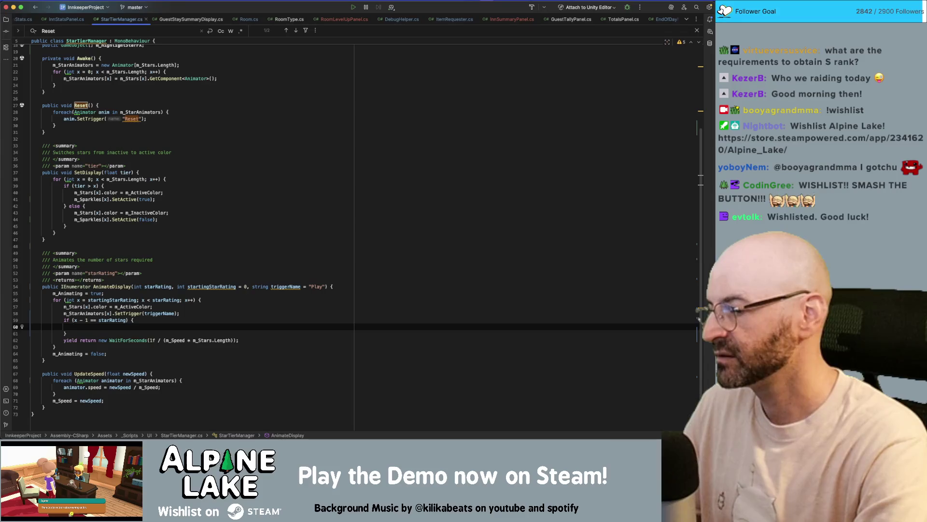
{"action": "left_click", "coordinate": [134, 320]}
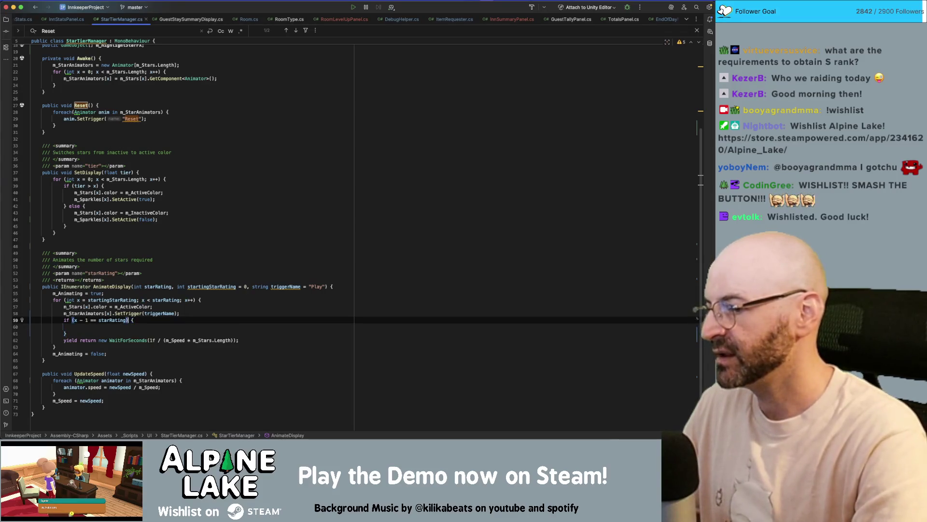
{"action": "key", "text": "Left"}
{"action": "type", "text": "&&"}
{"action": "type", "text": " m_H"}
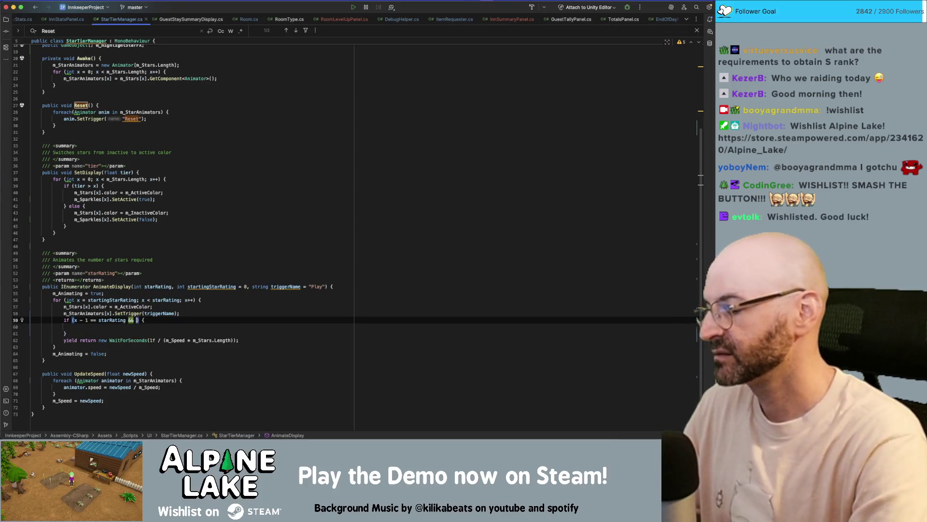
{"action": "key", "text": "Return"}
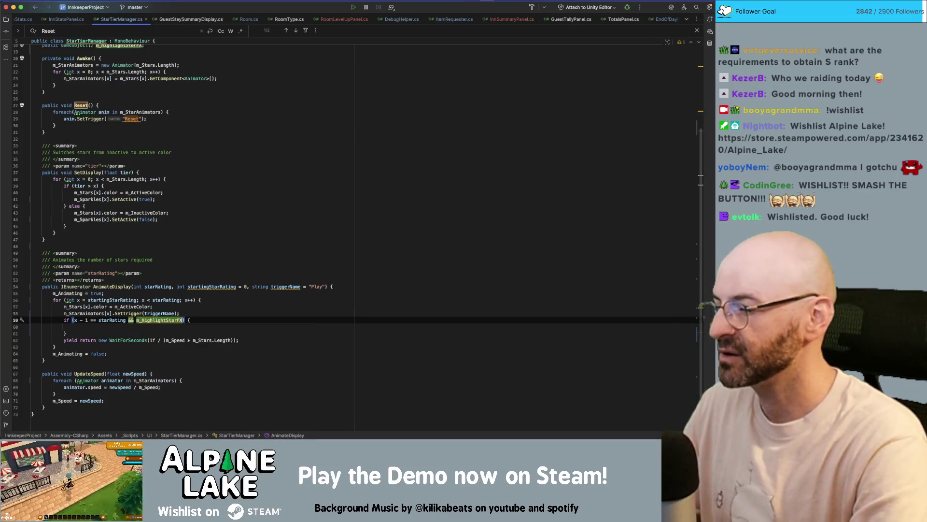
{"action": "type", "text": "!= "}
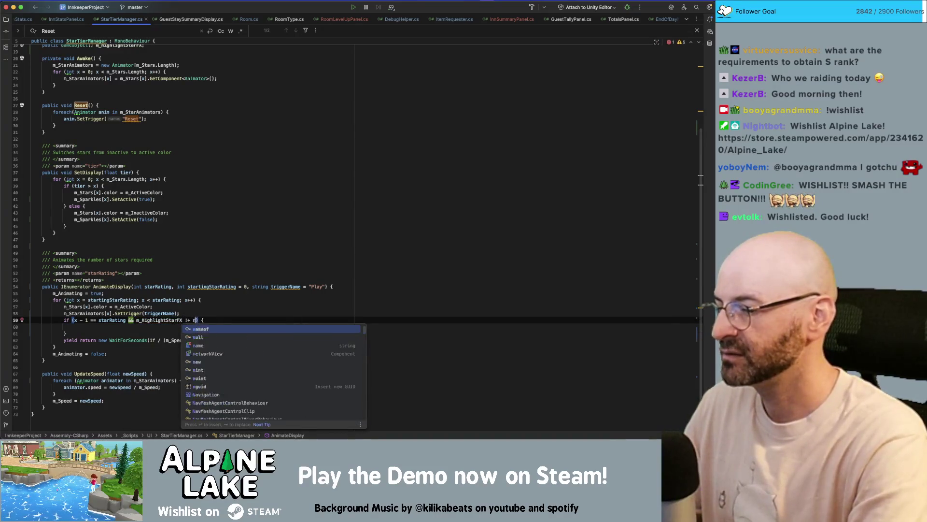
{"action": "type", "text": "null"}
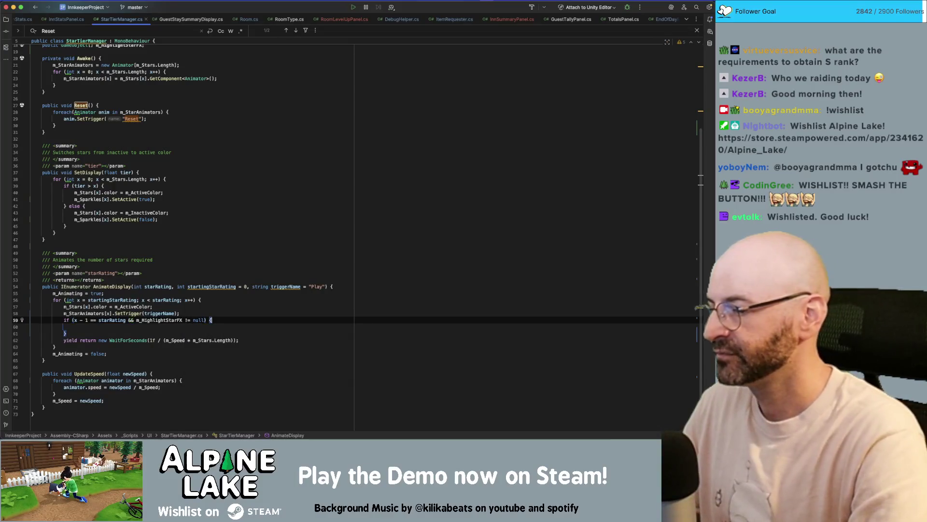
{"action": "key", "text": "Down"}
Nest an inner check if (m_HighlightStarFX[x] != null) inside that block
{"action": "type", "text": "if(m_Hi"}
{"action": "key", "text": "Return"}
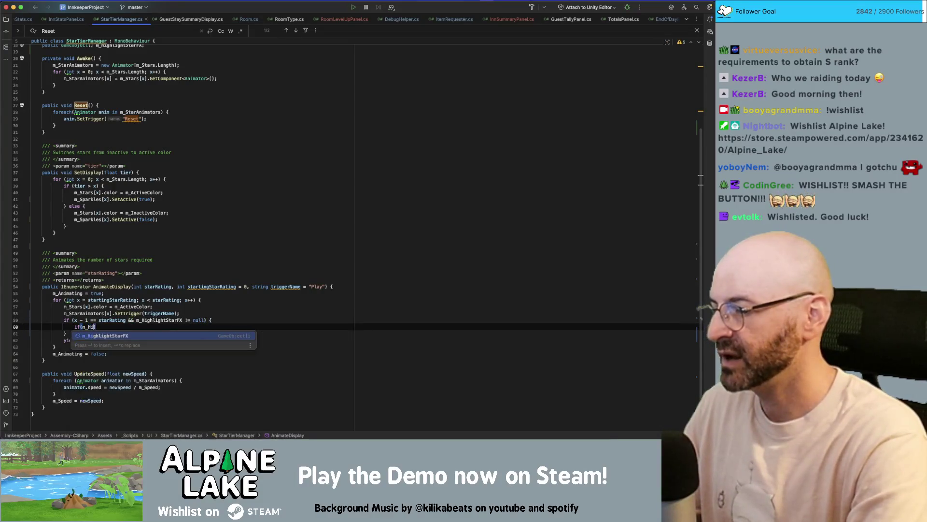
{"action": "type", "text": ".Length"}
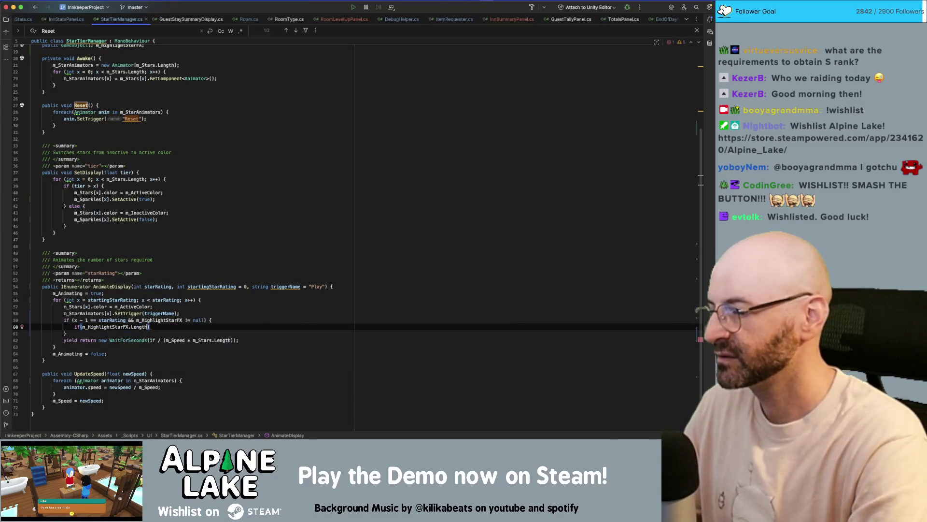
{"action": "key", "text": "BackSpace"}
{"action": "key", "text": "BackSpace"}
{"action": "key", "text": "BackSpace"}
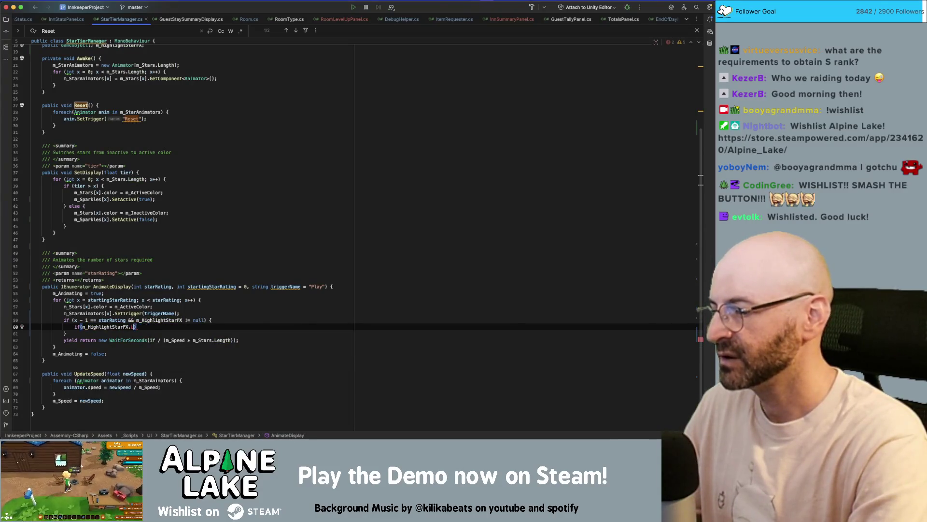
{"action": "key", "text": "alt+shift+Left"}
{"action": "key", "text": "BackSpace"}
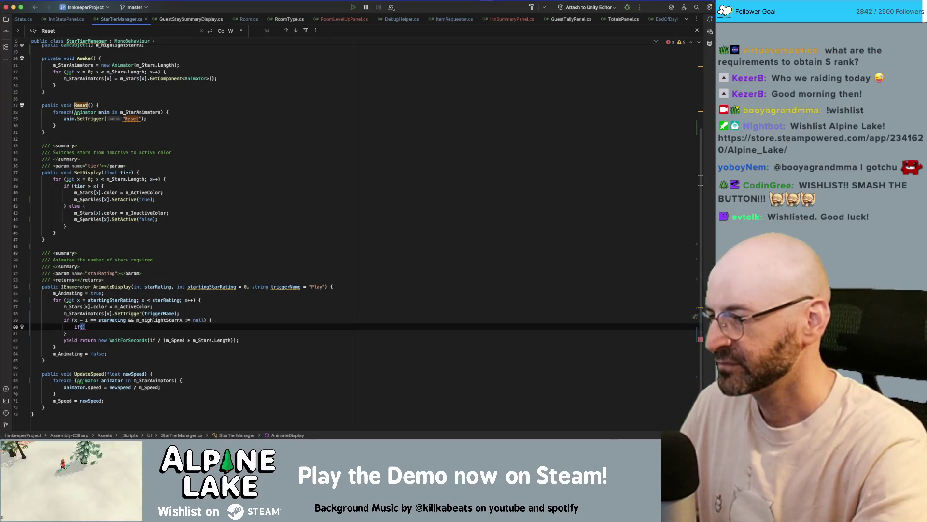
{"action": "type", "text": "m_High"}
{"action": "key", "text": "Return"}
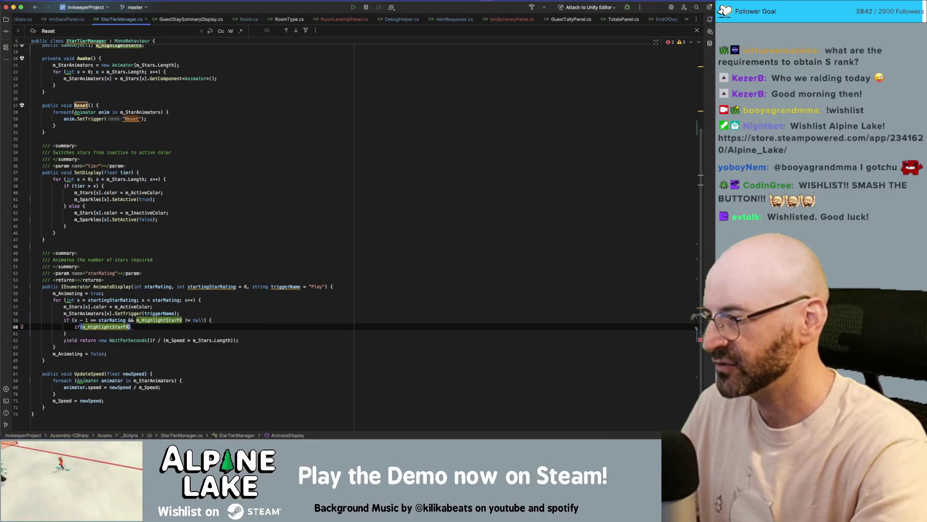
{"action": "key", "text": "BackSpace"}
{"action": "type", "text": "[x]"}
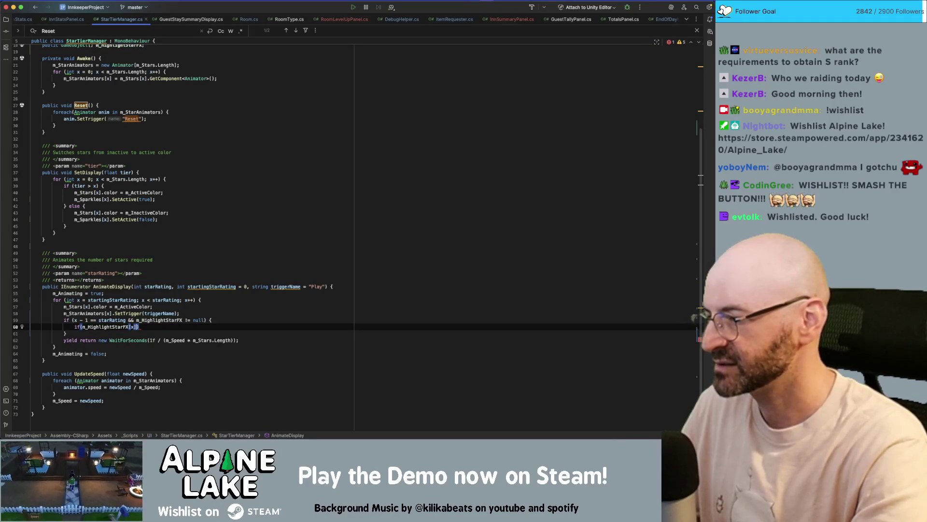
{"action": "type", "text": " != null) {"}
Inside the null check, call m_HighlightStarFX[x].SetActive(true)
{"action": "key", "text": "Return"}
{"action": "type", "text": "m_Hi"}
{"action": "key", "text": "Return"}
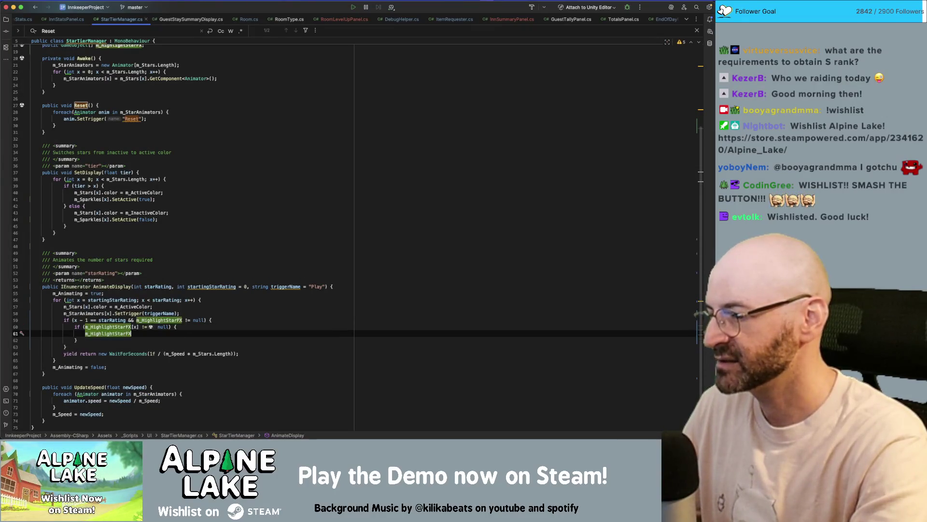
{"action": "type", "text": ".setac"}
{"action": "key", "text": "Return"}
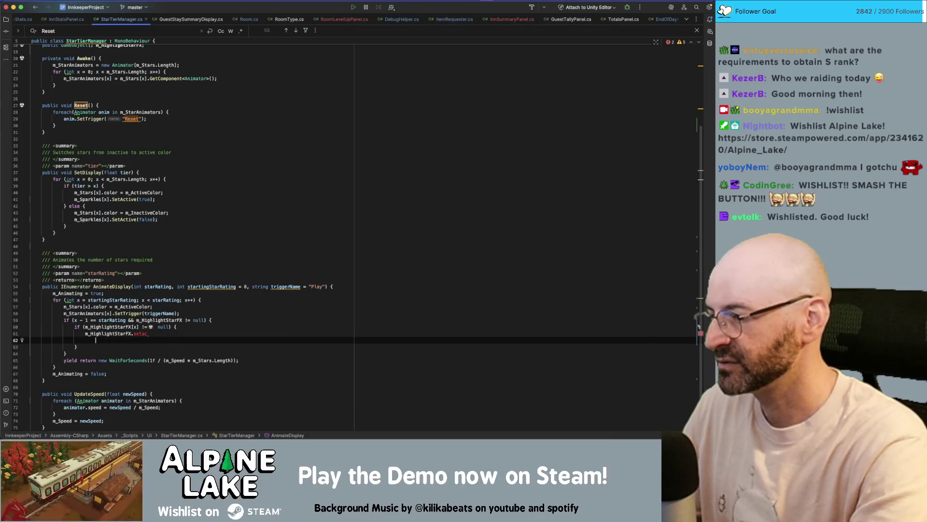
{"action": "key", "text": "BackSpace"}
{"action": "type", "text": "seta"}
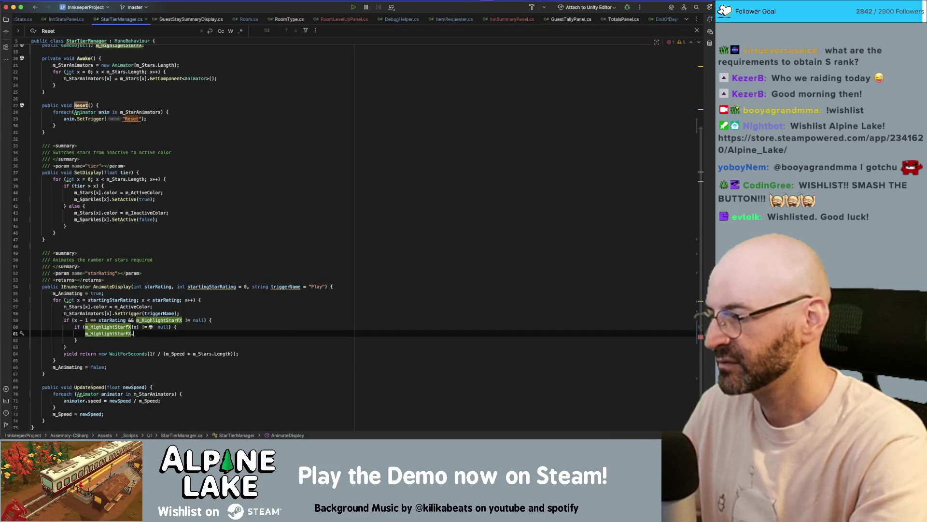
{"action": "key", "text": "BackSpace"}
{"action": "key", "text": "BackSpace"}
{"action": "key", "text": "BackSpace"}
{"action": "type", "text": "[x].set"}
{"action": "key", "text": "Return"}
{"action": "type", "text": "true"}
{"action": "key", "text": "End"}
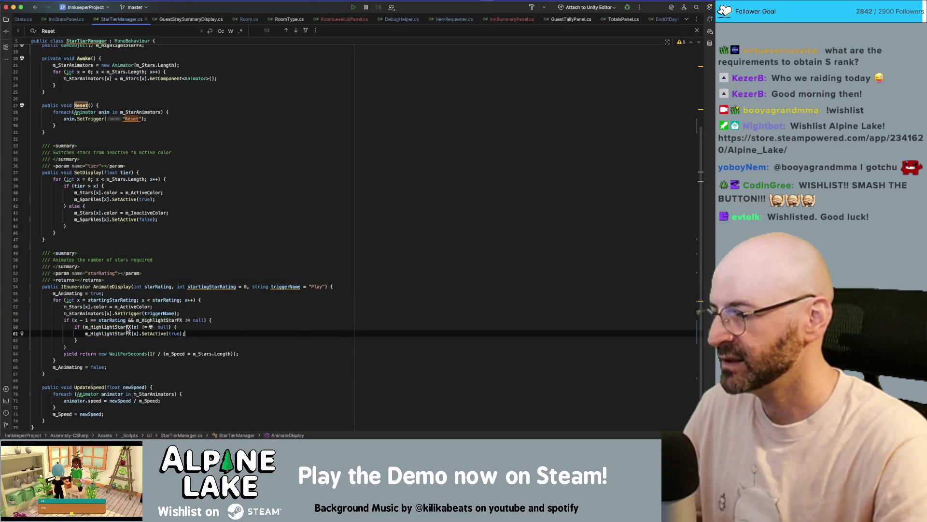
Select the whole nested highlight block and copy it
{"action": "key", "text": "shift+Home"}
{"action": "key", "text": "alt+Up"}
{"action": "key", "text": "alt+Up"}
{"action": "key", "text": "alt+Up"}
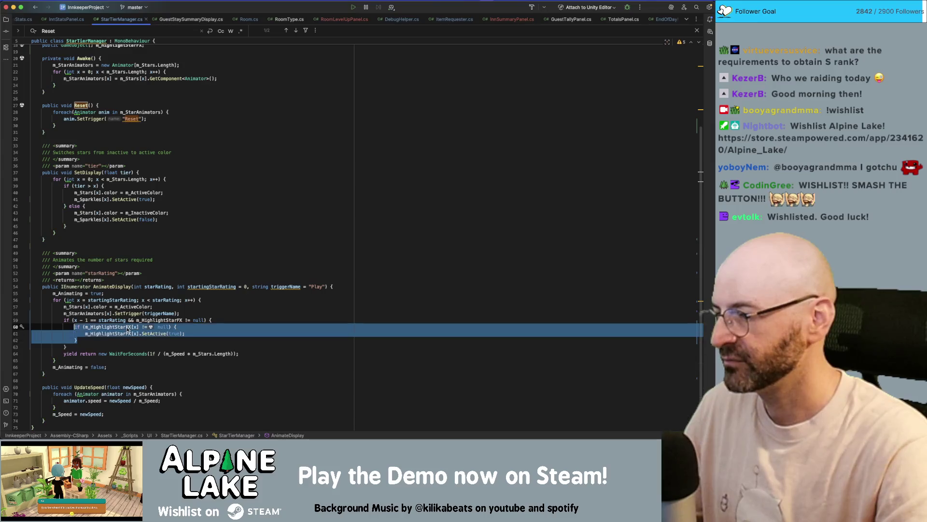
{"action": "key", "text": "shift+Up"}
{"action": "key", "text": "Down"}
{"action": "key", "text": "Down"}
{"action": "key", "text": "Down"}
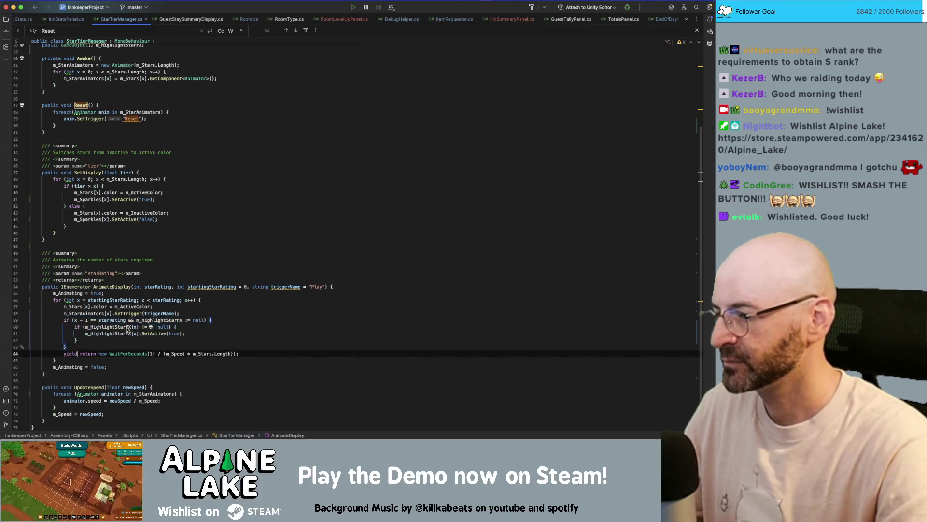
{"action": "key", "text": "shift+Up"}
{"action": "key", "text": "shift+Up"}
{"action": "key", "text": "shift+Up"}
{"action": "key", "text": "shift+Down"}
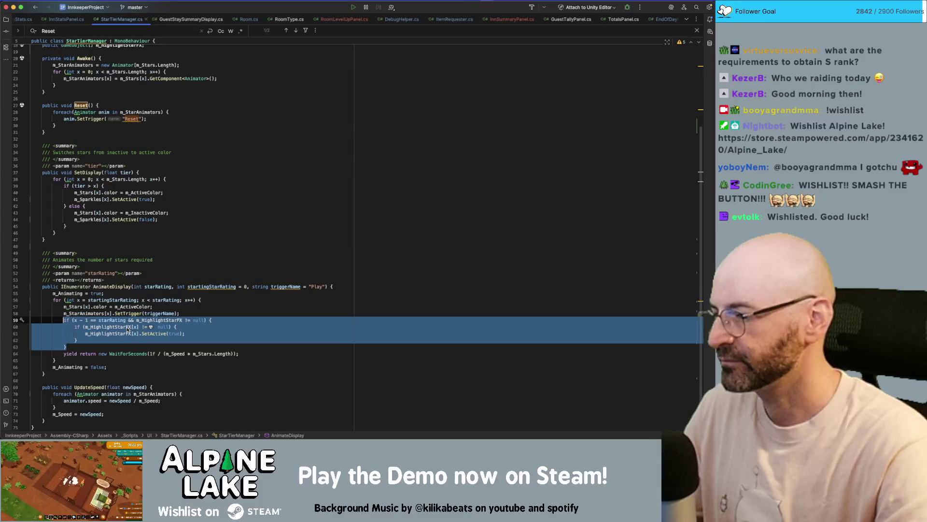
{"action": "scroll", "coordinate": [177, 277], "scroll_direction": "up", "scroll_amount": 5}
Paste the highlight block after Reset's loop and delete its starRating check
{"action": "left_click", "coordinate": [179, 220]}
{"action": "left_click", "coordinate": [182, 229]}
{"action": "left_click", "coordinate": [184, 236]}
{"action": "key", "text": "Return"}
{"action": "key", "text": "Return"}
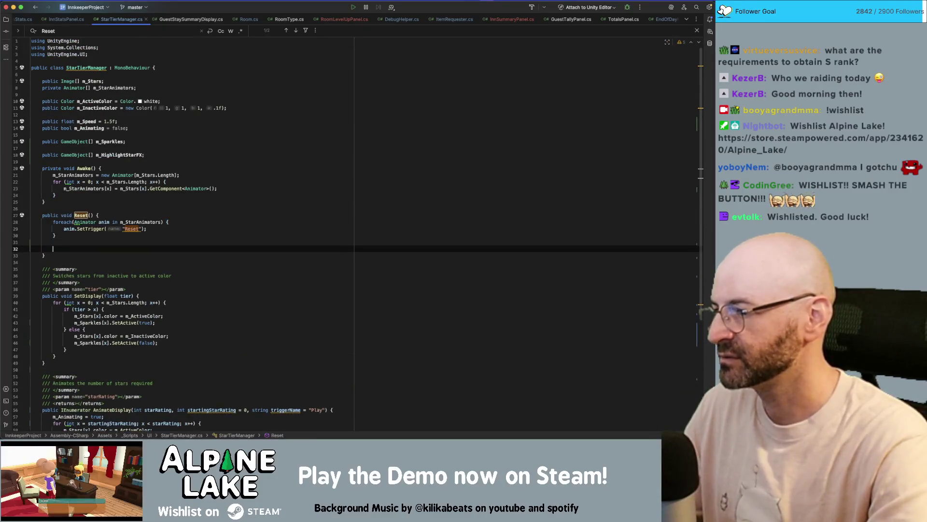
{"action": "key", "text": "ctrl+v"}
{"action": "key", "text": "Up"}
{"action": "key", "text": "Up"}
{"action": "key", "text": "Up"}
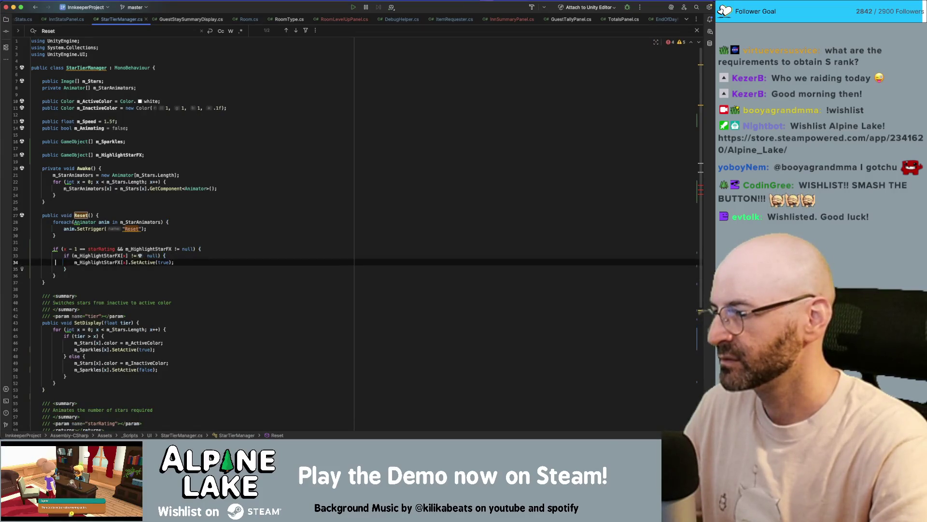
{"action": "key", "text": "alt+shift+Right"}
{"action": "key", "text": "alt+shift+Right"}
{"action": "key", "text": "alt+shift+Right"}
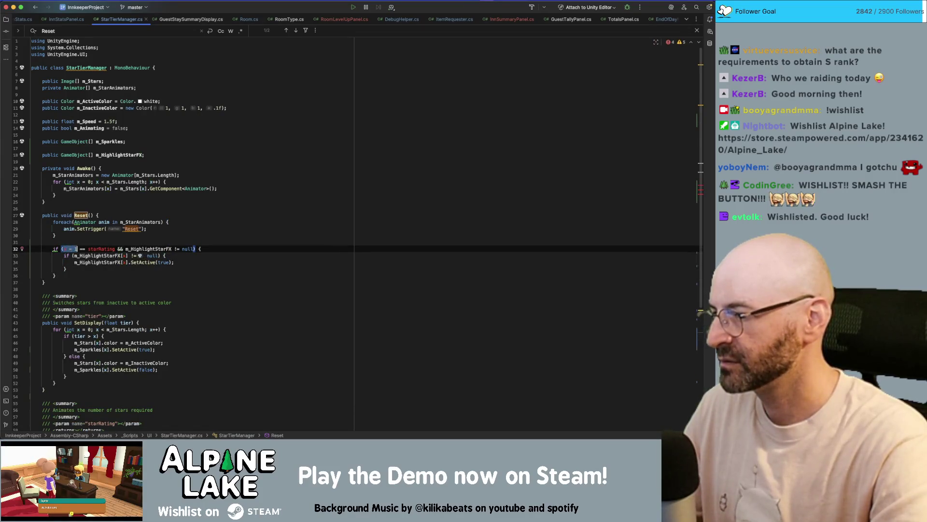
{"action": "key", "text": "Delete"}
Wrap the inner check in foreach (GameObject obj in m_HighlightStarFX)
{"action": "key", "text": "Down"}
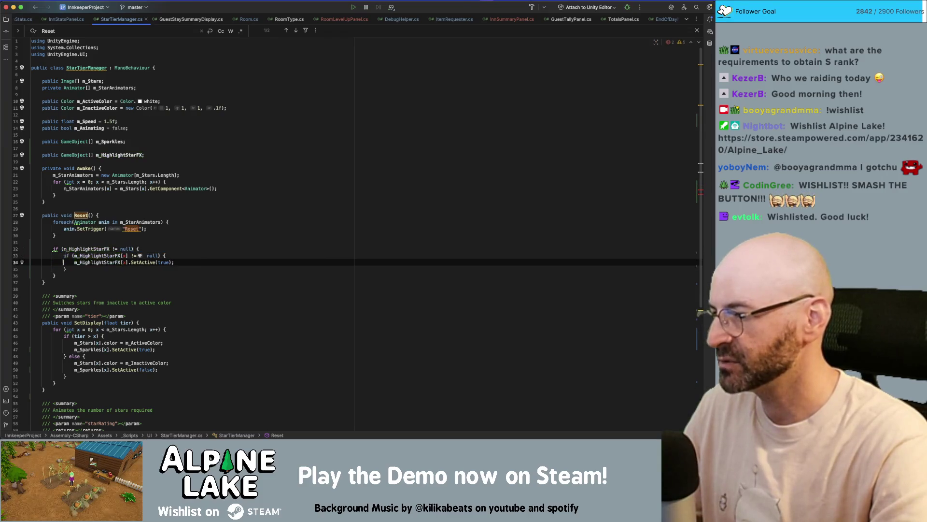
{"action": "key", "text": "alt+Right"}
{"action": "key", "text": "alt+Right"}
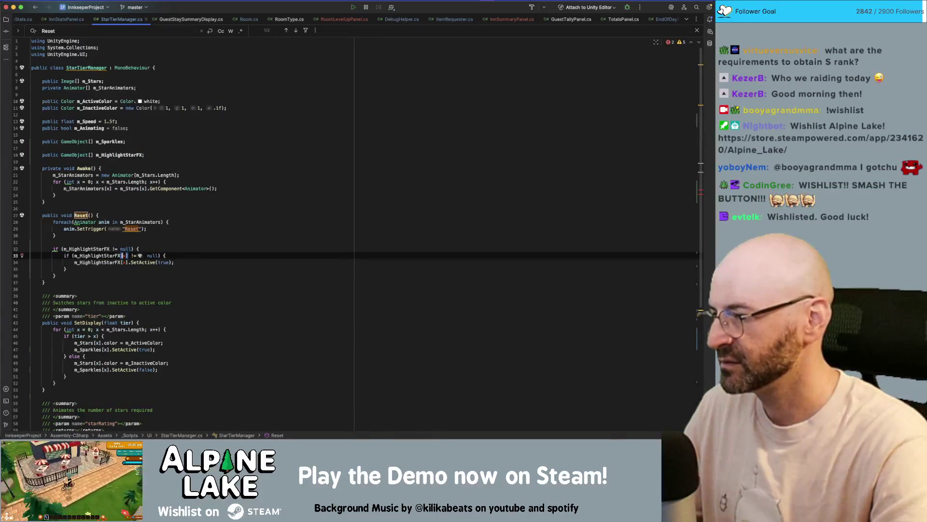
{"action": "key", "text": "Up"}
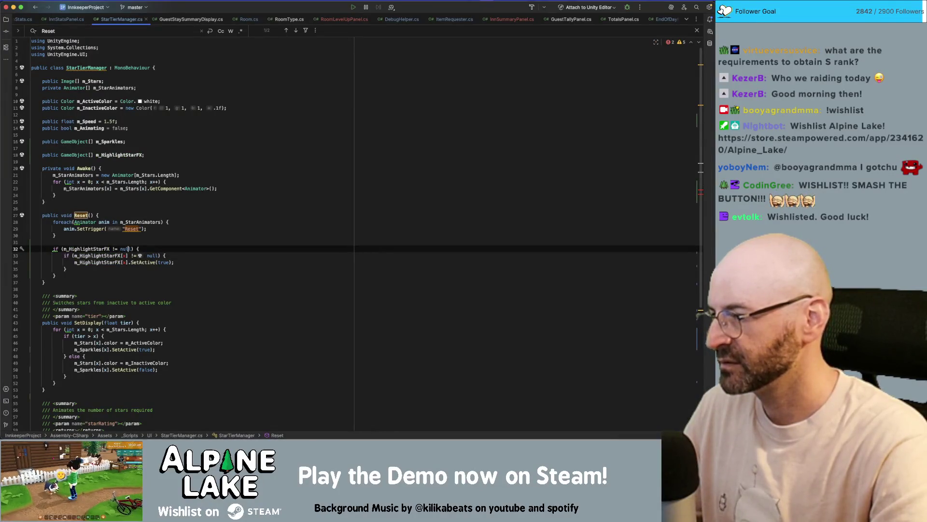
{"action": "key", "text": "shift+Return"}
{"action": "type", "text": "foreach(GameObject obj in "}
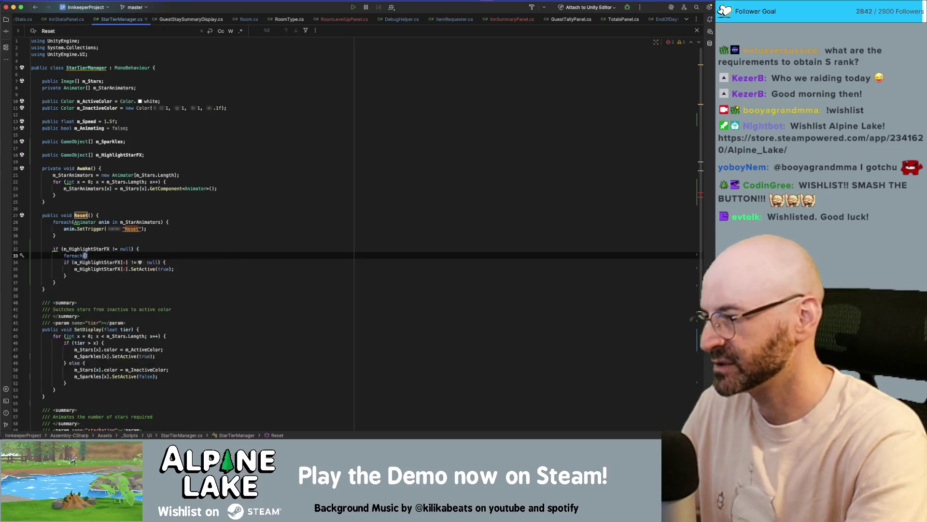
{"action": "type", "text": "m_H"}
{"action": "key", "text": "Return"}
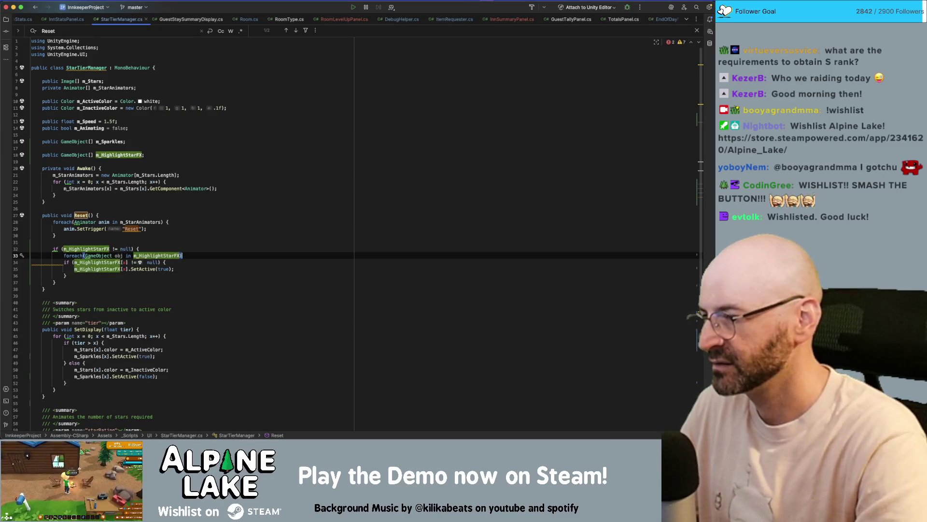
{"action": "key", "text": "Down"}
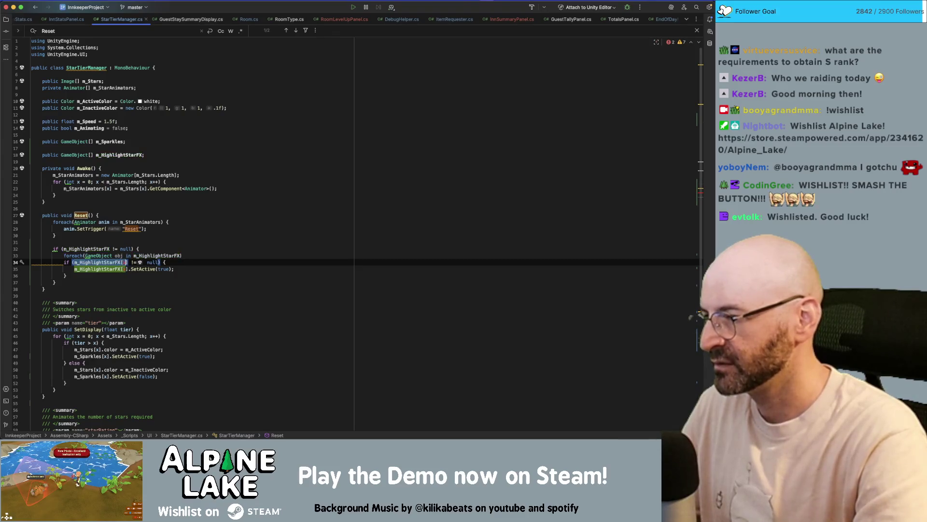
Use obj instead of m_HighlightStarFX[x] in the null check and activation call
{"action": "type", "text": "obj"}
{"action": "key", "text": "Escape"}
{"action": "key", "text": "Down"}
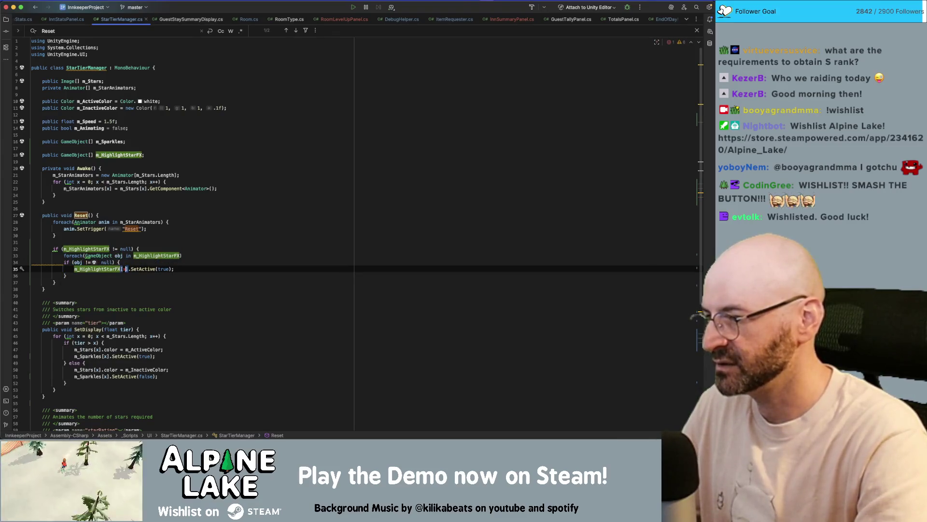
{"action": "key", "text": "alt+Up"}
{"action": "key", "text": "alt+Up"}
{"action": "type", "text": "obj"}
{"action": "key", "text": "Escape"}
{"action": "key", "text": "Down"}
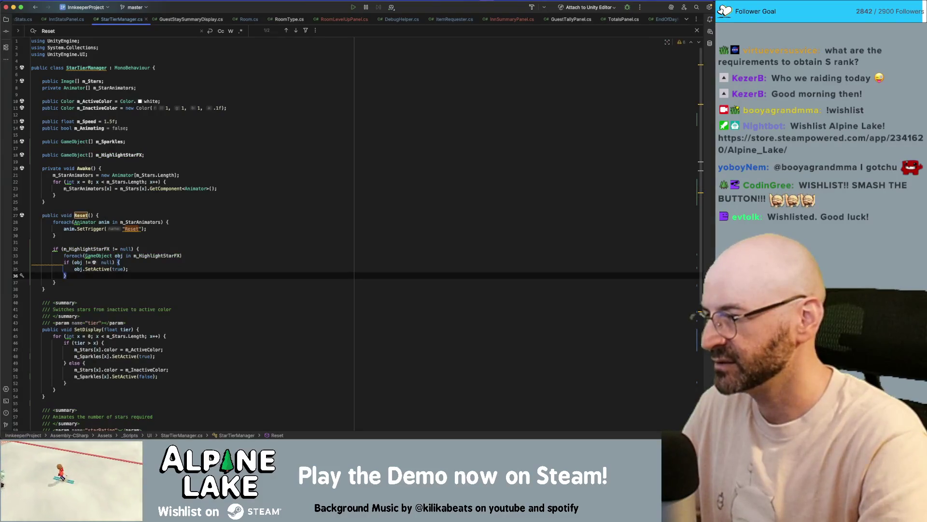
Change the Reset loop's call to SetActive(false)
{"action": "key", "text": "Up"}
{"action": "key", "text": "End"}
{"action": "type", "text": "false"}
{"action": "key", "text": "Escape"}
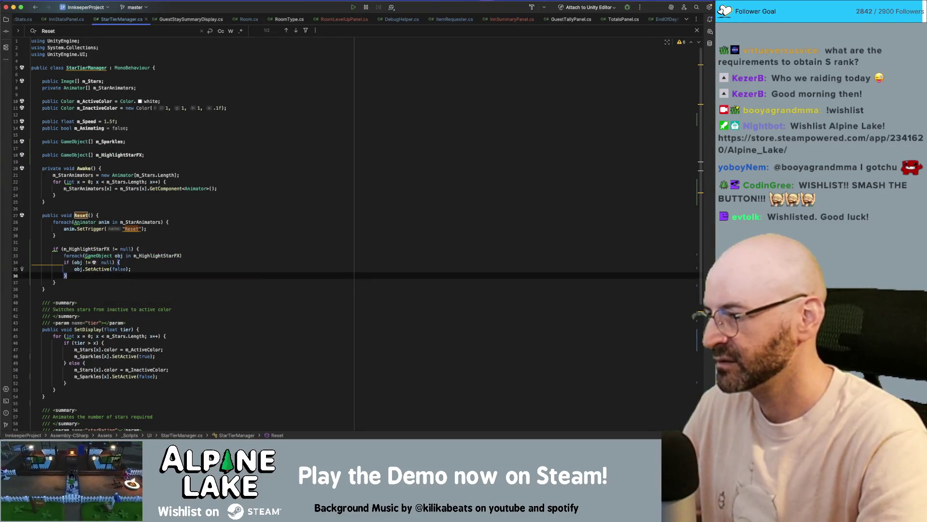
{"action": "key", "text": "Up"}
{"action": "key", "text": "Up"}
{"action": "key", "text": "Up"}
{"action": "key", "text": "Up"}
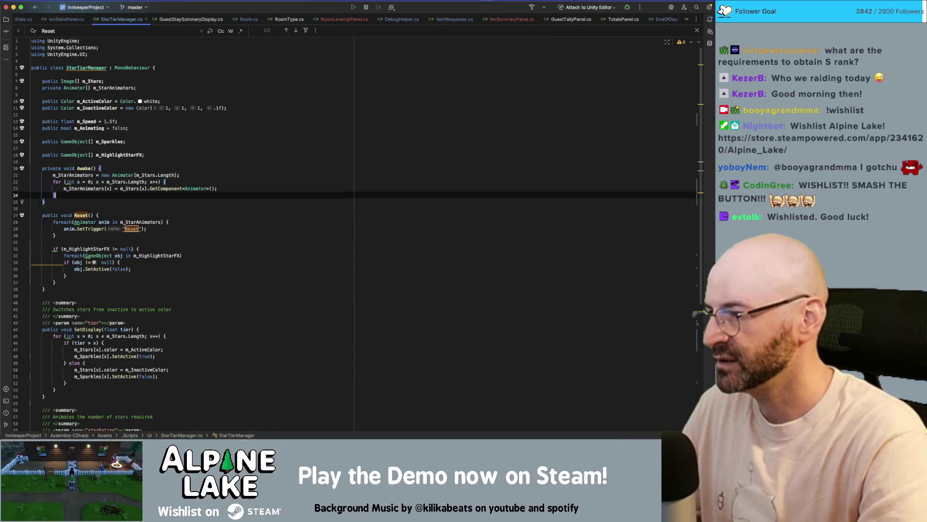
{"action": "key", "text": "Up"}
{"action": "key", "text": "Up"}
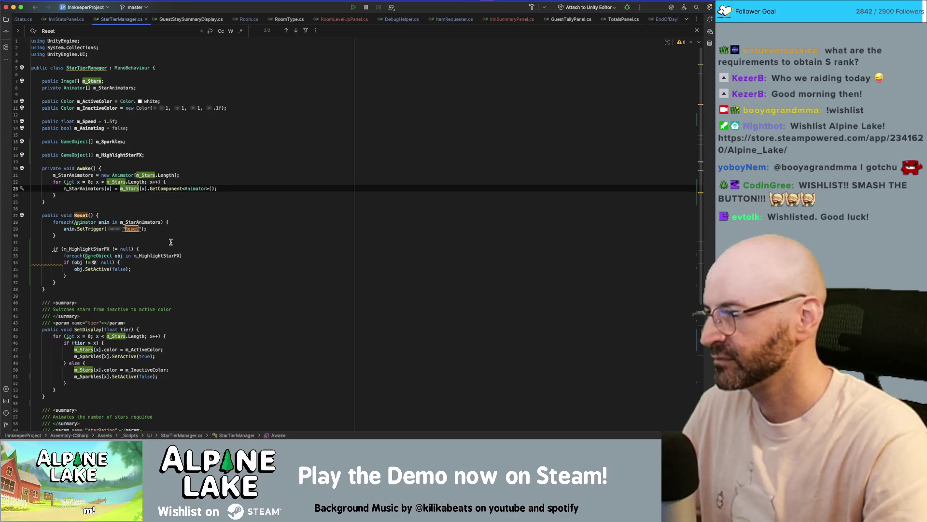
{"action": "scroll", "coordinate": [150, 317], "scroll_direction": "down", "scroll_amount": 1}
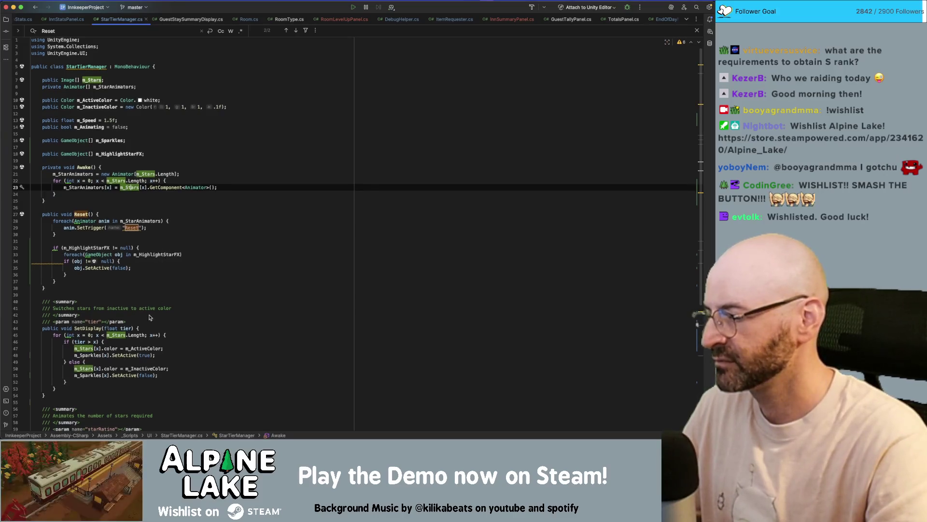
{"action": "left_click", "coordinate": [161, 355]}
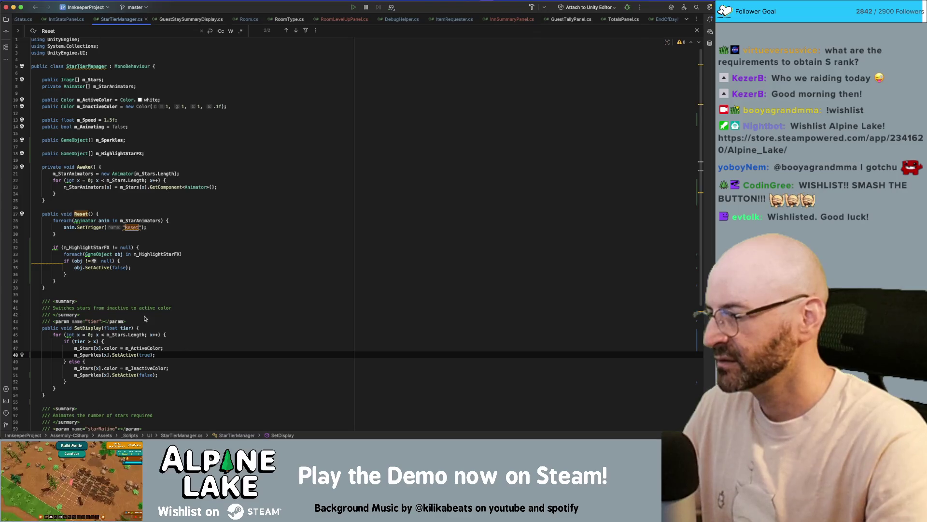
After the sparkles activation, add an if (m_HighlightStarFX[x] != null) { } block
{"action": "key", "text": "Return"}
{"action": "type", "text": "if(m_"}
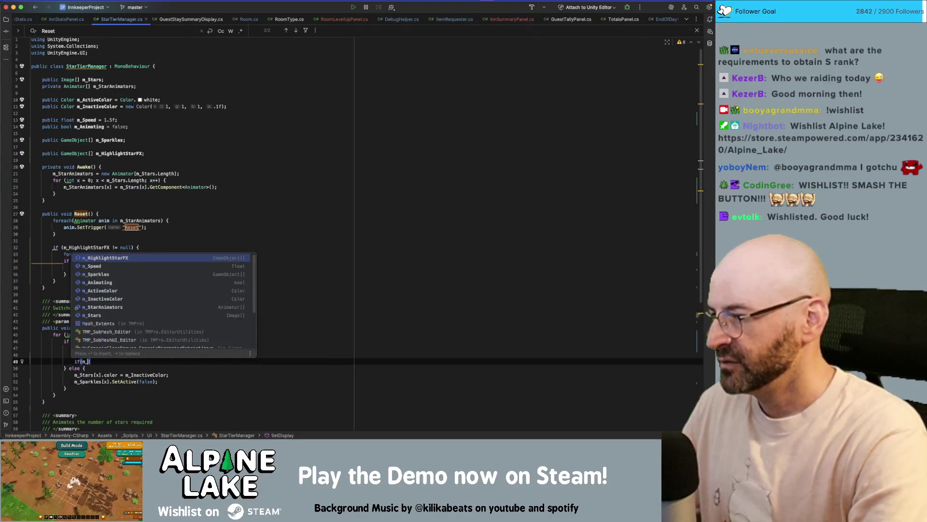
{"action": "type", "text": "Hig"}
{"action": "key", "text": "Return"}
{"action": "type", "text": "= null) {"}
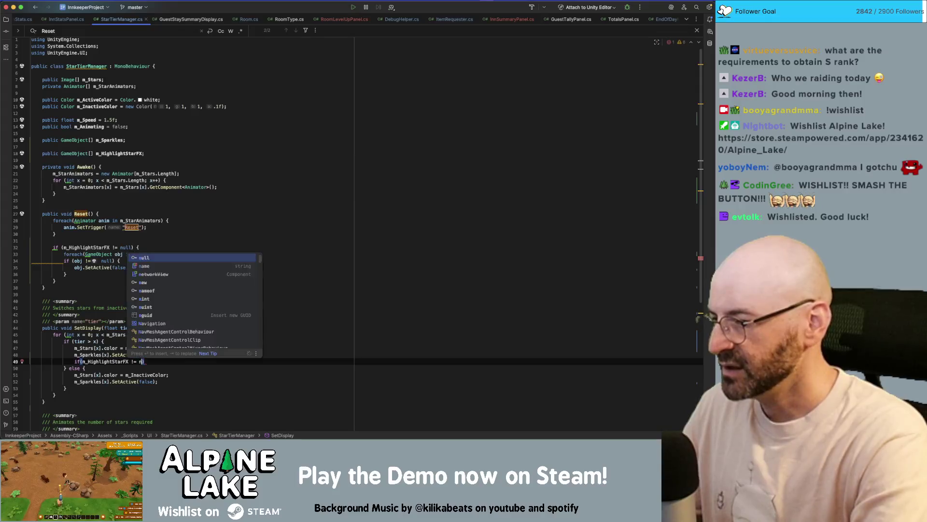
{"action": "key", "text": "Return"}
{"action": "type", "text": "if(m_Hi"}
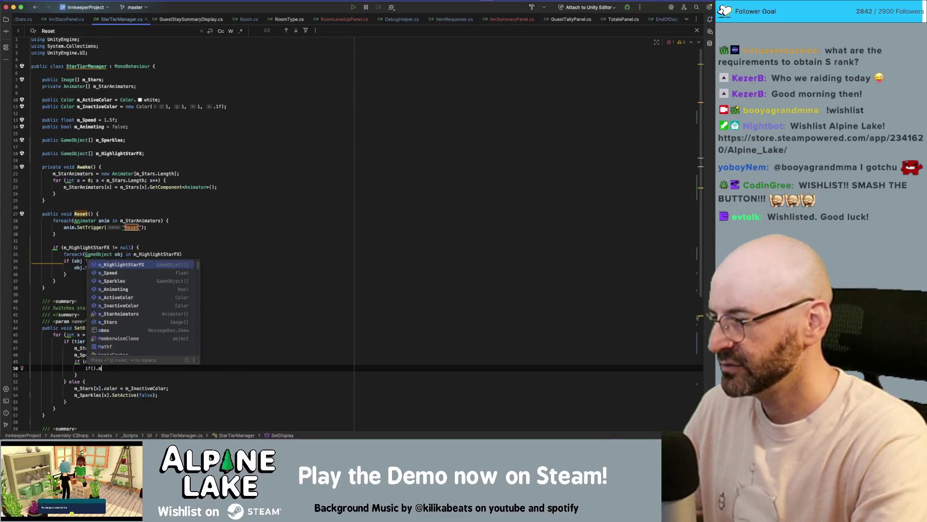
{"action": "key", "text": "Return"}
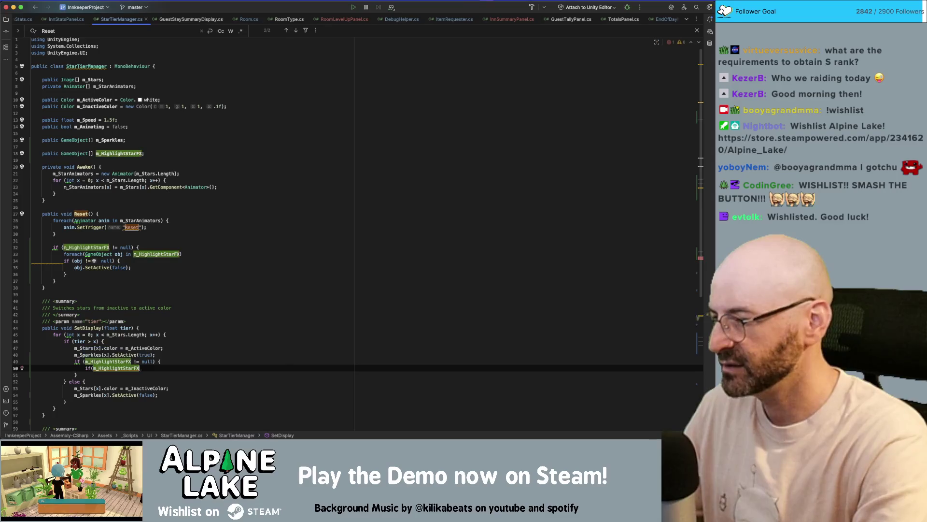
{"action": "type", "text": "x] != null) {"}
{"action": "key", "text": "Return"}
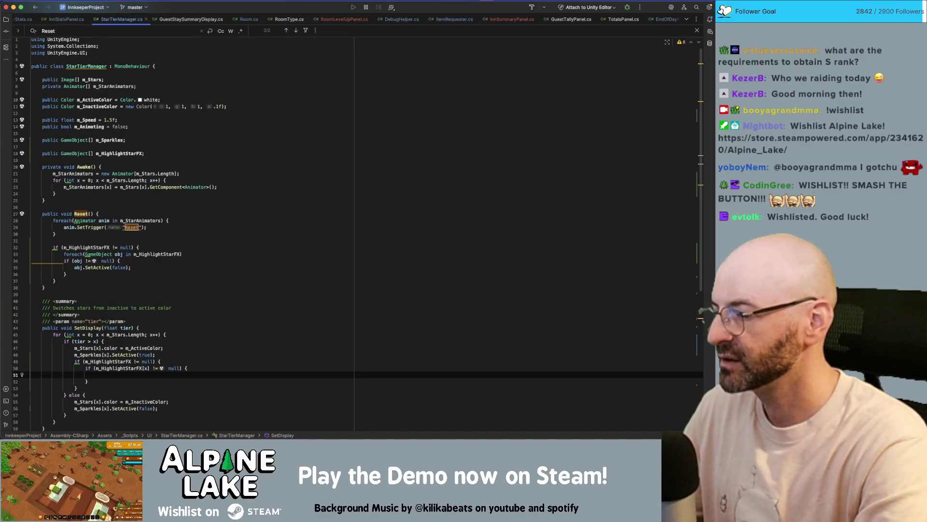
Remove the temporary outer null check, unindent the inner block and delete leftover blank lines
{"action": "left_click", "coordinate": [159, 361]}
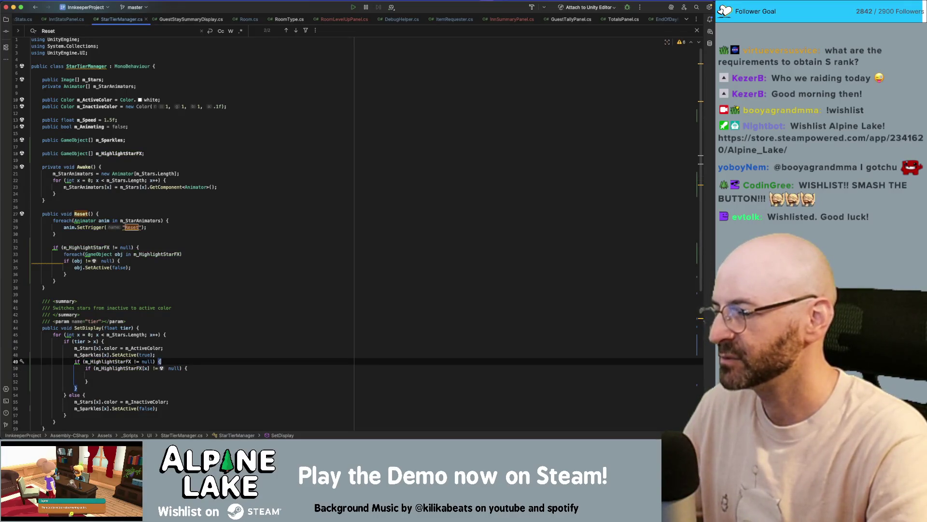
{"action": "key", "text": "super+z"}
{"action": "key", "text": "super+z"}
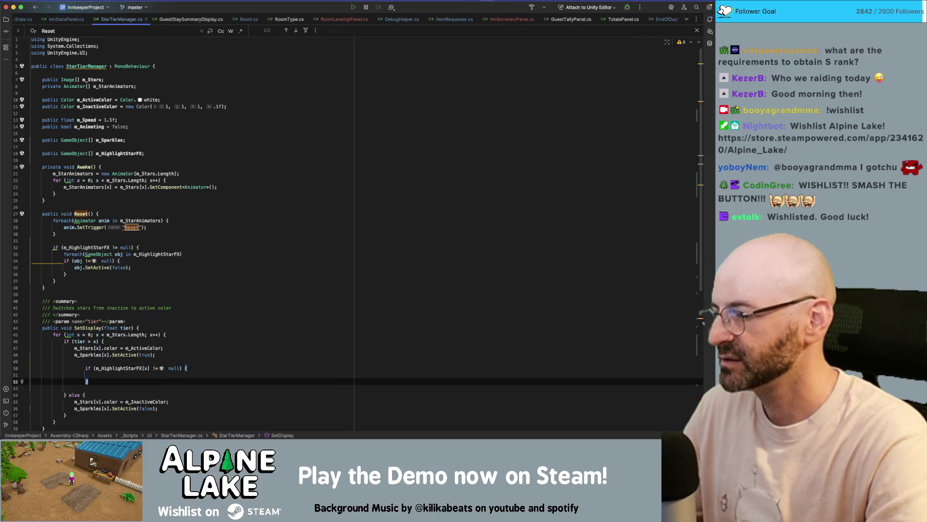
{"action": "key", "text": "shift+Up"}
{"action": "key", "text": "shift+Up"}
{"action": "key", "text": "shift+Tab"}
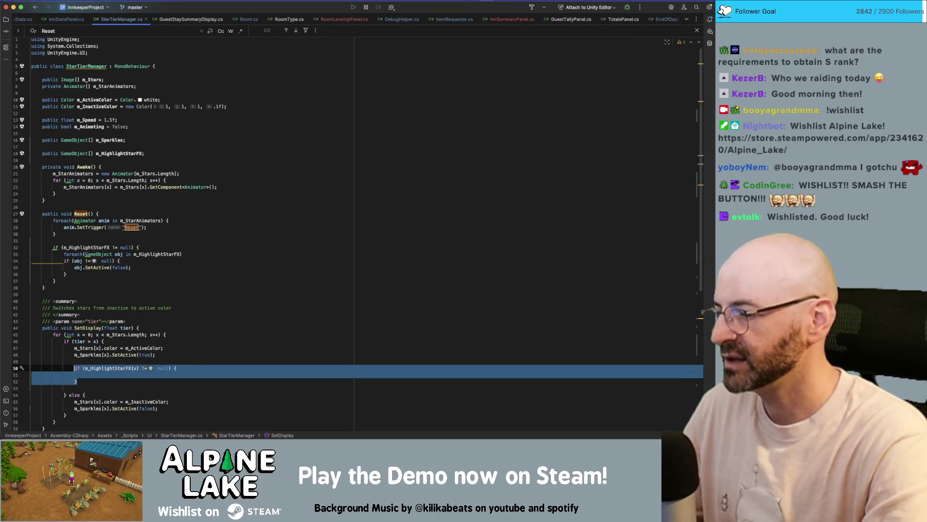
{"action": "key", "text": "Up"}
{"action": "key", "text": "super+BackSpace"}
{"action": "key", "text": "Down"}
{"action": "key", "text": "Down"}
{"action": "key", "text": "Down"}
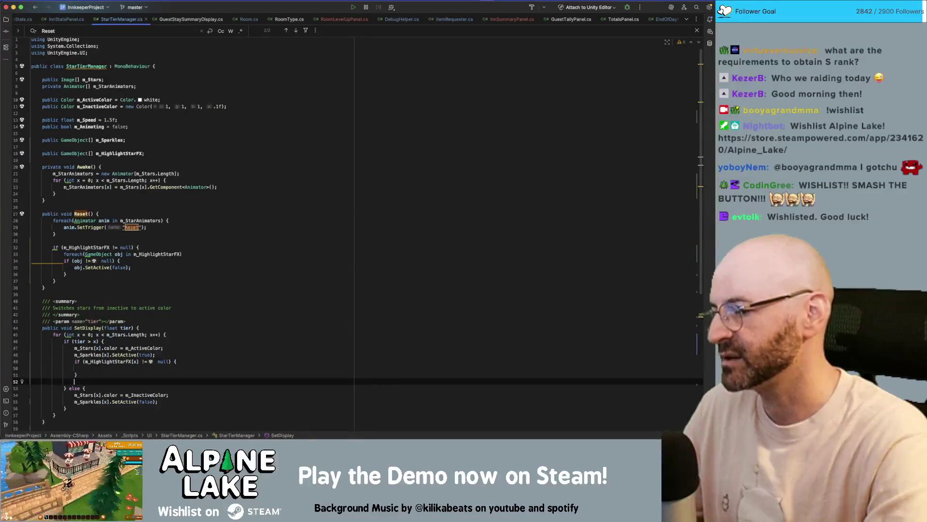
{"action": "key", "text": "BackSpace"}
{"action": "key", "text": "Up"}
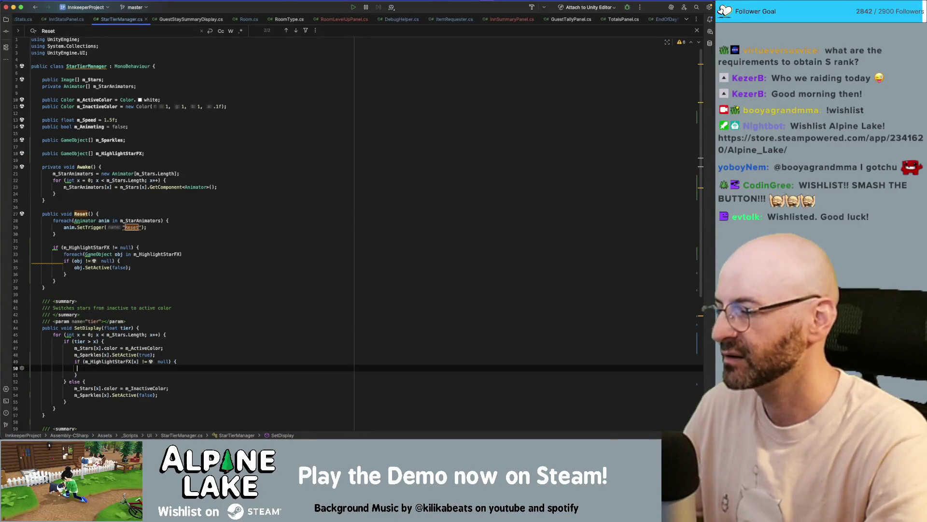
{"action": "left_click", "coordinate": [218, 187]}
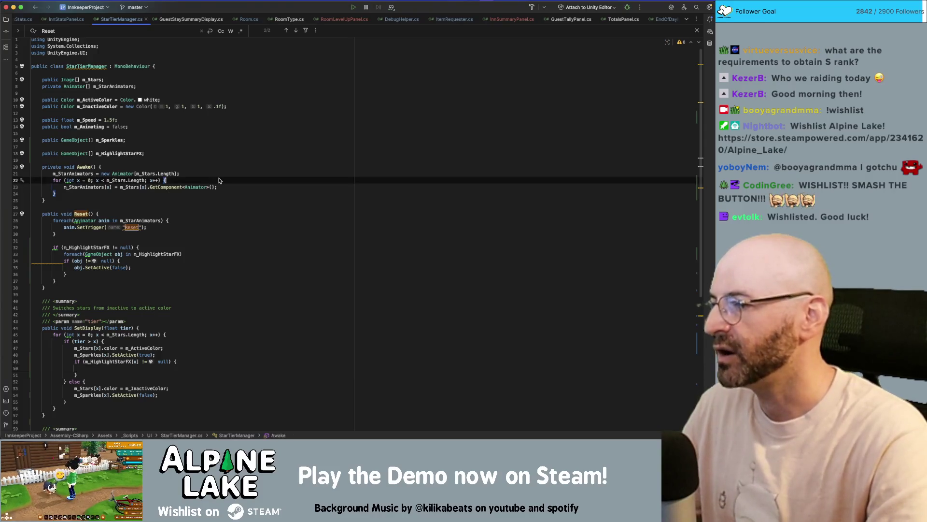
In Awake, start an if block checking m_HighlightStarFX.Length != m_Stars.Length
{"action": "key", "text": "Down"}
{"action": "key", "text": "Return"}
{"action": "type", "text": "if(m_Hi"}
{"action": "key", "text": "Return"}
{"action": "type", "text": ".L"}
{"action": "key", "text": "Return"}
{"action": "type", "text": "!= m"}
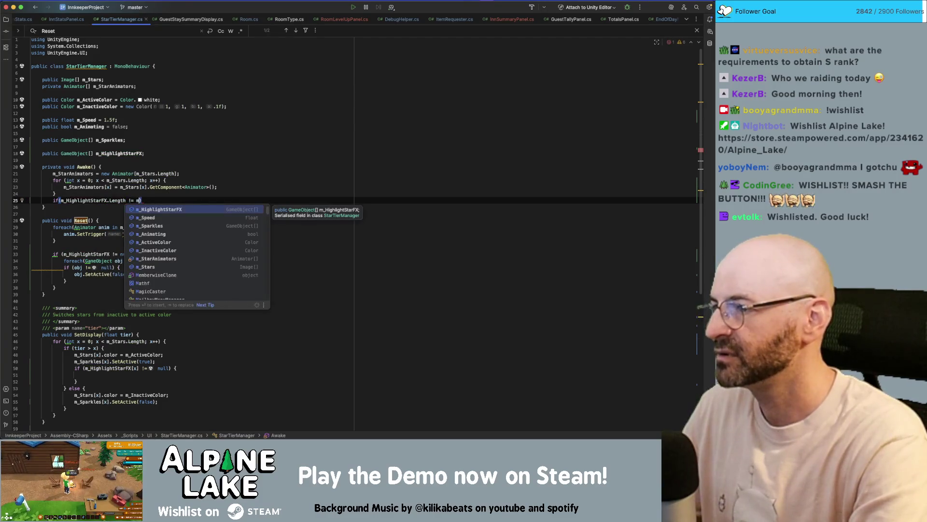
{"action": "type", "text": "_star"}
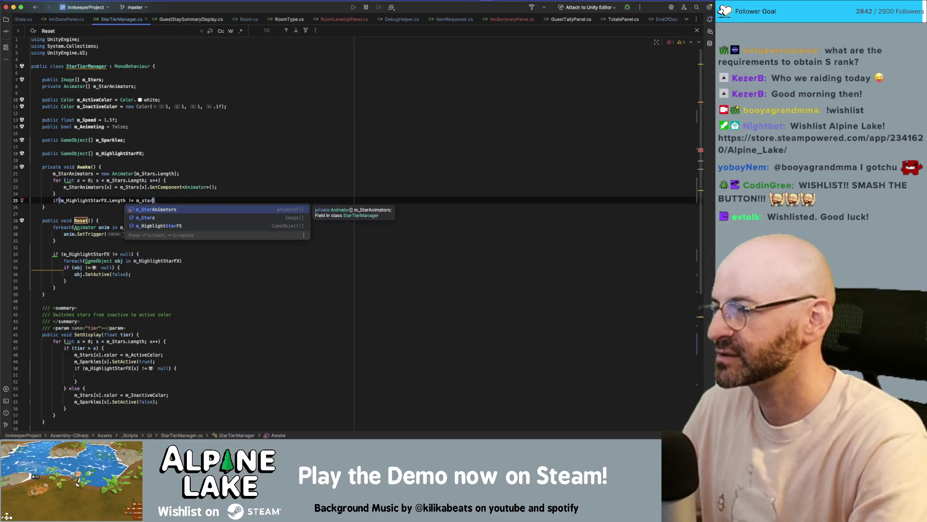
{"action": "key", "text": "Down"}
{"action": "key", "text": "Return"}
{"action": "type", "text": ".L"}
{"action": "key", "text": "Return"}
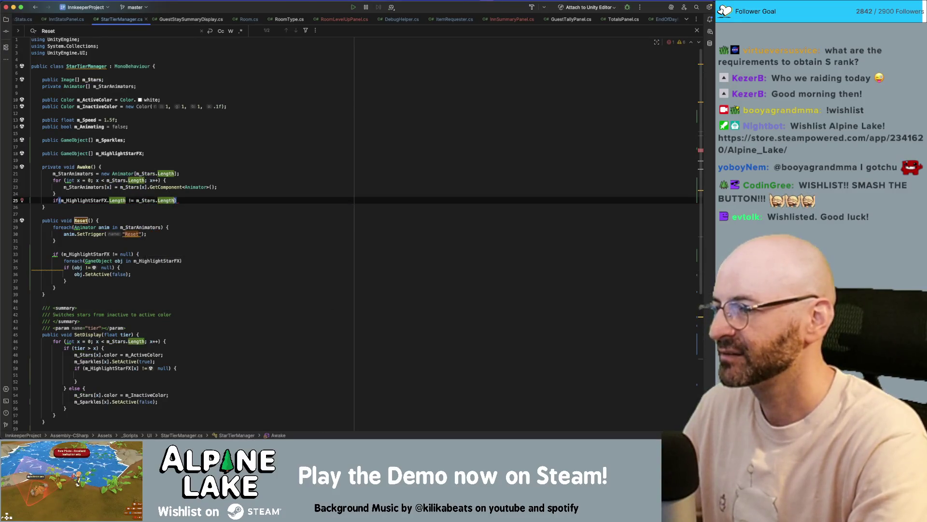
{"action": "type", "text": "{"}
{"action": "key", "text": "Return"}
Inside it, reallocate m_HighlightStarFX = new GameObject[m_Stars.Length];
{"action": "type", "text": "h"}
{"action": "key", "text": "Return"}
{"action": "type", "text": "= new "}
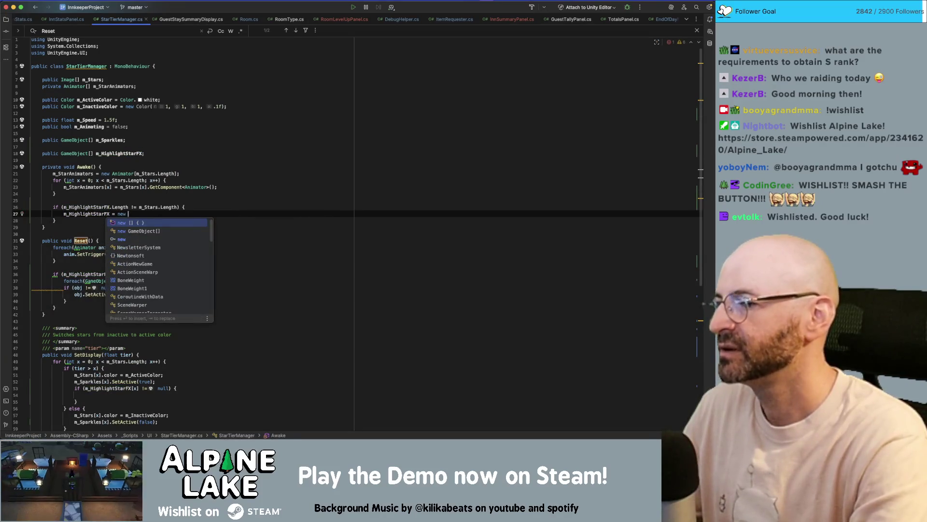
{"action": "type", "text": "Game"}
{"action": "key", "text": "Return"}
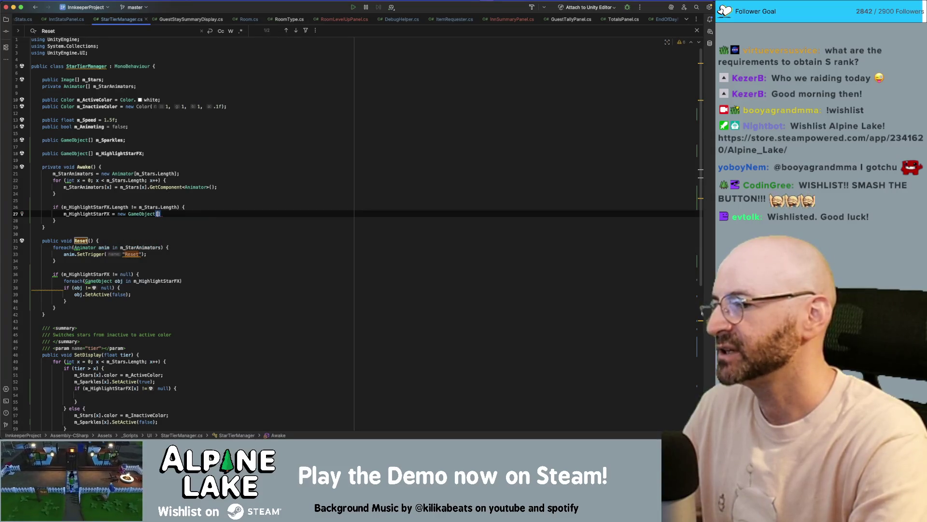
{"action": "type", "text": "m_Star"}
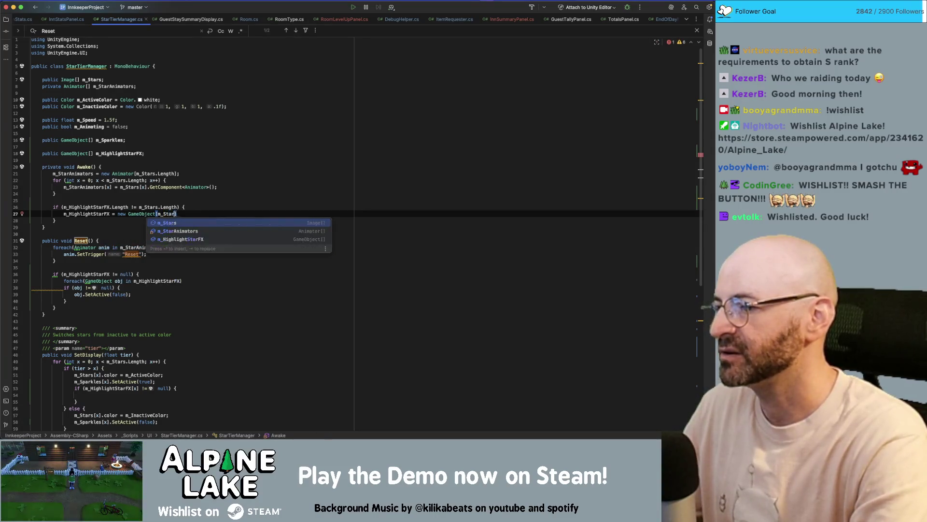
{"action": "key", "text": "Return"}
{"action": "type", "text": ".Le"}
{"action": "key", "text": "Return"}
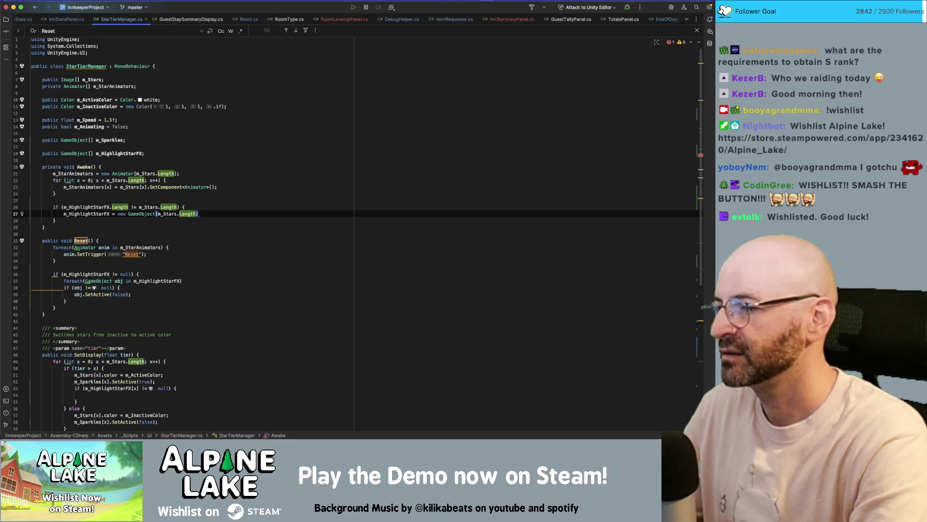
{"action": "type", "text": ";"}
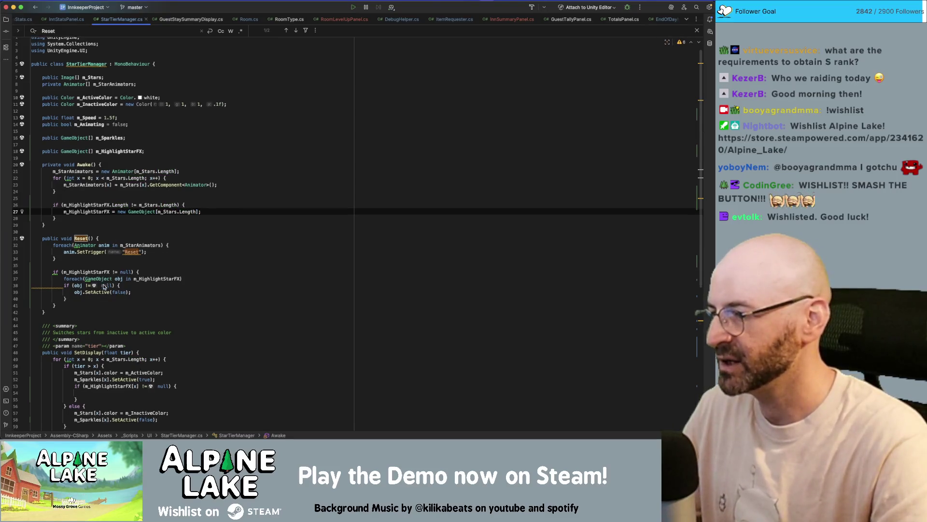
Delete the null-check wrapper and its closing brace around Reset's highlight loop
{"action": "scroll", "coordinate": [111, 278], "scroll_direction": "down", "scroll_amount": 1}
{"action": "left_click", "coordinate": [127, 263]}
{"action": "key", "text": "shift+Home"}
{"action": "key", "text": "BackSpace"}
{"action": "key", "text": "Down"}
{"action": "key", "text": "Down"}
{"action": "key", "text": "Down"}
{"action": "key", "text": "Delete"}
{"action": "key", "text": "BackSpace"}
{"action": "key", "text": "Up"}
Rebalance the foreach loop's braces in Reset and remove the extra blank lines
{"action": "left_click", "coordinate": [66, 291]}
{"action": "left_click", "coordinate": [66, 270]}
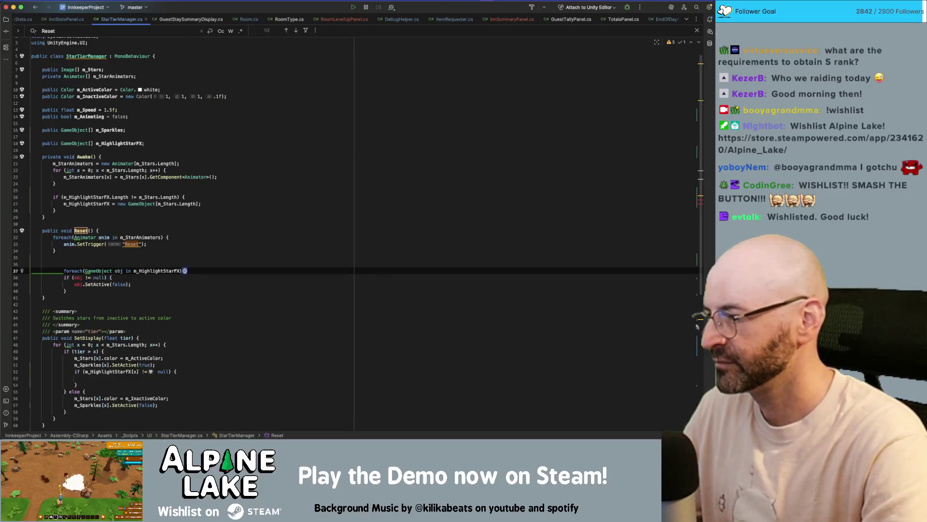
{"action": "key", "text": "Return"}
{"action": "key", "text": "Down"}
{"action": "key", "text": "Down"}
{"action": "key", "text": "Down"}
{"action": "key", "text": "End"}
{"action": "key", "text": "Return"}
{"action": "type", "text": "}"}
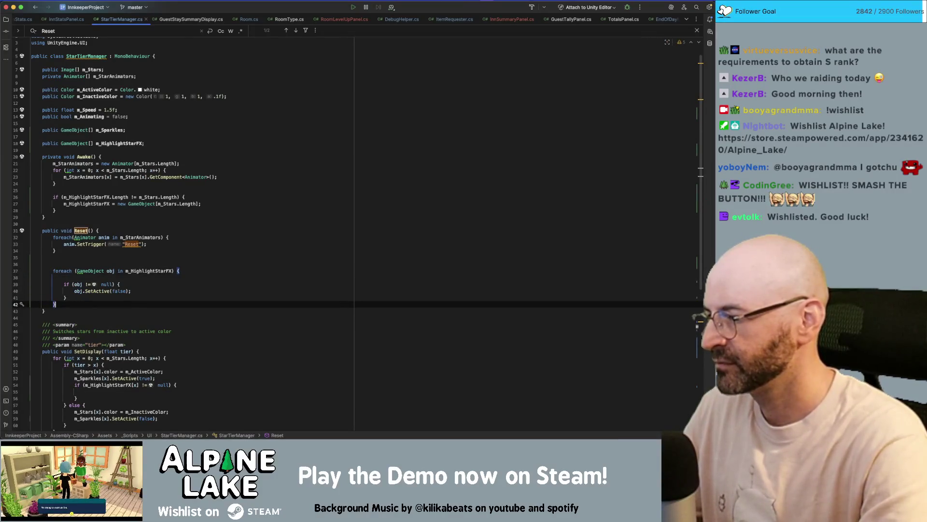
{"action": "key", "text": "Up"}
{"action": "key", "text": "Up"}
{"action": "key", "text": "Up"}
{"action": "key", "text": "BackSpace"}
{"action": "key", "text": "Up"}
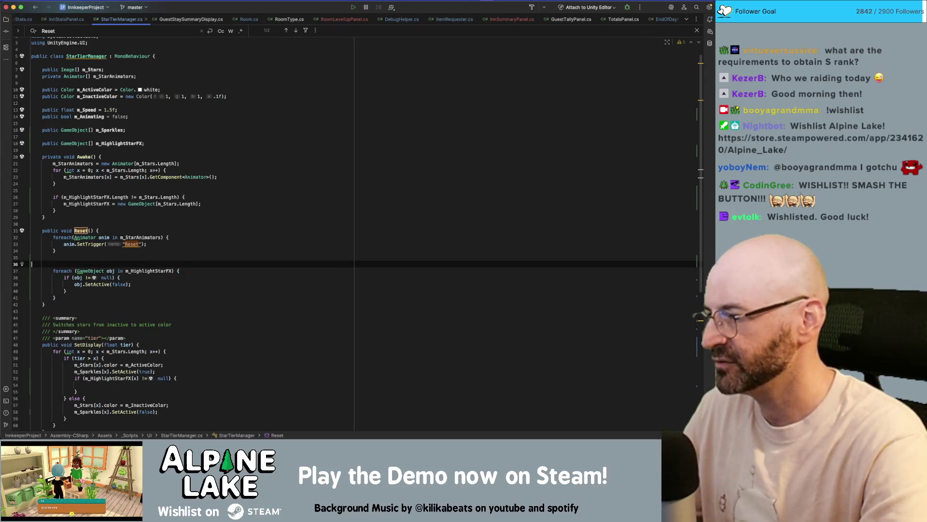
{"action": "key", "text": "BackSpace"}
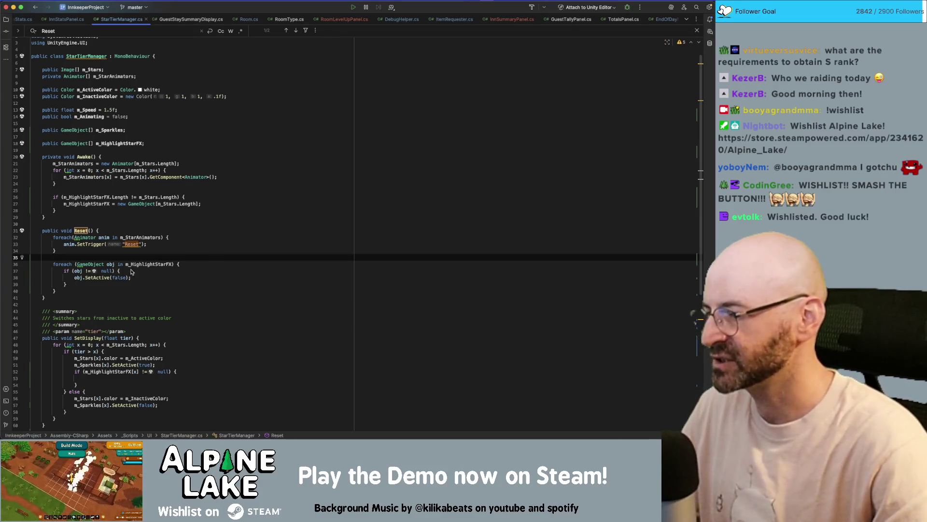
Fill SetDisplay's null check with m_HighlightStarFX[x].SetActive(false)
{"action": "scroll", "coordinate": [153, 275], "scroll_direction": "down", "scroll_amount": 1}
{"action": "left_click", "coordinate": [165, 368]}
{"action": "left_click", "coordinate": [142, 375]}
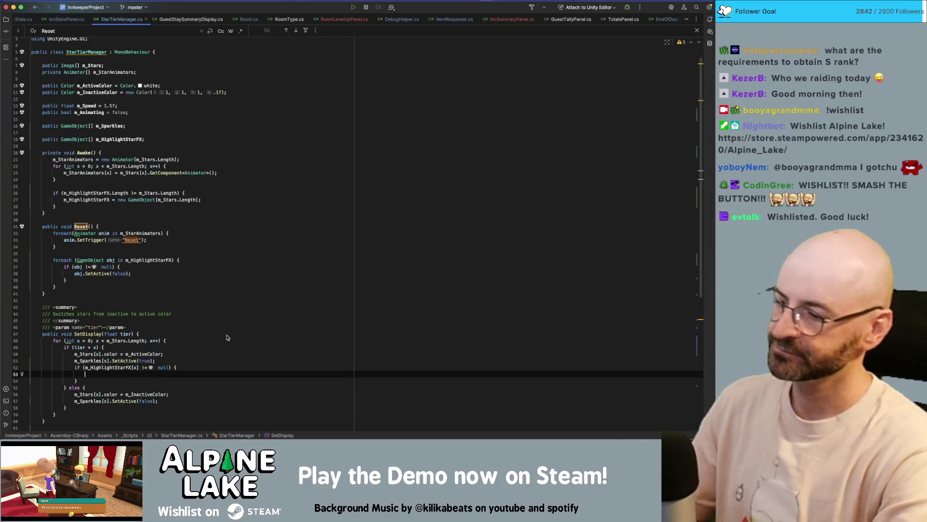
{"action": "type", "text": "m_High"}
{"action": "key", "text": "Return"}
{"action": "type", "text": "[x].SetA"}
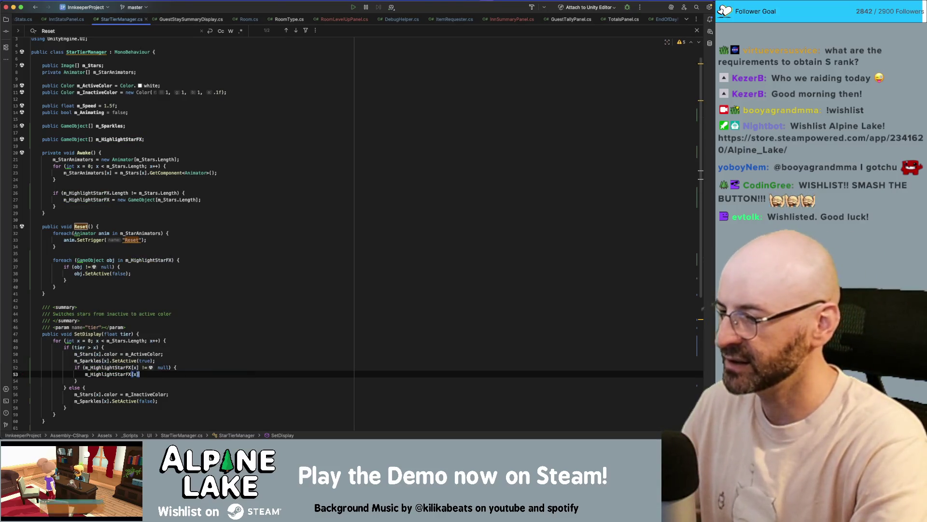
{"action": "key", "text": "Return"}
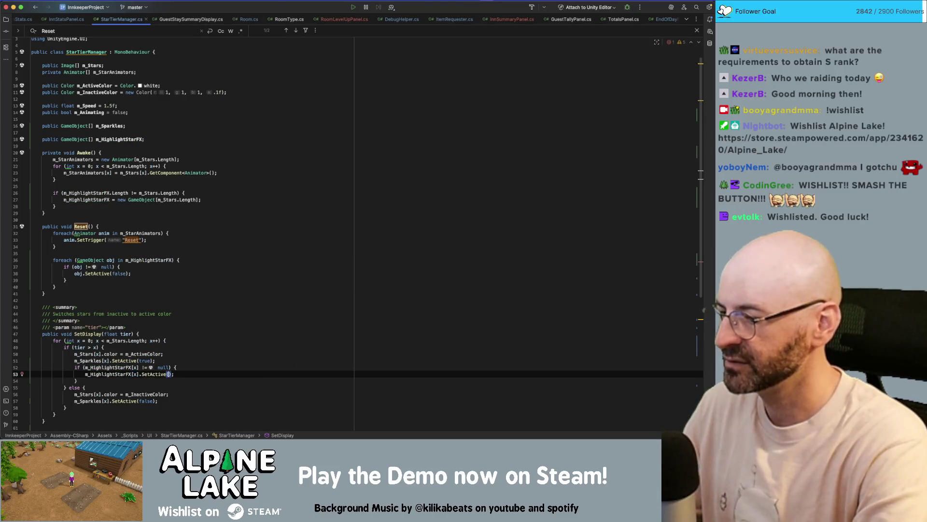
{"action": "type", "text": "false"}
Move the null-check block out of the tier branch so it follows the if/else
{"action": "key", "text": "alt+Up"}
{"action": "key", "text": "alt+Up"}
{"action": "key", "text": "alt+Up"}
{"action": "key", "text": "super+shift+Up"}
{"action": "key", "text": "super+shift+Up"}
{"action": "key", "text": "super+shift+Up"}
{"action": "key", "text": "super+shift+Up"}
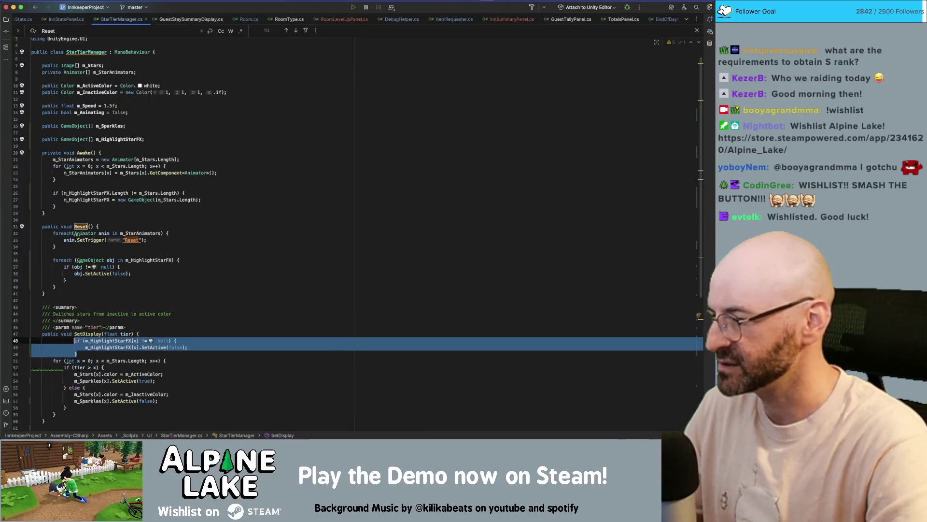
{"action": "key", "text": "shift+Tab"}
{"action": "key", "text": "shift+Tab"}
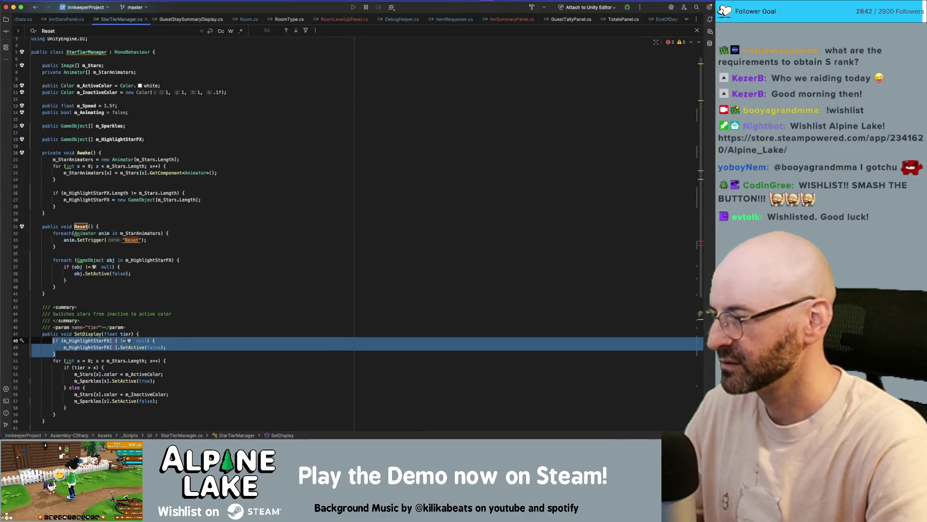
{"action": "key", "text": "super+shift+Down"}
{"action": "key", "text": "super+shift+Down"}
{"action": "key", "text": "super+shift+Down"}
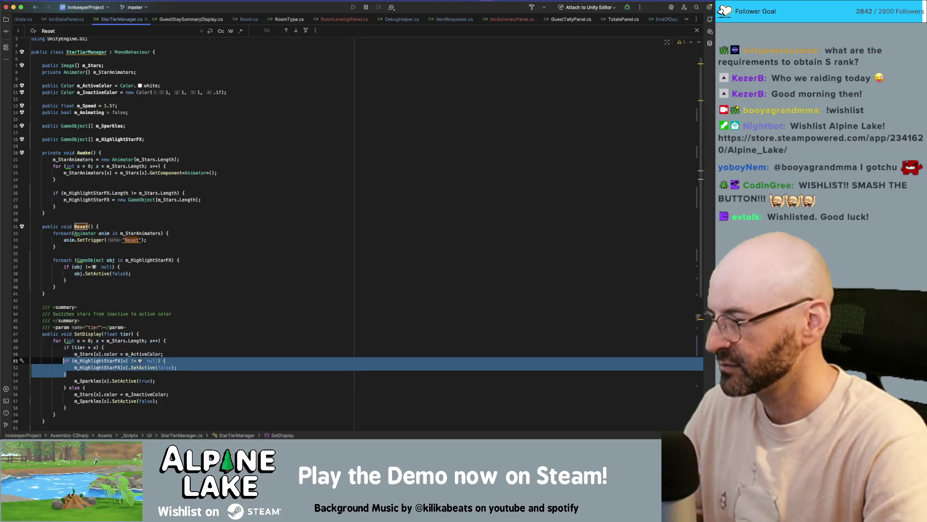
{"action": "key", "text": "super+shift+Down"}
{"action": "key", "text": "super+shift+Down"}
{"action": "key", "text": "super+shift+Down"}
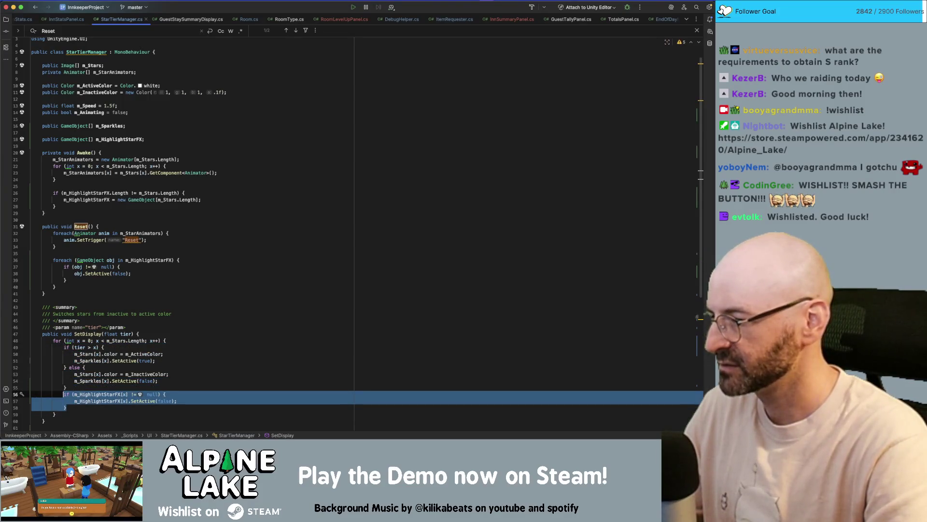
{"action": "key", "text": "Left"}
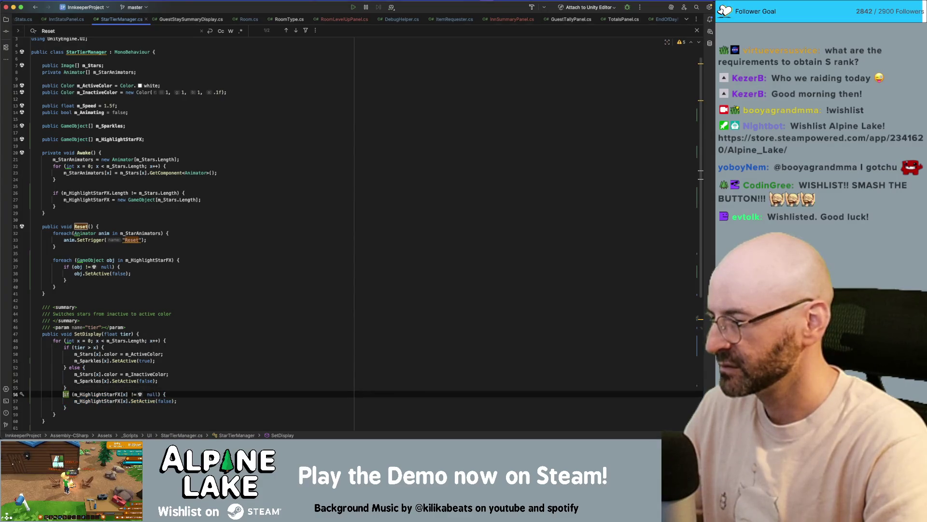
{"action": "scroll", "coordinate": [197, 361], "scroll_direction": "down", "scroll_amount": 8}
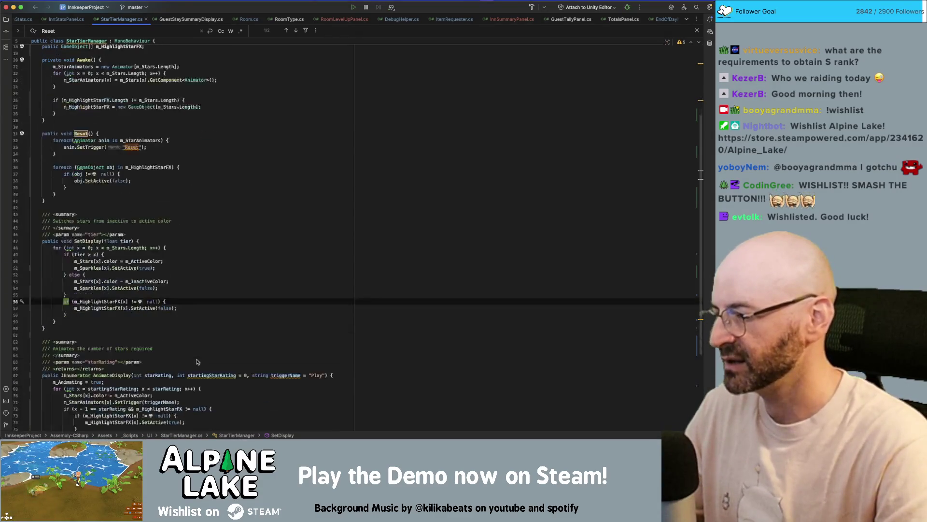
Add a bool highlightLast = false parameter to AnimateDisplay's signature
{"action": "scroll", "coordinate": [186, 334], "scroll_direction": "down", "scroll_amount": 1}
{"action": "left_click", "coordinate": [110, 283]}
{"action": "left_click", "coordinate": [324, 282]}
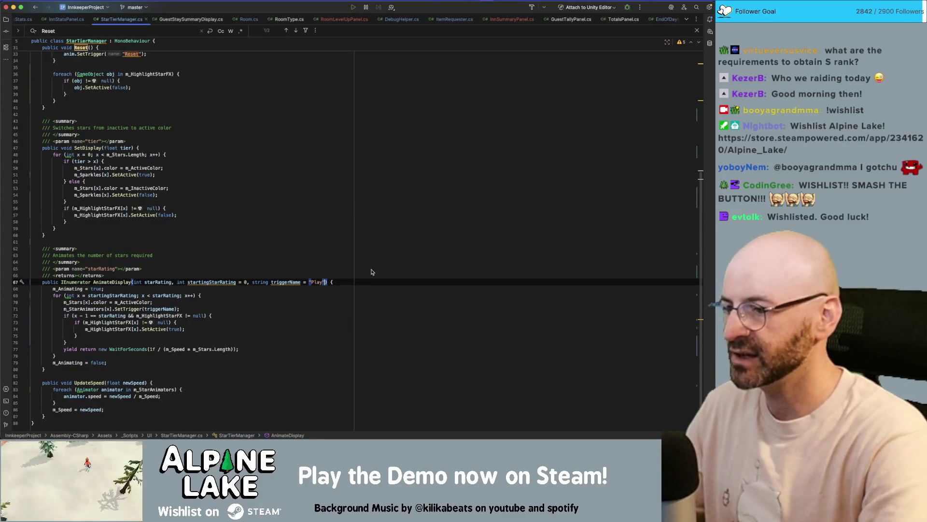
{"action": "key", "text": "Left"}
{"action": "key", "text": "Left"}
{"action": "key", "text": "Left"}
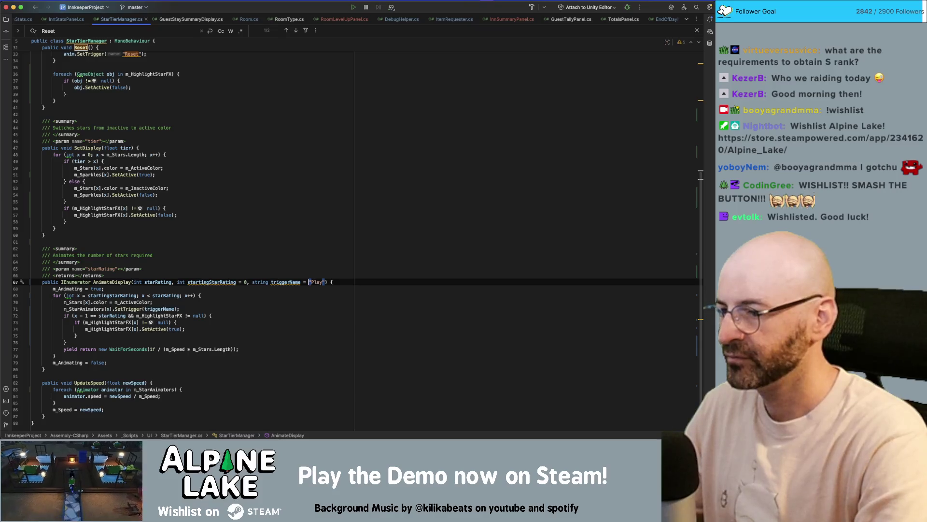
{"action": "left_click", "coordinate": [326, 282]}
{"action": "type", "text": ", bool h"}
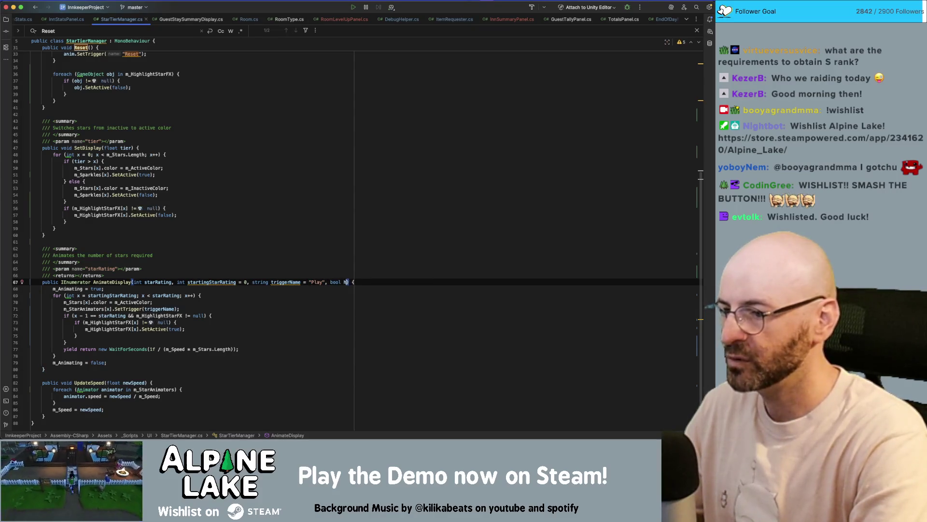
{"action": "type", "text": "ighlightLast"}
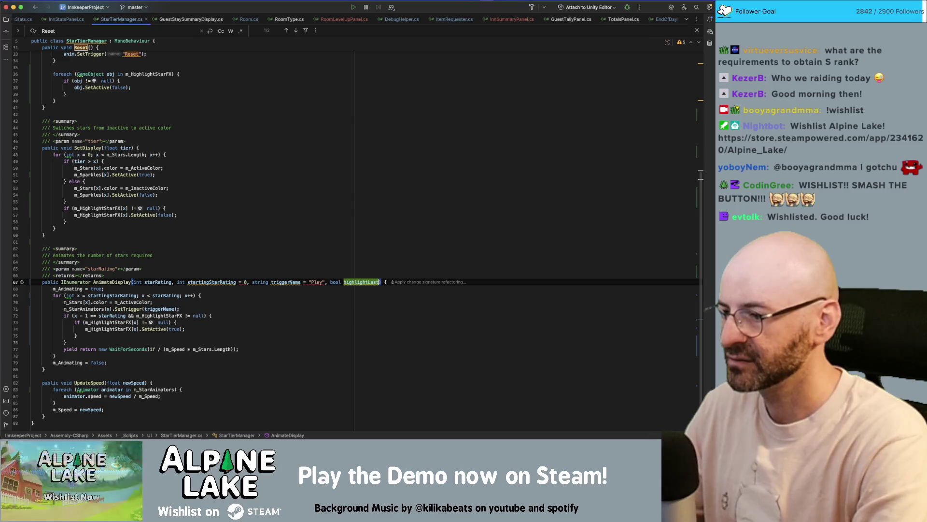
{"action": "type", "text": " = false"}
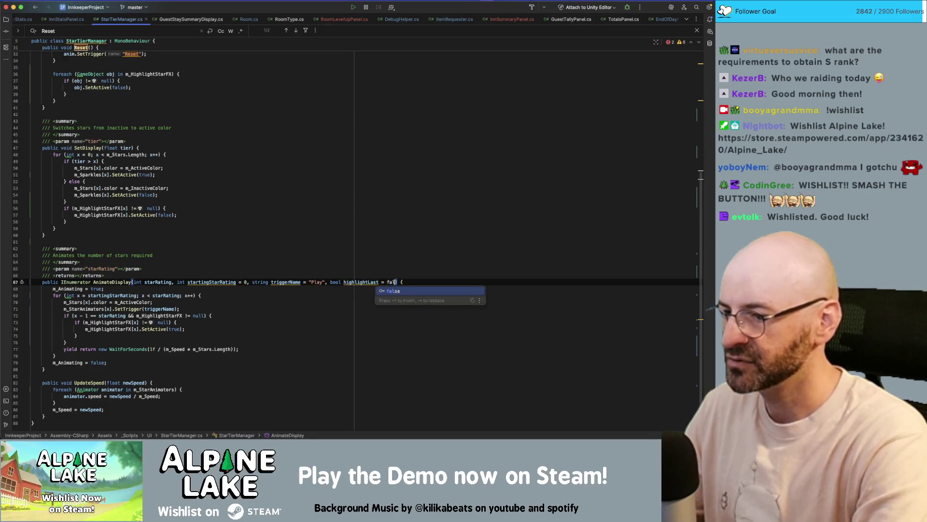
{"action": "key", "text": "Down"}
{"action": "key", "text": "Down"}
{"action": "key", "text": "Down"}
{"action": "key", "text": "Down"}
Make the line-72 last-star highlight condition also require highlightLast
{"action": "key", "text": "shift+Home"}
{"action": "left_click", "coordinate": [179, 308]}
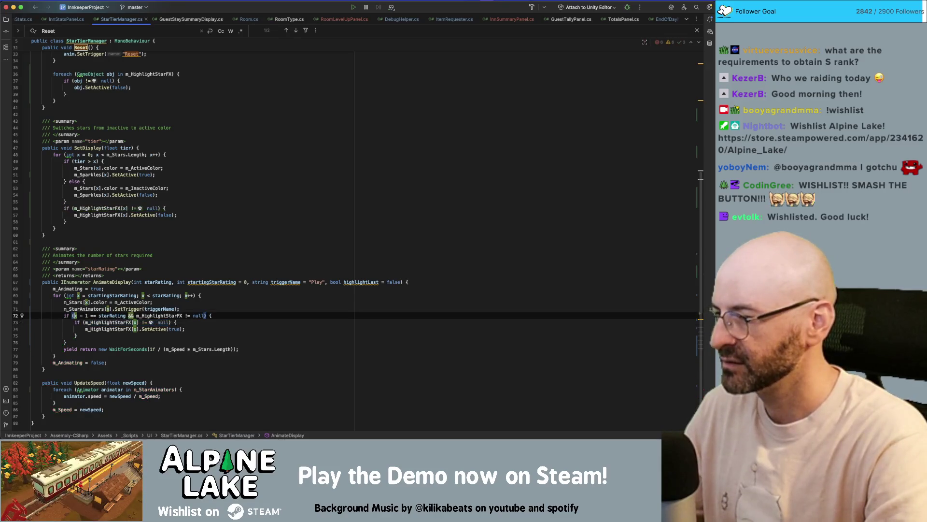
{"action": "key", "text": "Down"}
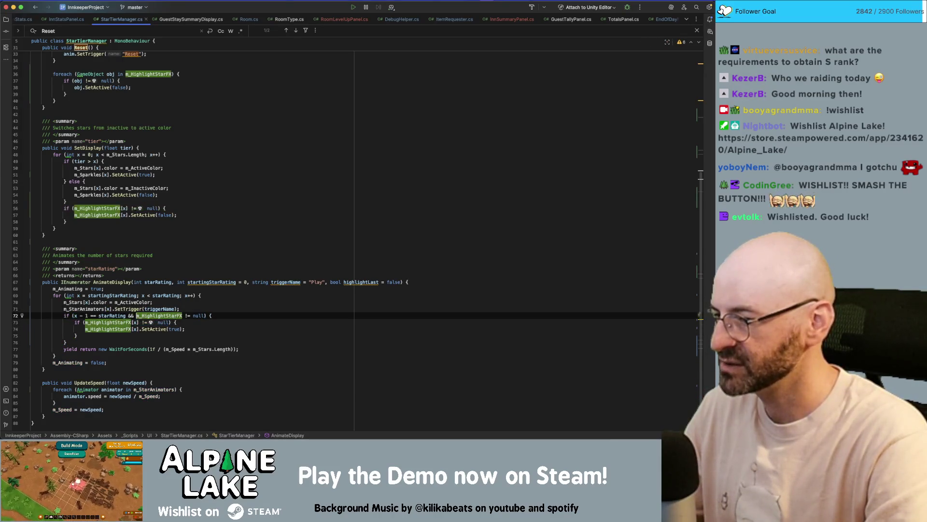
{"action": "key", "text": "alt+Up"}
{"action": "key", "text": "alt+Up"}
{"action": "key", "text": "alt+Up"}
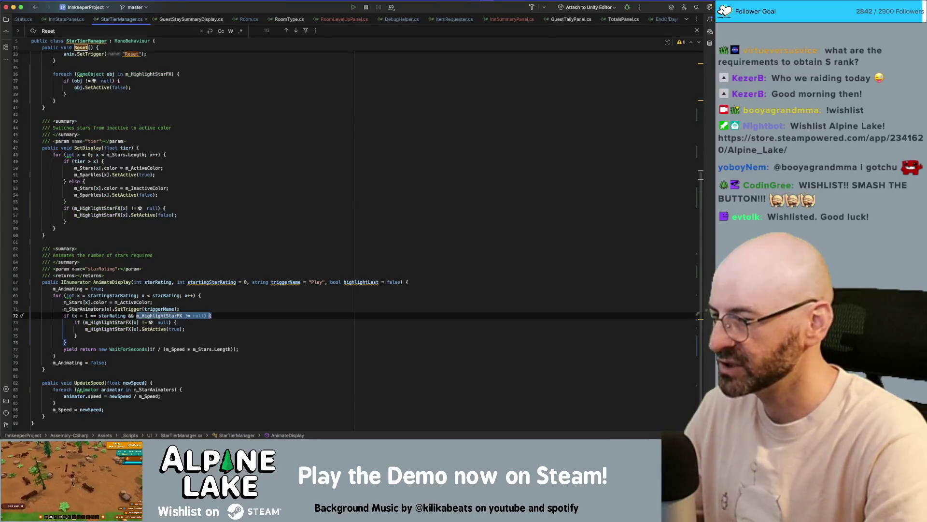
{"action": "type", "text": "high"}
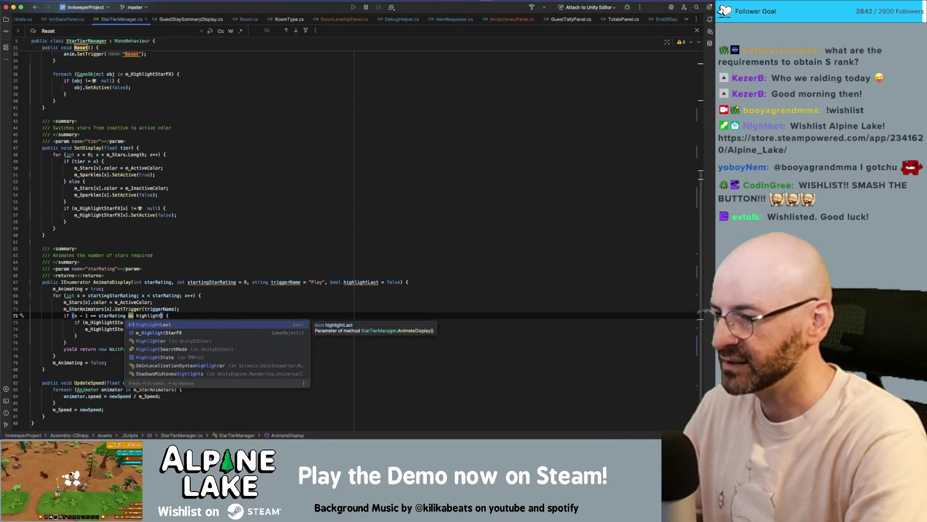
{"action": "key", "text": "Return"}
{"action": "left_click", "coordinate": [180, 315]}
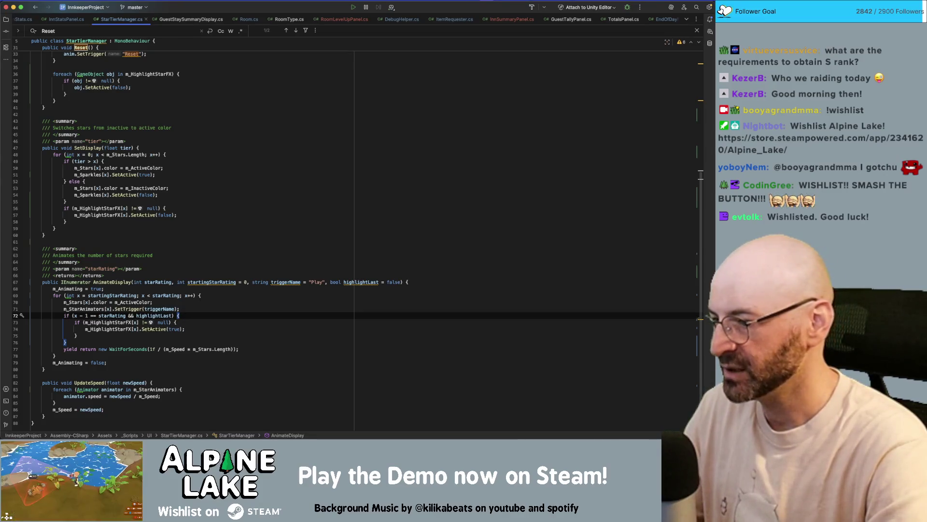
{"action": "key", "text": "Down"}
{"action": "key", "text": "Return"}
{"action": "type", "text": "yield r"}
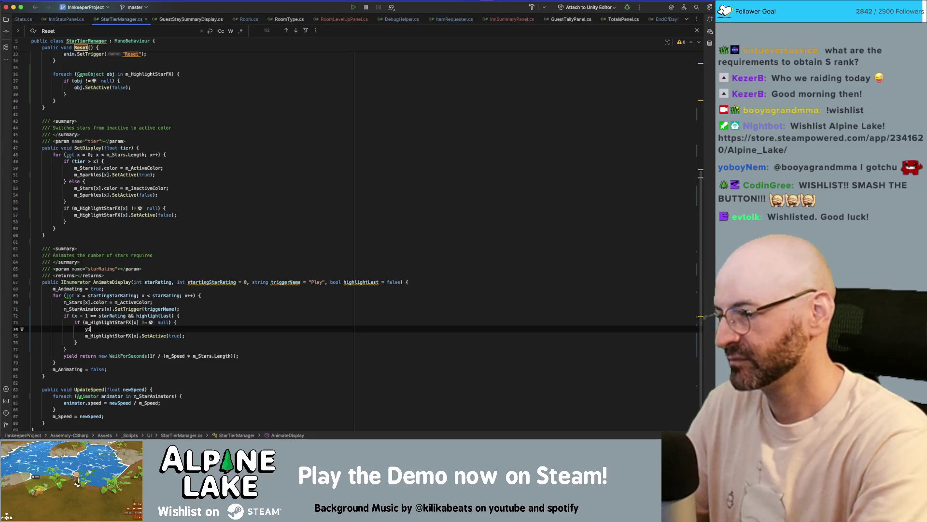
{"action": "key", "text": "BackSpace"}
{"action": "key", "text": "BackSpace"}
{"action": "key", "text": "BackSpace"}
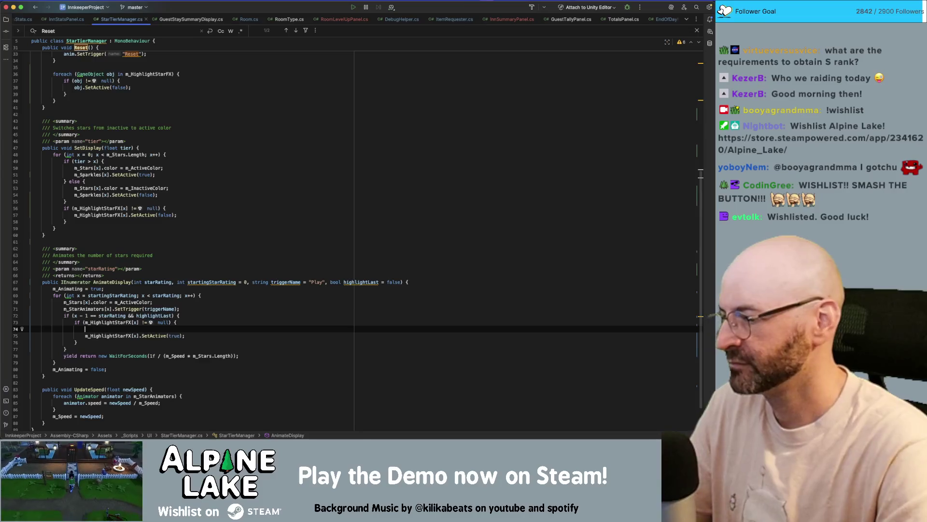
{"action": "key", "text": "BackSpace"}
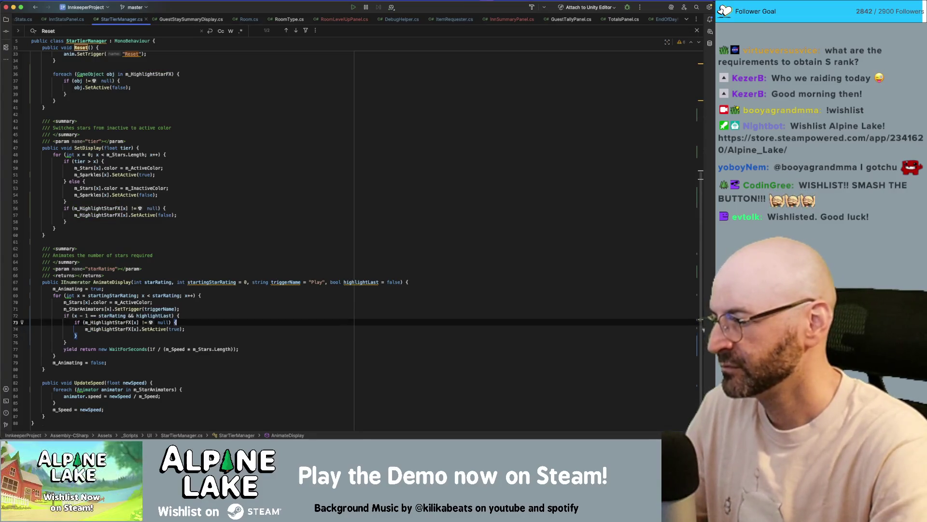
{"action": "key", "text": "Down"}
{"action": "key", "text": "Down"}
{"action": "key", "text": "Down"}
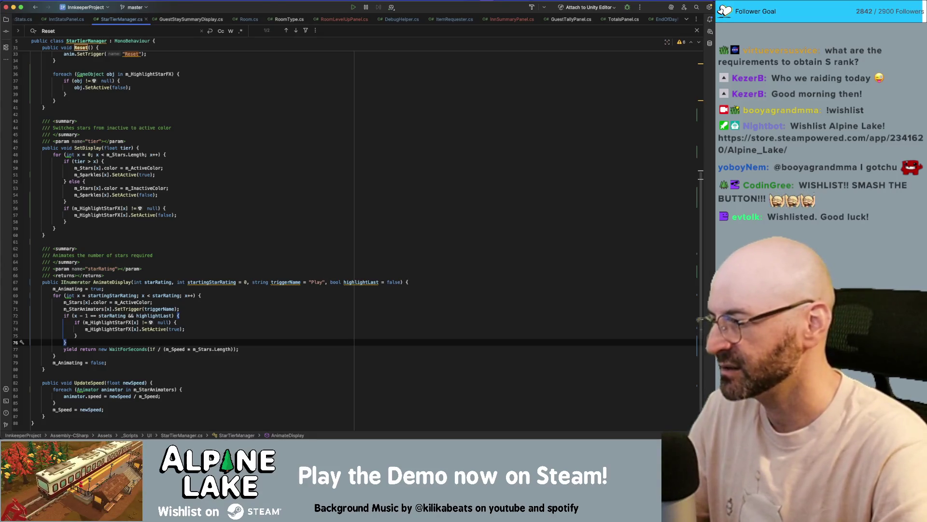
{"action": "left_click", "coordinate": [174, 349]}
{"action": "key", "text": "Up"}
{"action": "key", "text": "Up"}
{"action": "key", "text": "Up"}
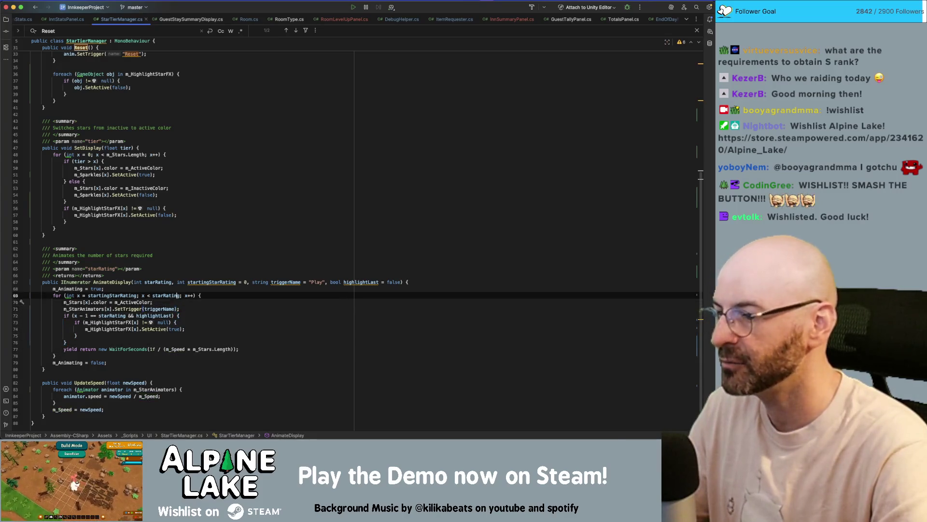
{"action": "key", "text": "Down"}
{"action": "key", "text": "Up"}
{"action": "key", "text": "End"}
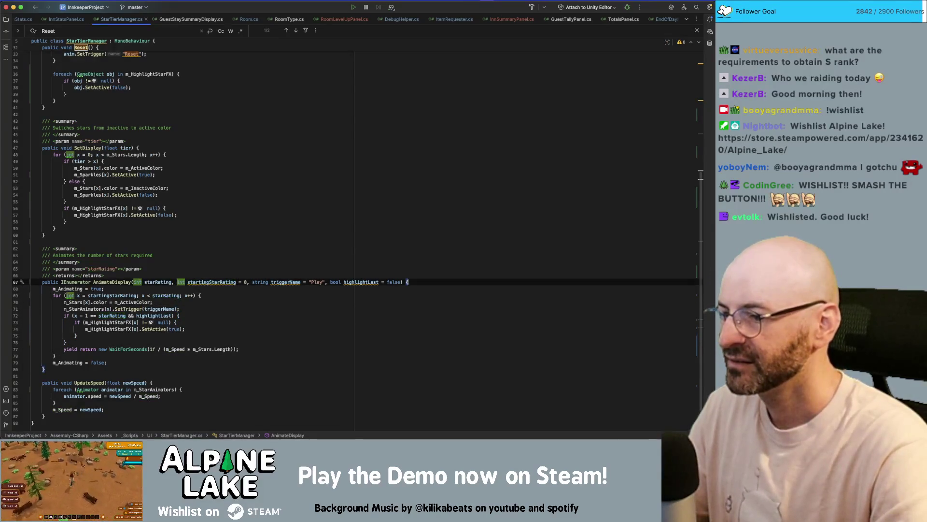
Add a float animLength = 1 parameter to AnimateDisplay, renamed from animSpeed
{"action": "type", "text": ", "}
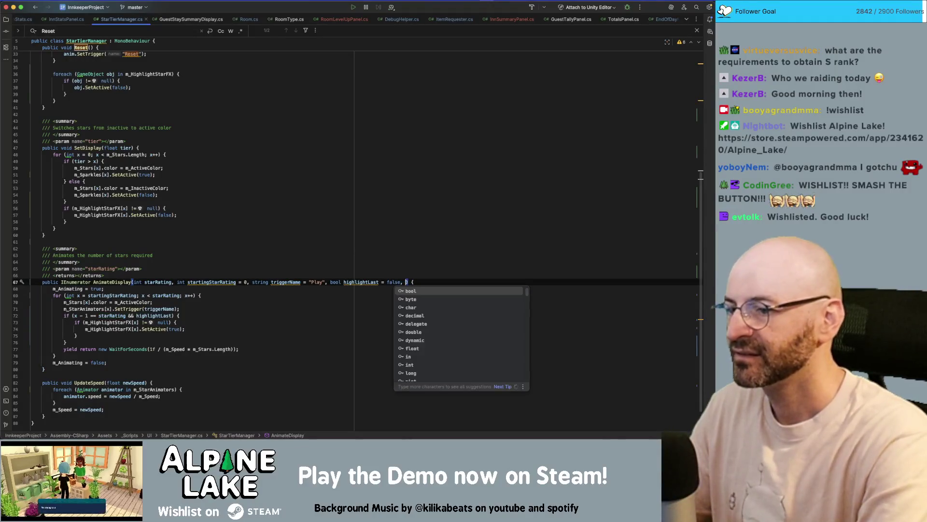
{"action": "type", "text": "float animS"}
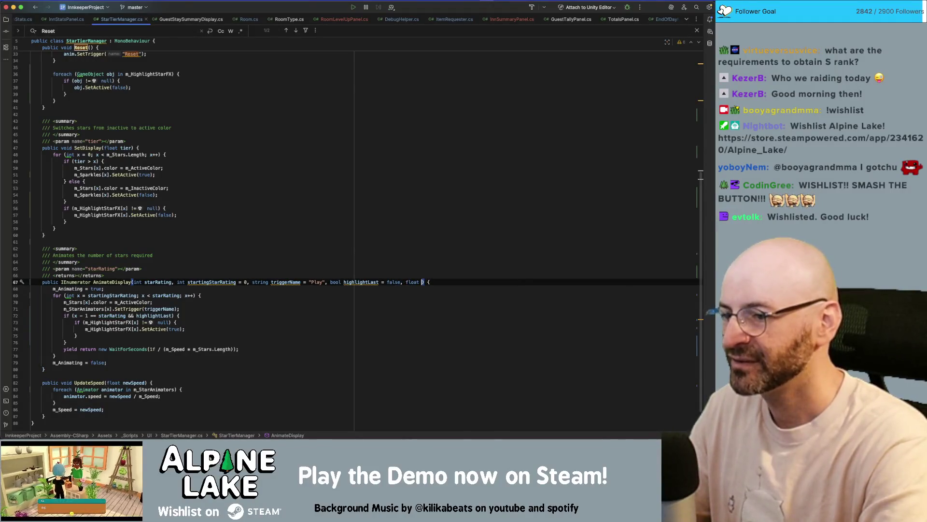
{"action": "type", "text": "peed = 1"}
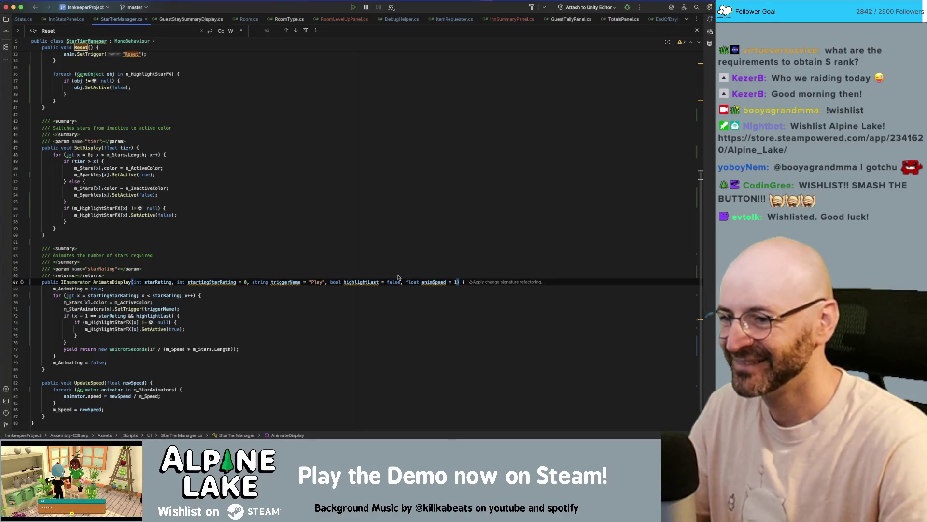
{"action": "double_click", "coordinate": [429, 282]}
{"action": "type", "text": "animLengt"}
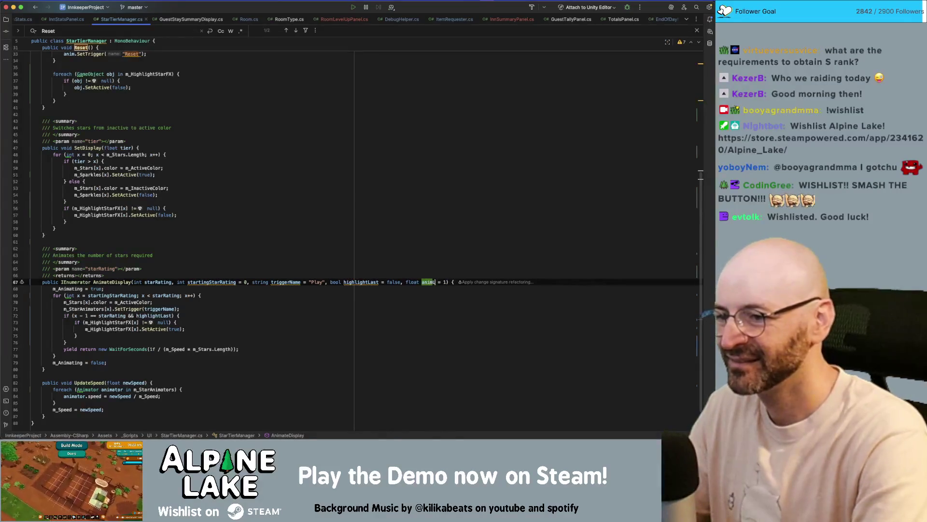
{"action": "type", "text": "h"}
{"action": "left_click", "coordinate": [154, 349]}
{"action": "type", "text": "animLength"}
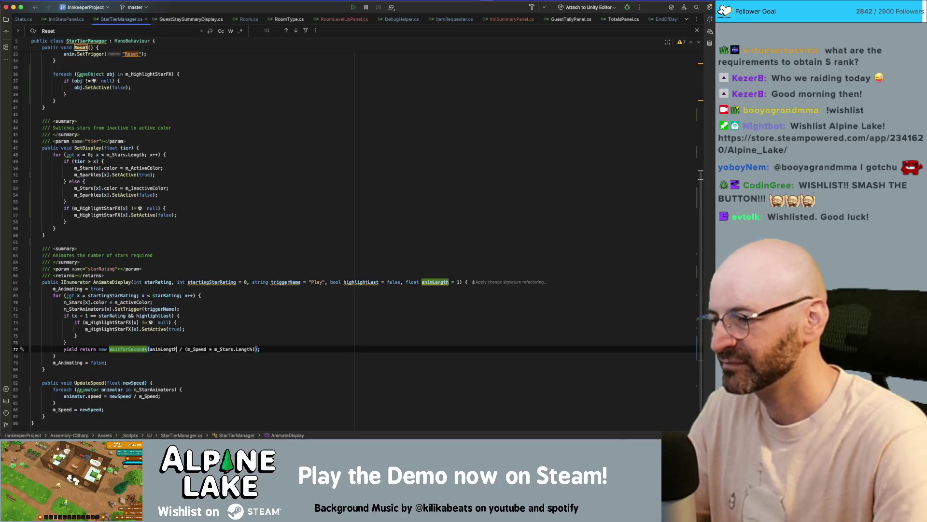
Move the highlight if-block below the WaitForSeconds yield, adding a blank line above it
{"action": "key", "text": "Up"}
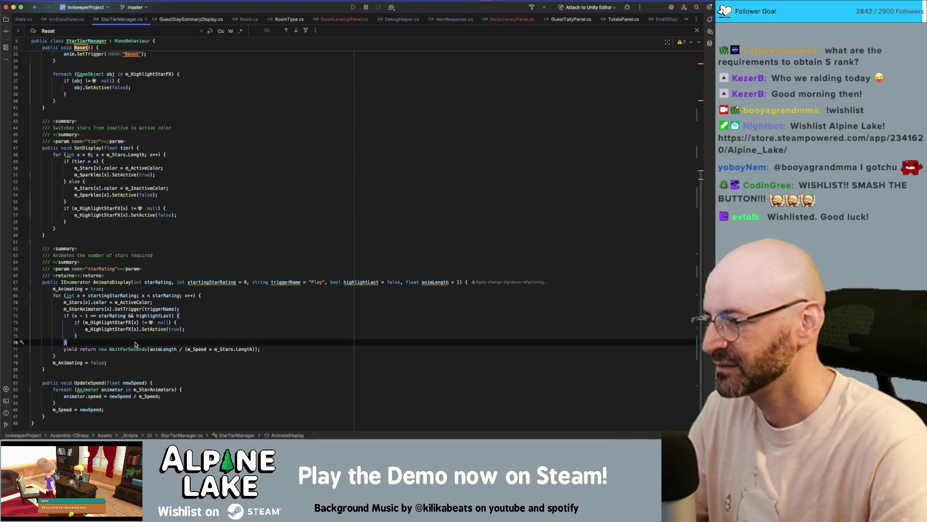
{"action": "key", "text": "shift+Up"}
{"action": "key", "text": "shift+Up"}
{"action": "key", "text": "shift+Up"}
{"action": "key", "text": "shift+Up"}
{"action": "key", "text": "super+shift+Down"}
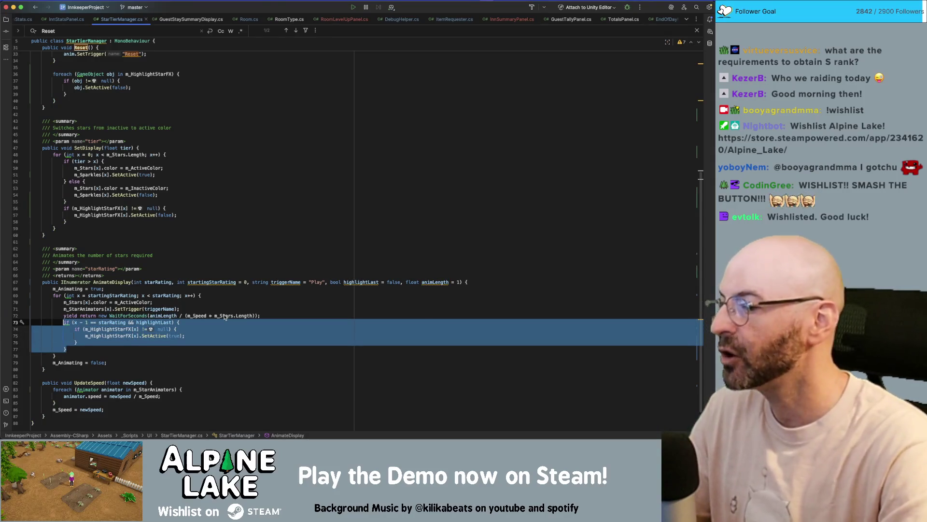
{"action": "key", "text": "Up"}
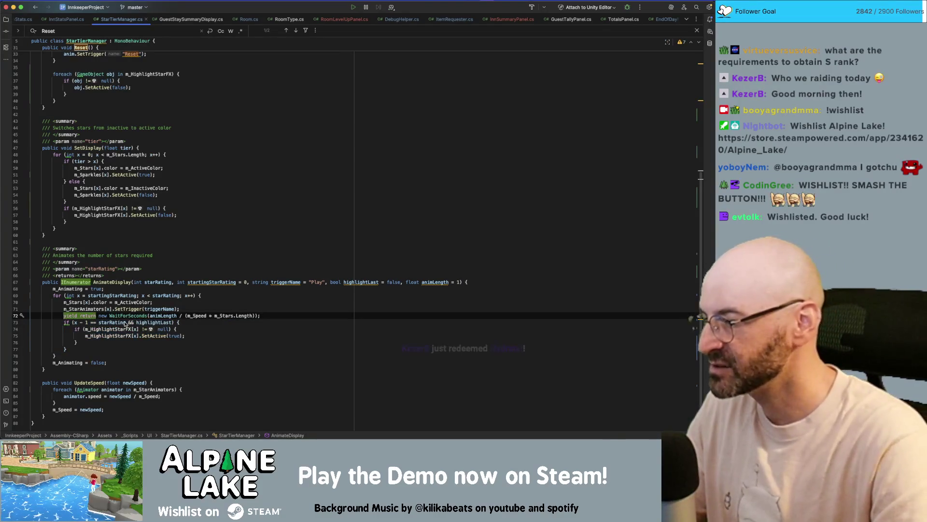
{"action": "left_click", "coordinate": [123, 322]}
{"action": "key", "text": "Return"}
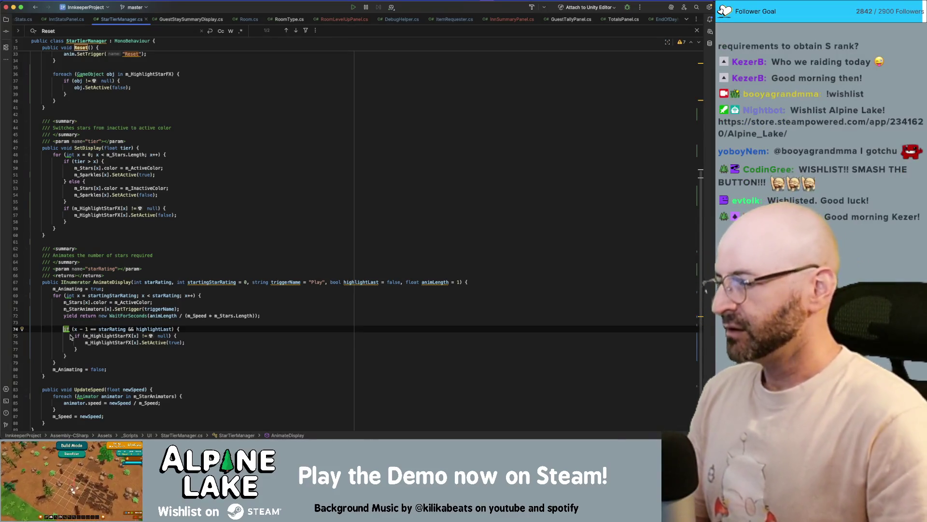
Switch from Rider to the Unity editor so the StarTierManager edits recompile
{"action": "left_click", "coordinate": [208, 242]}
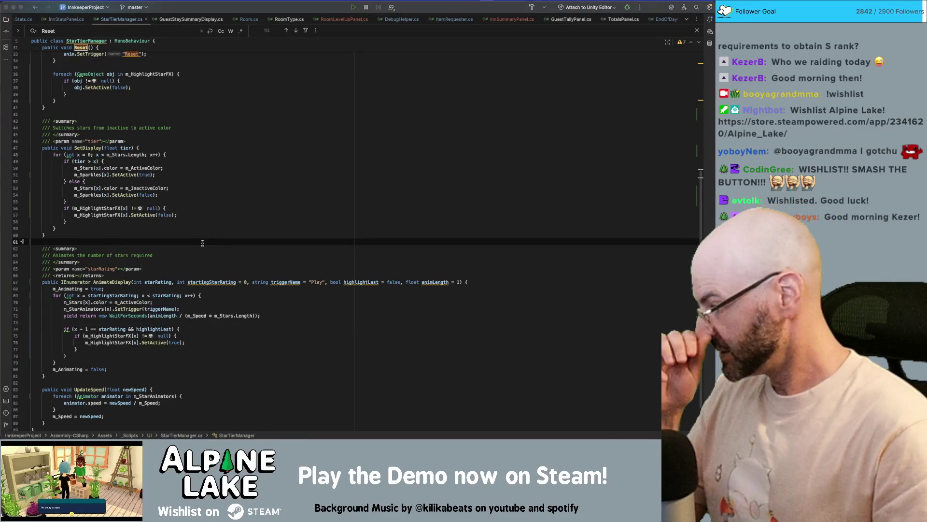
{"action": "key", "text": "super+Tab"}
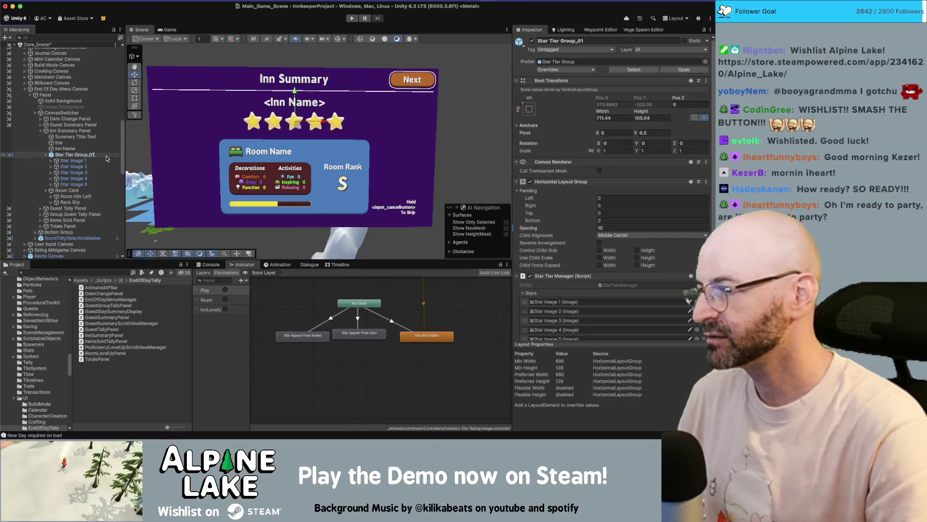
Confirm renaming Star Tier Group_01 to 'Star Tier Group' in the Hierarchy
{"action": "key", "text": "Return"}
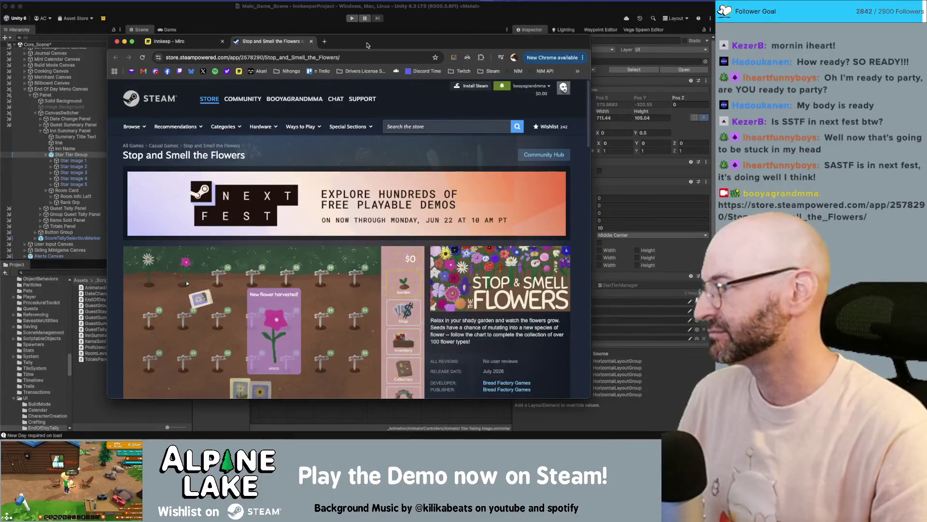
Enlarge Chrome, scroll through the Stop and Smell the Flowers store page, then close that tab
{"action": "left_click_drag", "start_coordinate": [367, 45], "coordinate": [346, 24]}
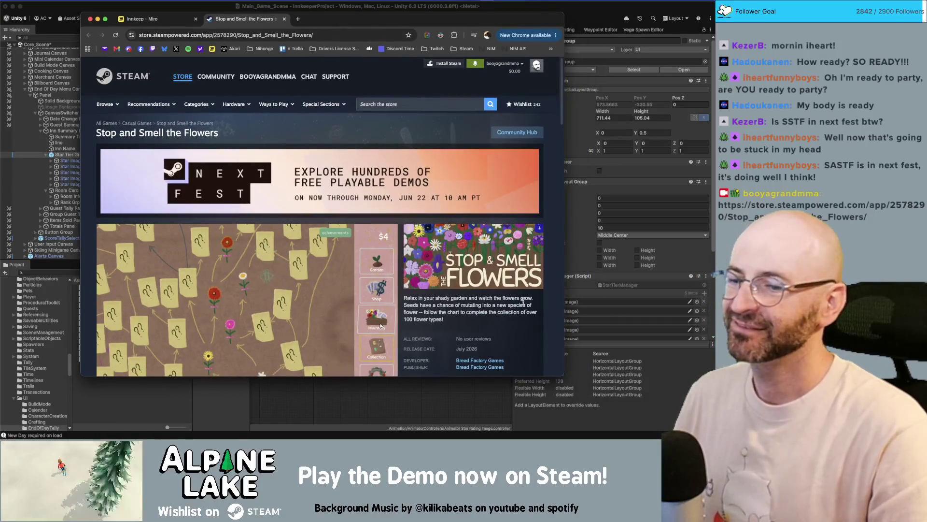
{"action": "left_click_drag", "start_coordinate": [564, 376], "coordinate": [619, 387]}
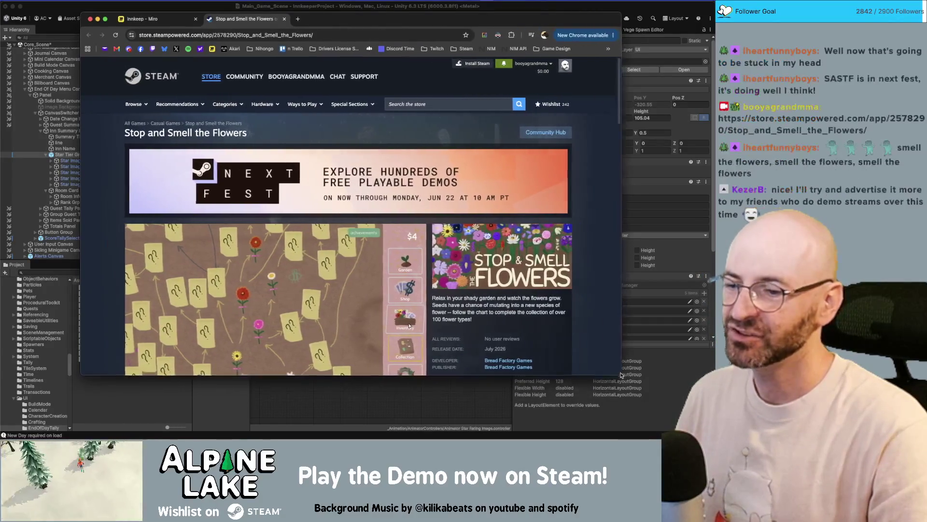
{"action": "scroll", "coordinate": [484, 274], "scroll_direction": "down", "scroll_amount": 3}
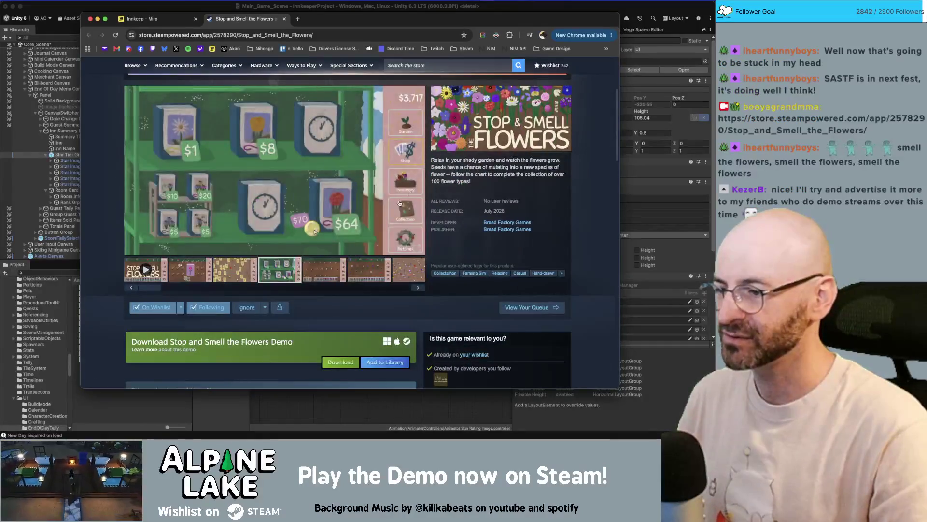
{"action": "scroll", "coordinate": [396, 199], "scroll_direction": "down", "scroll_amount": 3}
{"action": "scroll", "coordinate": [396, 199], "scroll_direction": "down", "scroll_amount": 1}
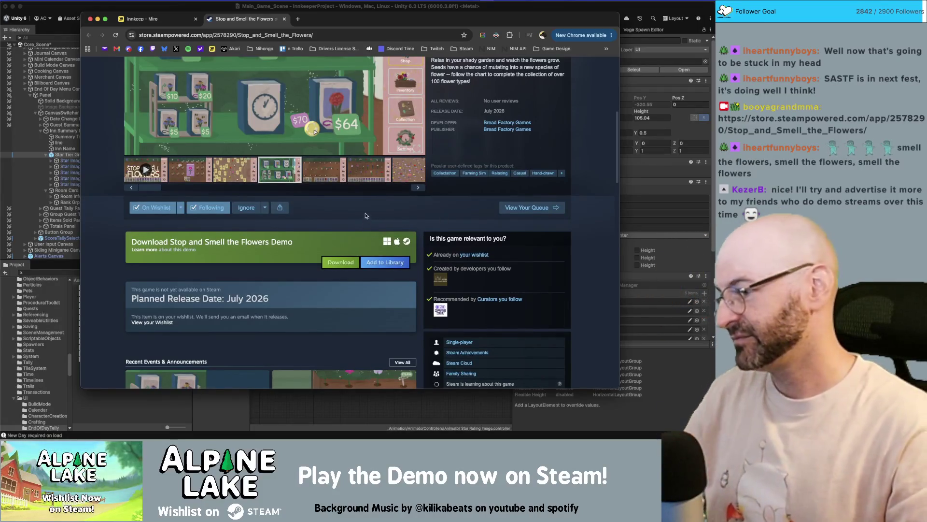
{"action": "scroll", "coordinate": [186, 233], "scroll_direction": "down", "scroll_amount": 10}
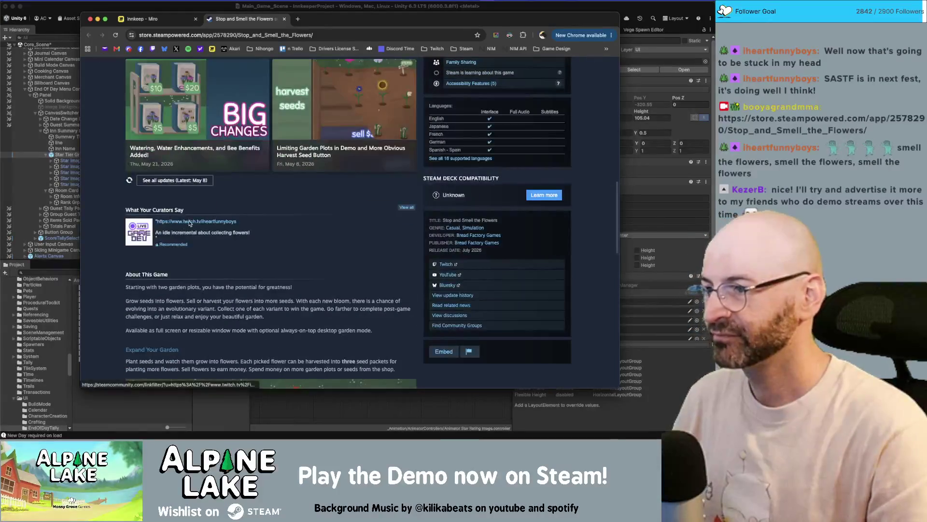
{"action": "scroll", "coordinate": [193, 222], "scroll_direction": "up", "scroll_amount": 15}
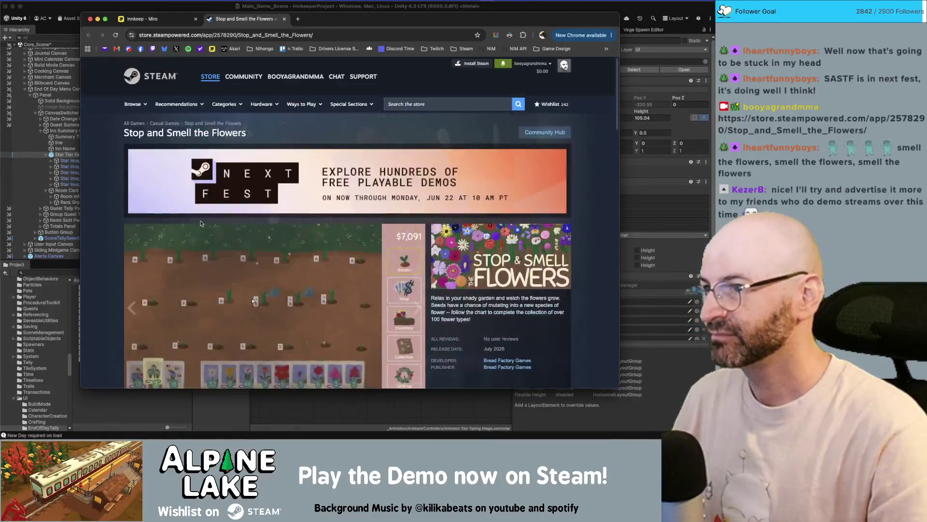
{"action": "middle_click", "coordinate": [221, 23]}
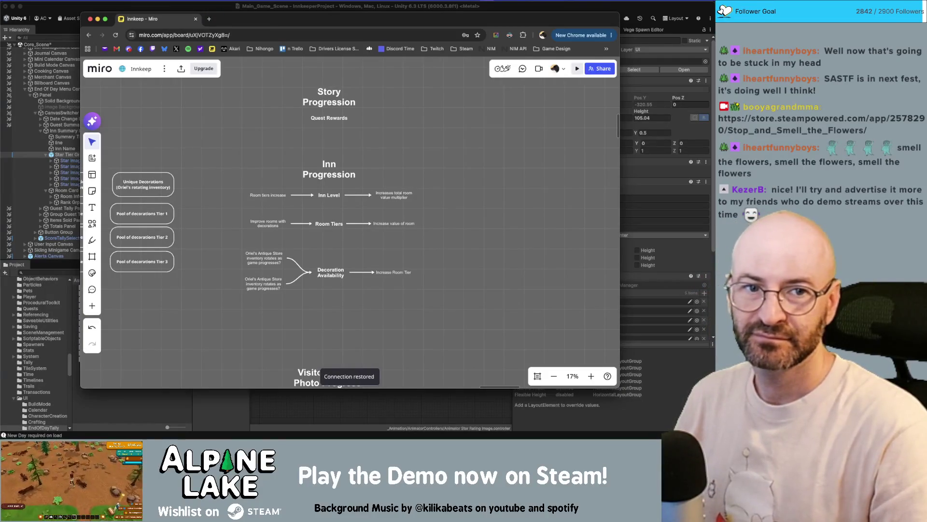
Bring the Unity editor window back in front of Chrome
{"action": "left_click", "coordinate": [18, 208]}
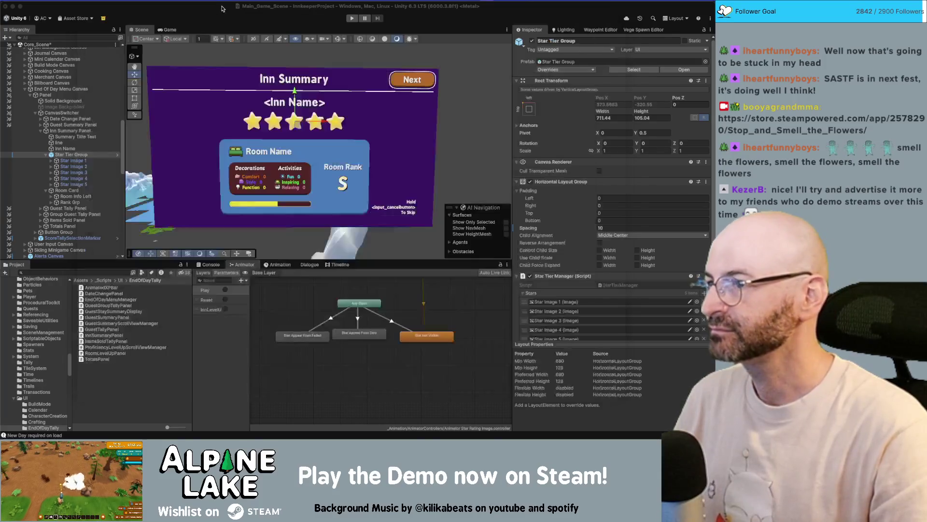
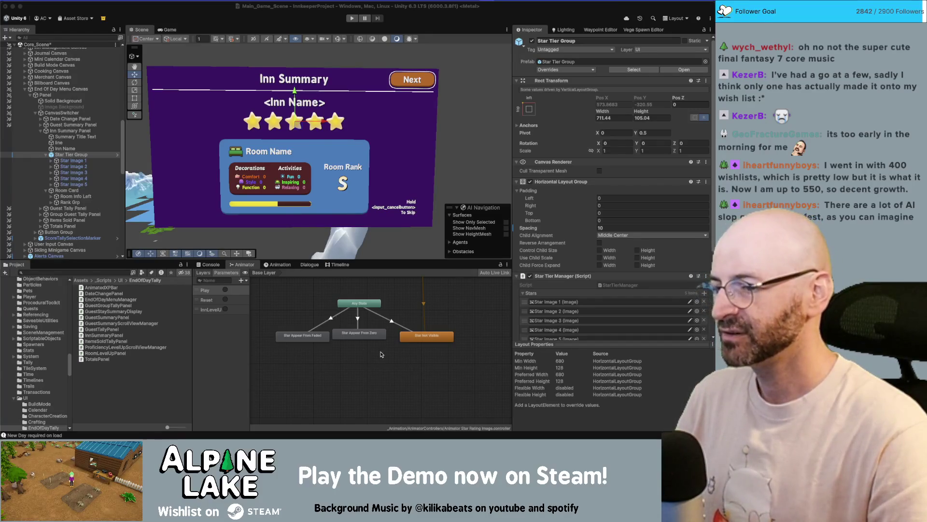
Move the browser window aside and bring the Unity editor back to front
{"action": "left_click", "coordinate": [305, 335]}
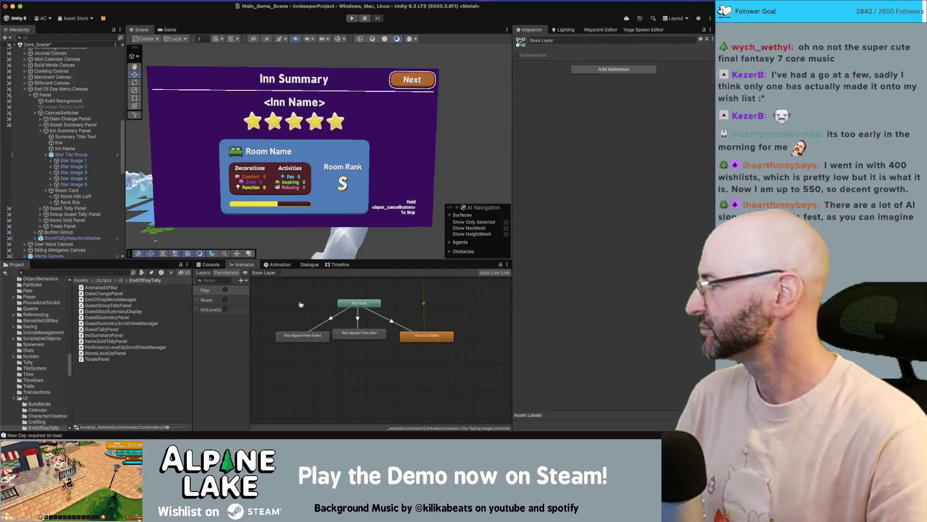
{"action": "key", "text": "super+Tab"}
{"action": "left_click_drag", "start_coordinate": [212, 20], "coordinate": [222, 45]}
{"action": "left_click", "coordinate": [222, 20]}
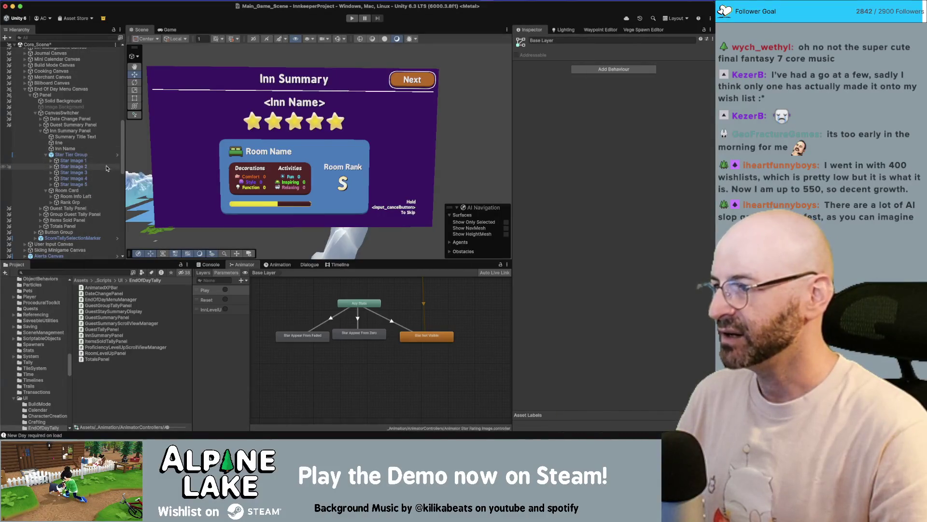
Select Star Tier Group in the Hierarchy and enter its Prefab Mode
{"action": "left_click", "coordinate": [71, 154]}
{"action": "scroll", "coordinate": [550, 314], "scroll_direction": "down", "scroll_amount": 5}
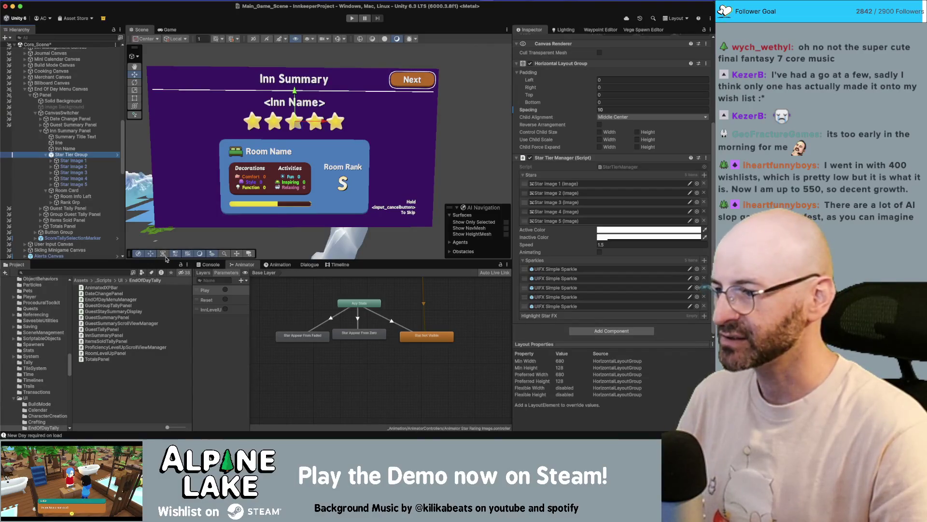
{"action": "left_click", "coordinate": [116, 159]}
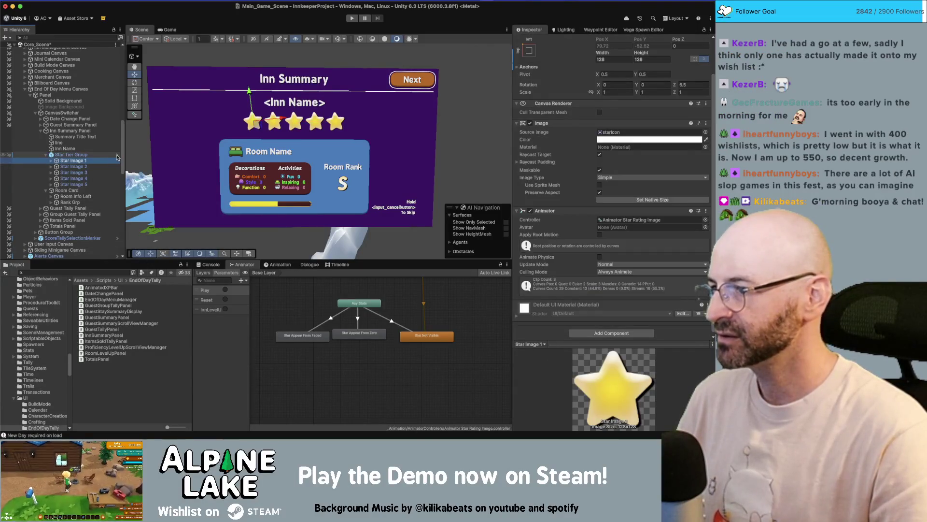
{"action": "left_click", "coordinate": [116, 155]}
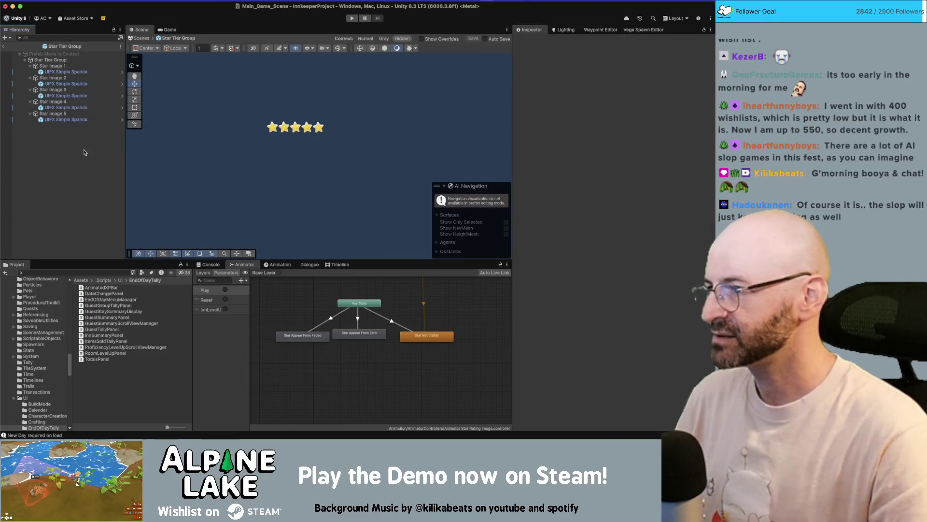
Search the project assets for 'scroll' and browse the results
{"action": "left_click", "coordinate": [90, 271]}
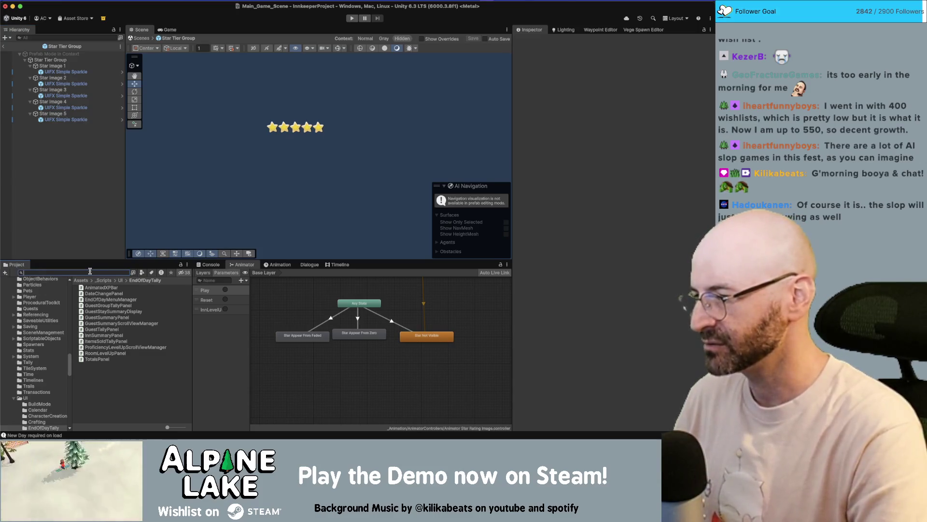
{"action": "type", "text": "scroll"}
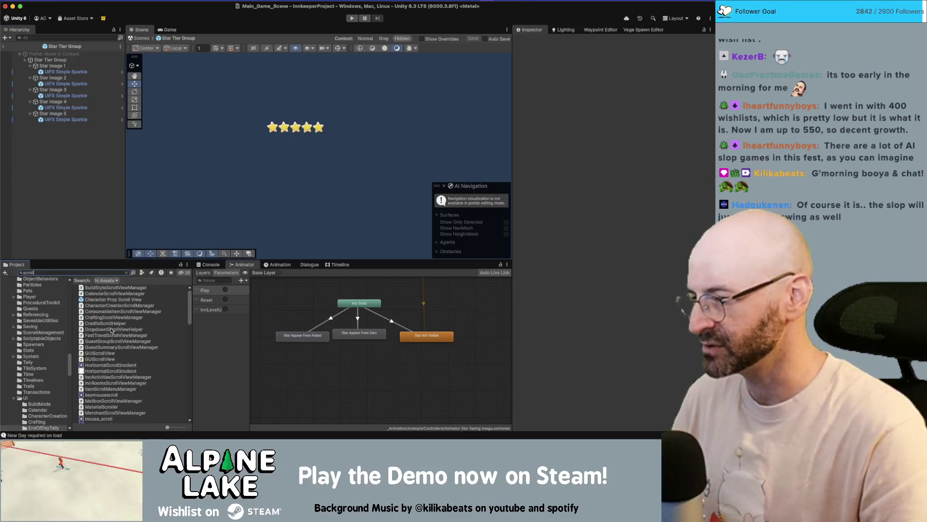
{"action": "scroll", "coordinate": [110, 325], "scroll_direction": "down", "scroll_amount": 15}
{"action": "scroll", "coordinate": [116, 343], "scroll_direction": "up", "scroll_amount": 10}
{"action": "scroll", "coordinate": [55, 349], "scroll_direction": "up", "scroll_amount": 10}
{"action": "scroll", "coordinate": [54, 349], "scroll_direction": "down", "scroll_amount": 10}
{"action": "scroll", "coordinate": [39, 385], "scroll_direction": "down", "scroll_amount": 5}
Open AssetKits > ParticleImage > Demo > Prefabs and preview Scroll, Highlight and CoinAttraction
{"action": "left_click", "coordinate": [54, 401]}
{"action": "left_click", "coordinate": [34, 411]}
{"action": "double_click", "coordinate": [97, 294]}
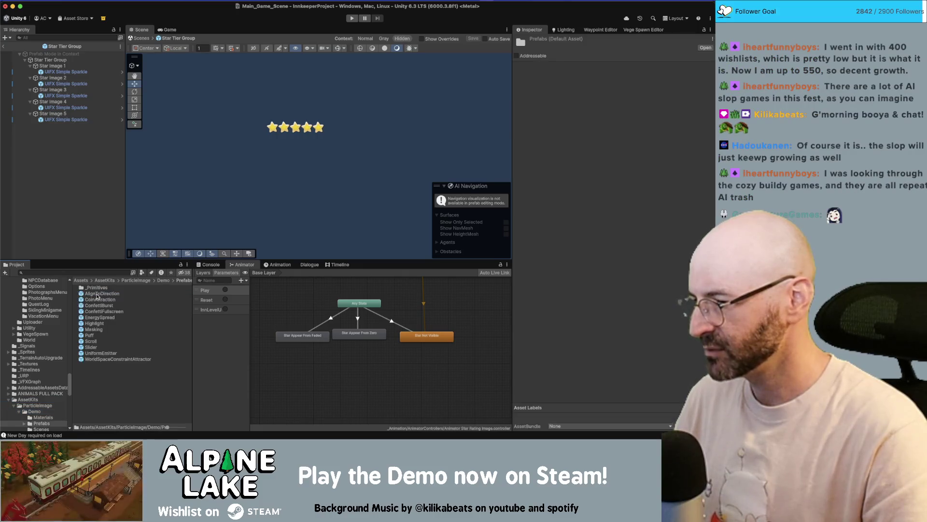
{"action": "left_click", "coordinate": [91, 342]}
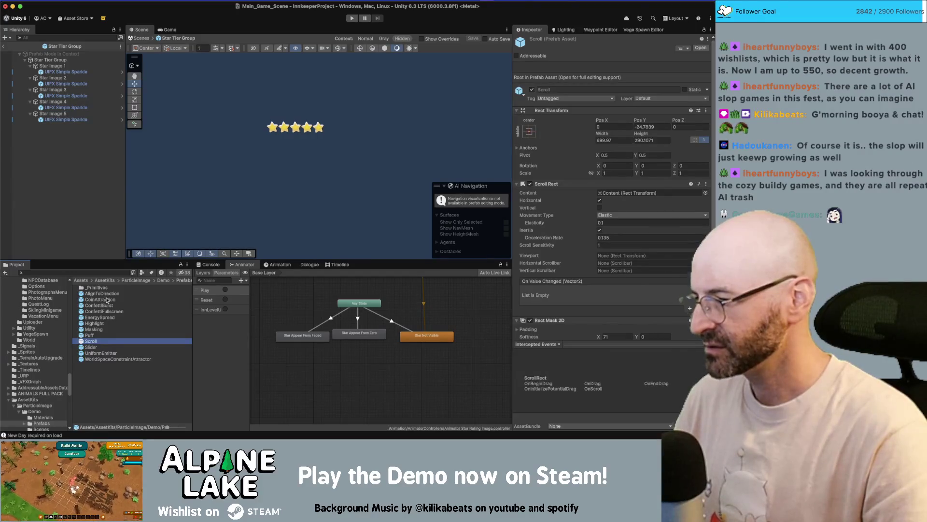
{"action": "left_click", "coordinate": [96, 323]}
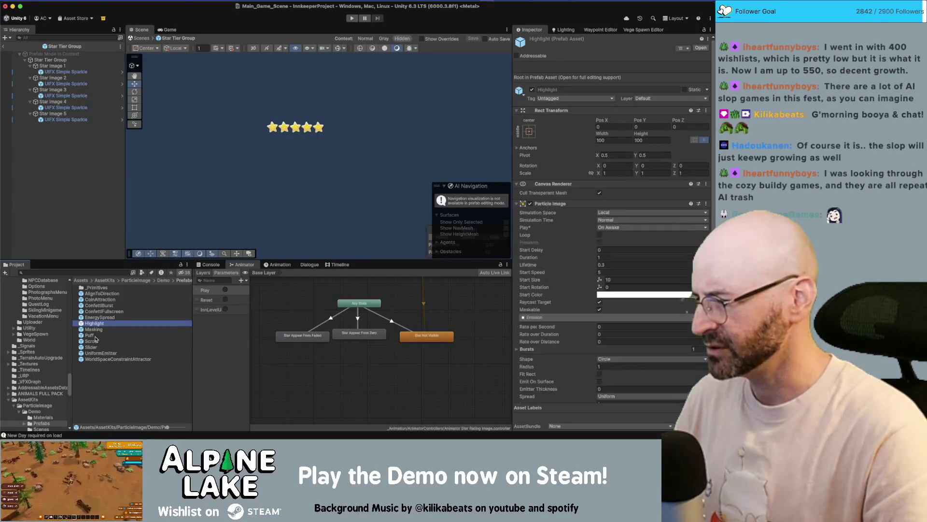
{"action": "left_click", "coordinate": [92, 341]}
{"action": "left_click", "coordinate": [97, 299]}
Drag the EnergySpread prefab into Star Tier Group
{"action": "left_click_drag", "start_coordinate": [66, 219], "coordinate": [68, 214]}
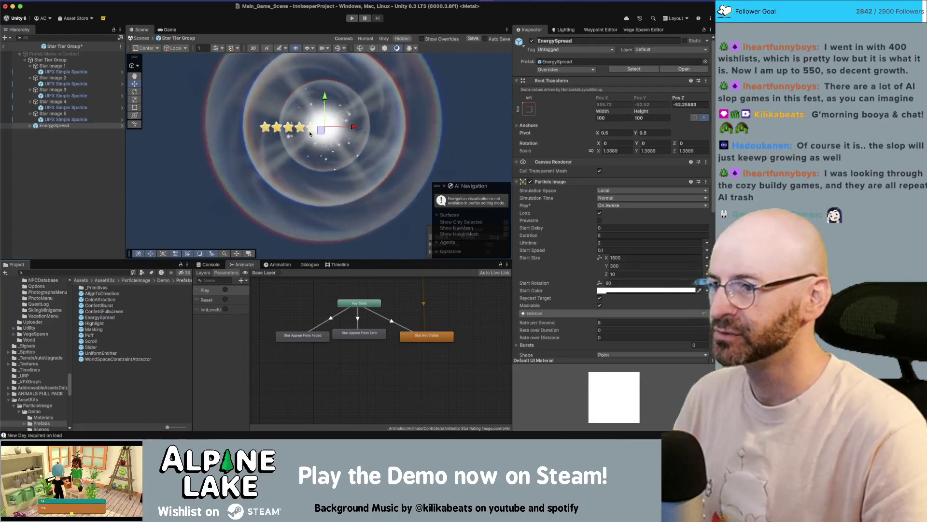
{"action": "scroll", "coordinate": [319, 137], "scroll_direction": "up", "scroll_amount": 5}
{"action": "scroll", "coordinate": [328, 137], "scroll_direction": "down", "scroll_amount": 3}
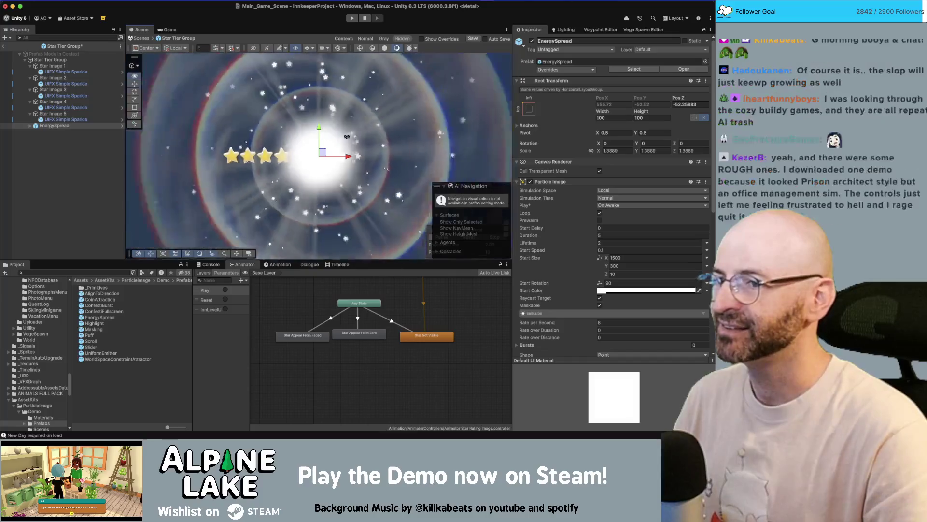
{"action": "scroll", "coordinate": [338, 135], "scroll_direction": "up", "scroll_amount": 1}
Set EnergySpread's Pos Z to 0 and its scale to 1, 1, 1
{"action": "double_click", "coordinate": [695, 104]}
{"action": "type", "text": "0"}
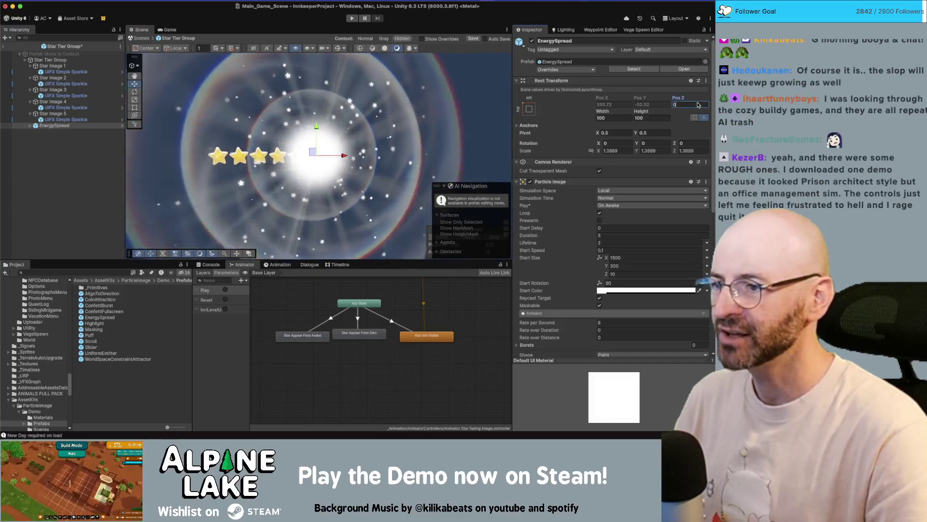
{"action": "double_click", "coordinate": [623, 150]}
{"action": "type", "text": "1"}
{"action": "key", "text": "Tab"}
{"action": "type", "text": "1"}
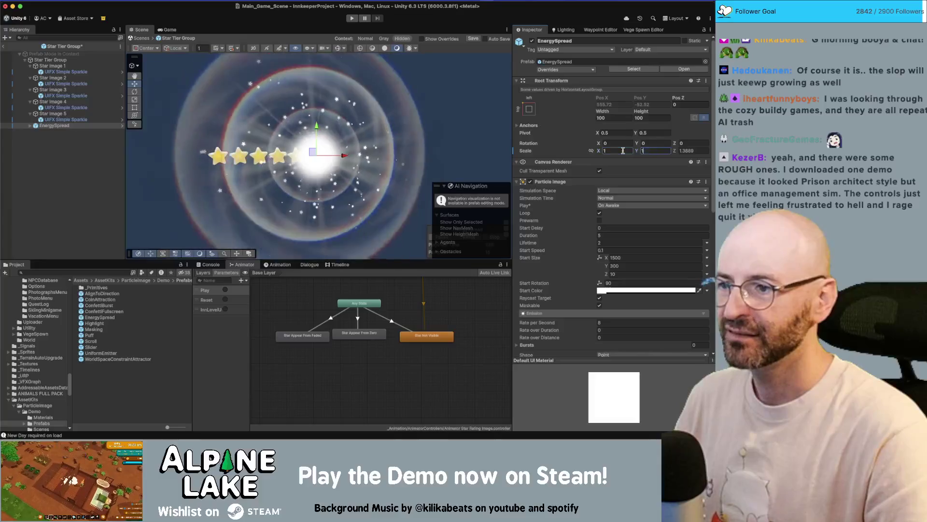
{"action": "key", "text": "Tab"}
{"action": "type", "text": "1"}
Move EnergySpread above Star Image 1 in the Hierarchy
{"action": "left_click", "coordinate": [72, 67]}
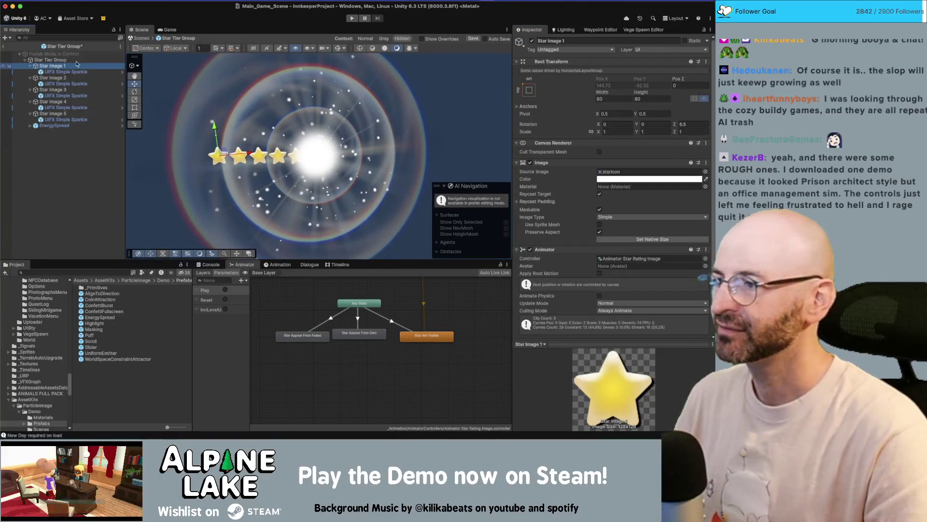
{"action": "left_click", "coordinate": [53, 126]}
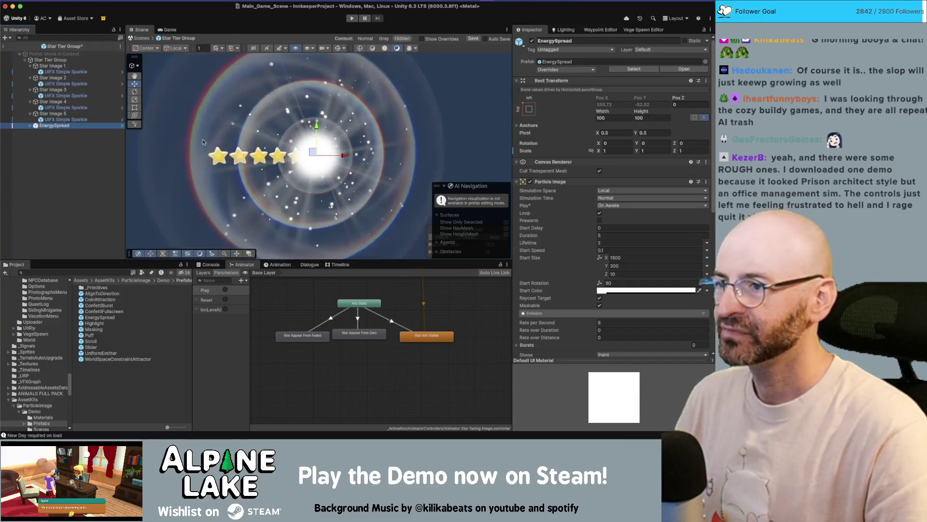
{"action": "left_click_drag", "start_coordinate": [57, 126], "coordinate": [59, 63]}
{"action": "scroll", "coordinate": [583, 335], "scroll_direction": "down", "scroll_amount": 10}
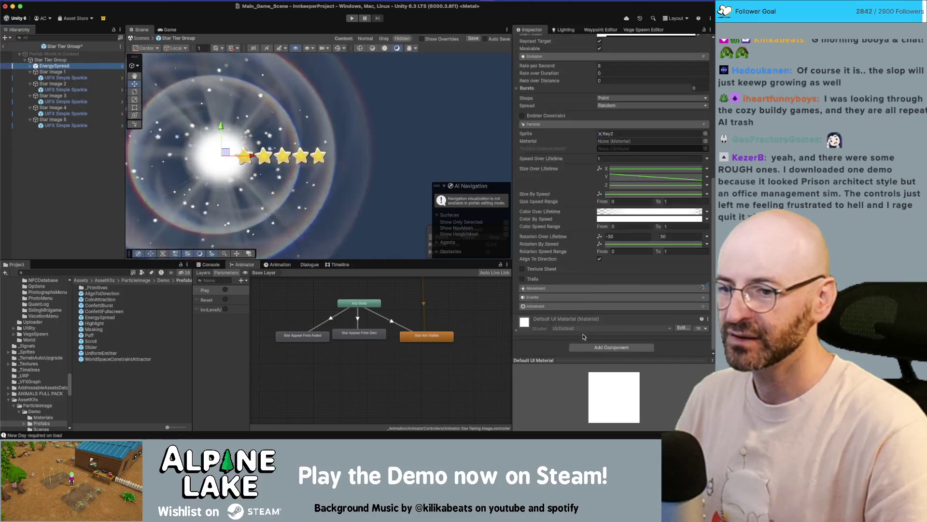
Add a Layout Element component to EnergySpread with Ignore Layout ticked
{"action": "left_click", "coordinate": [585, 346]}
{"action": "type", "text": "layout ele"}
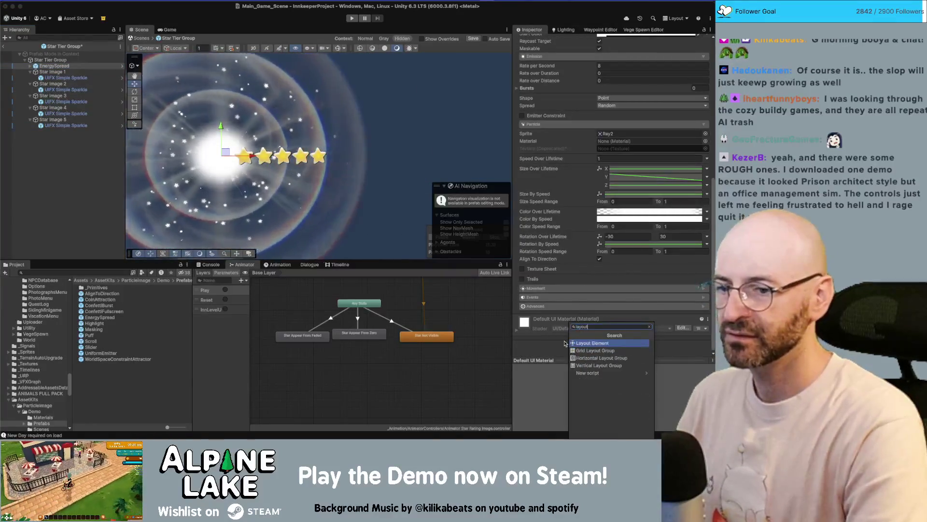
{"action": "key", "text": "Return"}
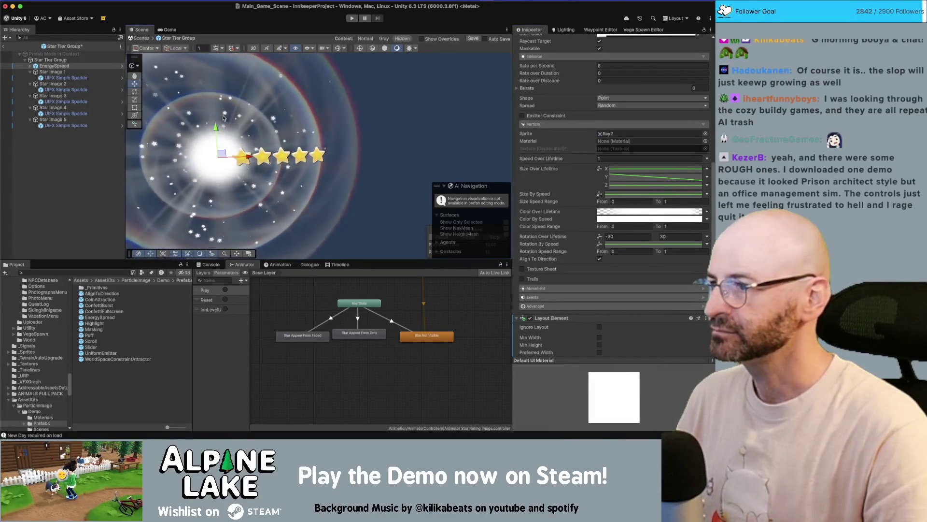
{"action": "left_click", "coordinate": [600, 327]}
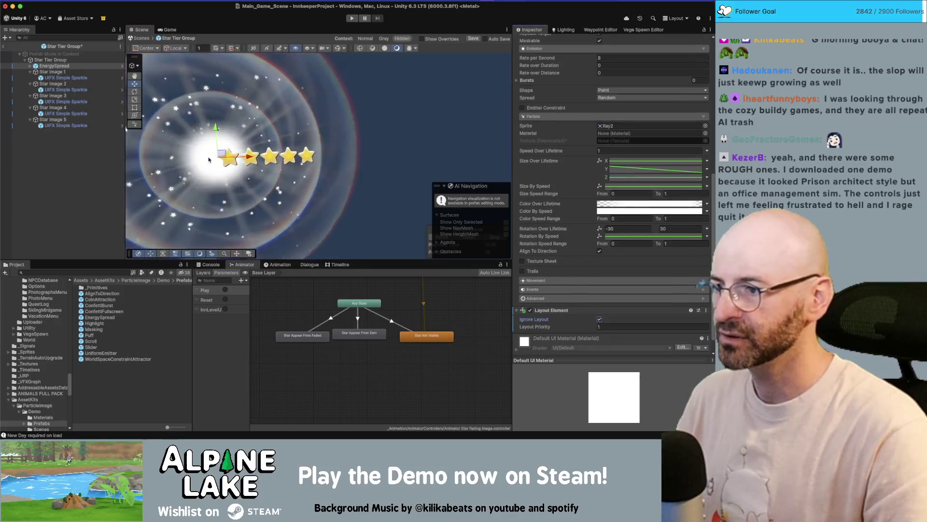
Drag the effect right along the star row to sit over the fourth star
{"action": "left_click_drag", "start_coordinate": [227, 155], "coordinate": [232, 157]}
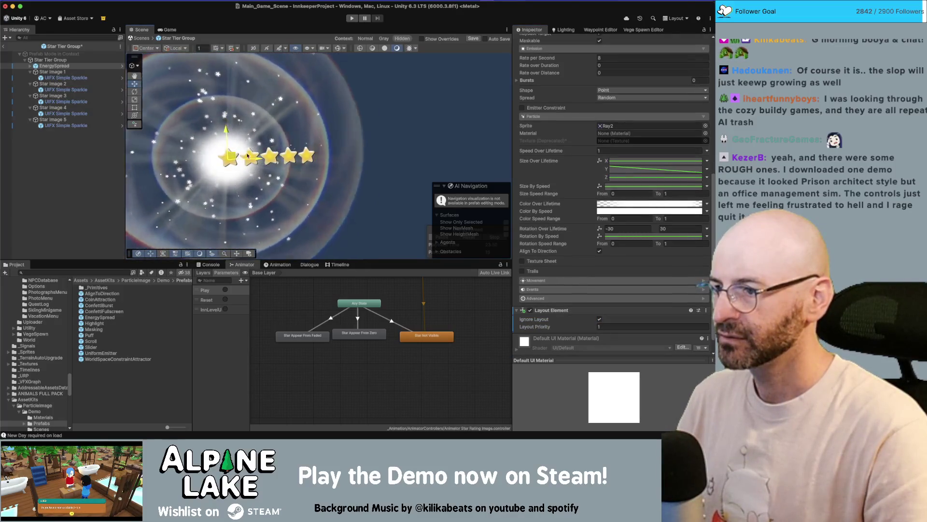
{"action": "left_click_drag", "start_coordinate": [294, 154], "coordinate": [323, 156]}
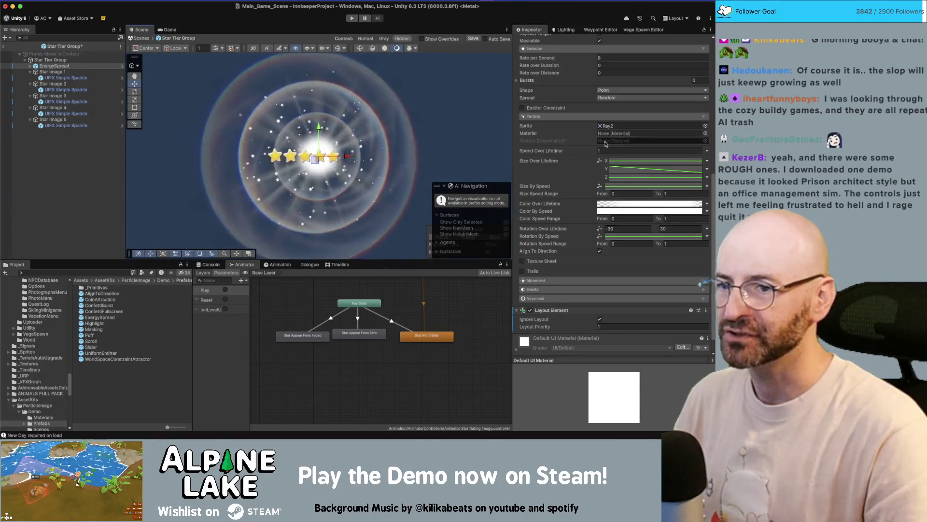
{"action": "scroll", "coordinate": [610, 116], "scroll_direction": "up", "scroll_amount": 10}
Scale EnergySpread to 0.5 on all axes and expand it to show Rings, Stars and Glow
{"action": "left_click", "coordinate": [620, 142]}
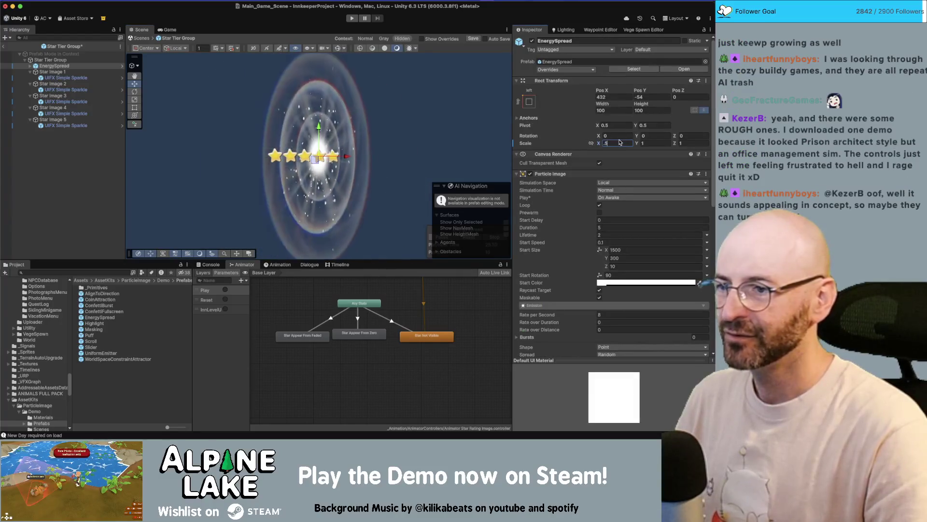
{"action": "key", "text": "Tab"}
{"action": "type", "text": ".5"}
{"action": "key", "text": "Tab"}
{"action": "key", "text": "Return"}
{"action": "scroll", "coordinate": [355, 130], "scroll_direction": "up", "scroll_amount": 5}
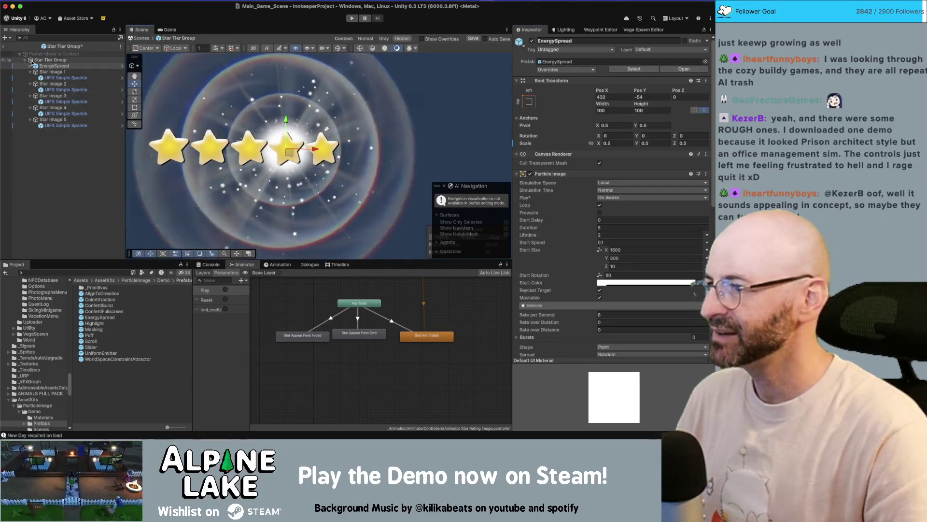
{"action": "left_click", "coordinate": [31, 66]}
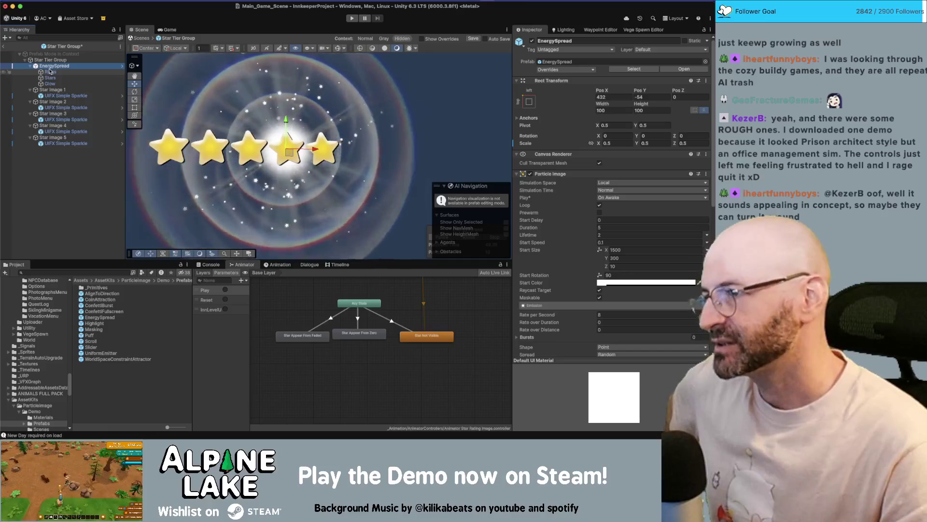
Inspect the Stars and Rings parts, toggling Rings off and on and checking its start colour
{"action": "left_click", "coordinate": [51, 78]}
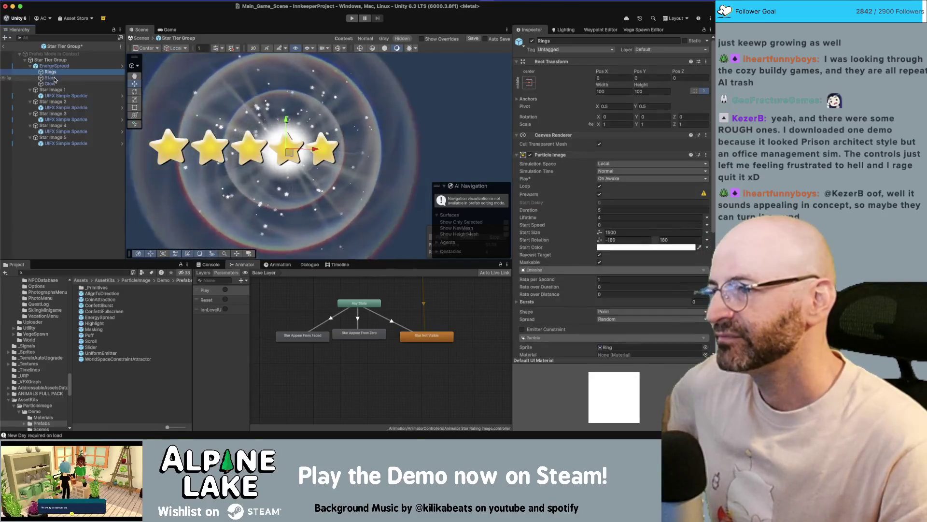
{"action": "left_click", "coordinate": [52, 72]}
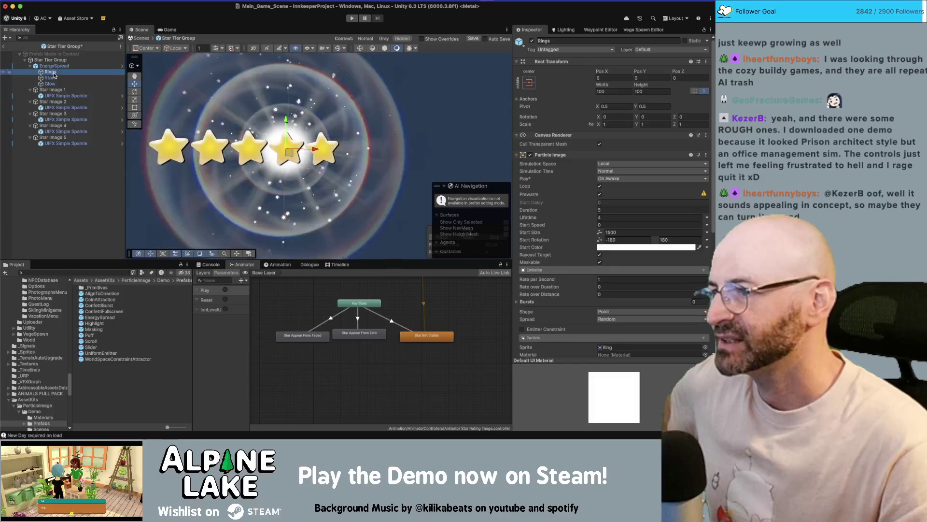
{"action": "left_click", "coordinate": [532, 41]}
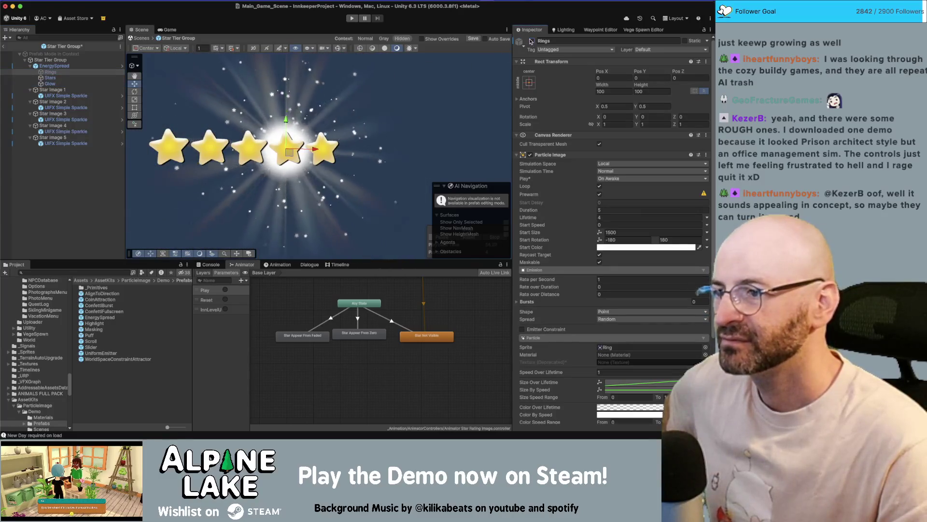
{"action": "left_click", "coordinate": [532, 41]}
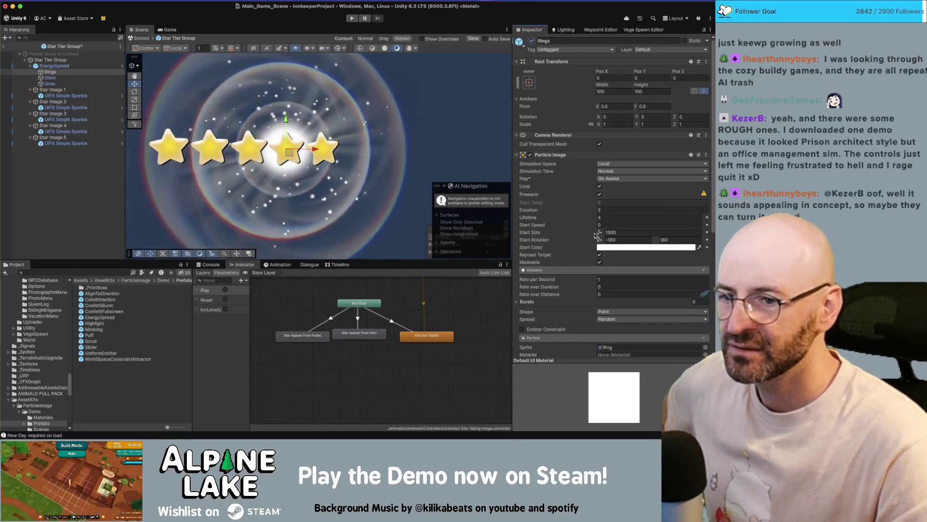
{"action": "left_click", "coordinate": [628, 248]}
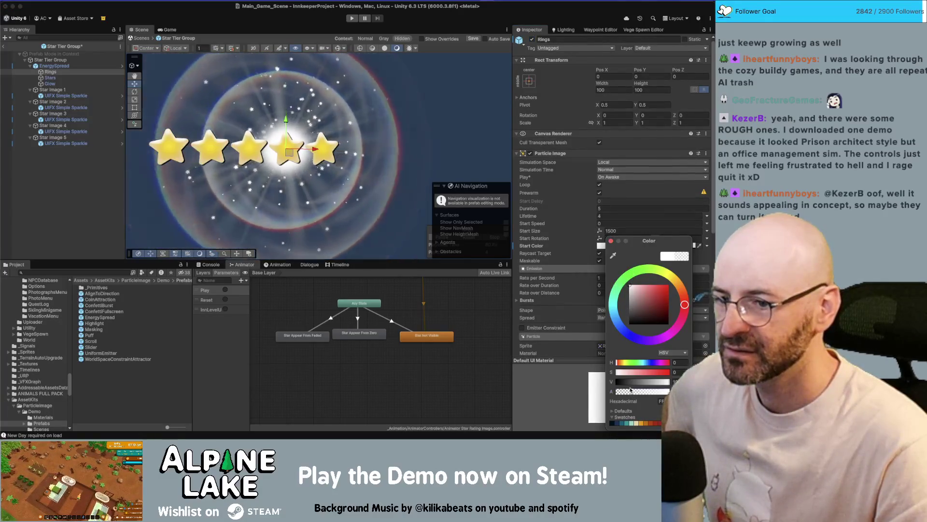
{"action": "left_click", "coordinate": [611, 241]}
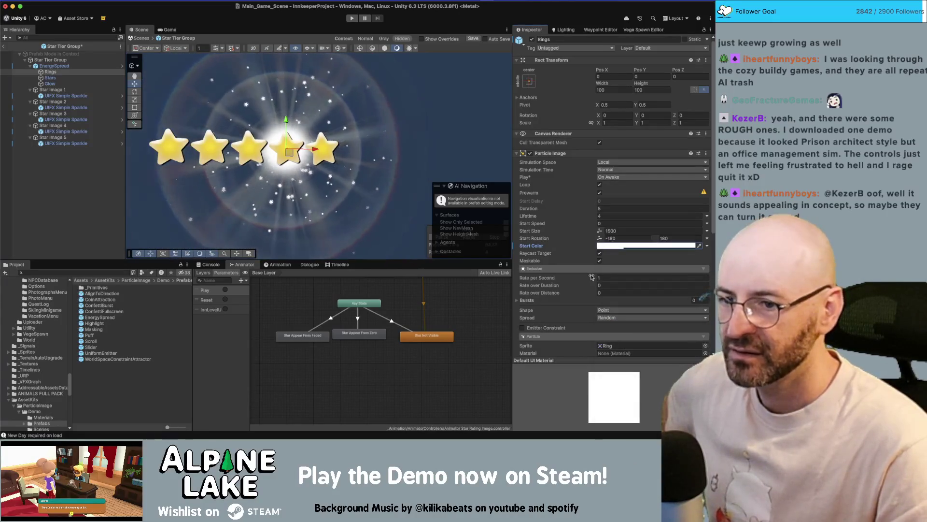
{"action": "scroll", "coordinate": [592, 277], "scroll_direction": "down", "scroll_amount": 5}
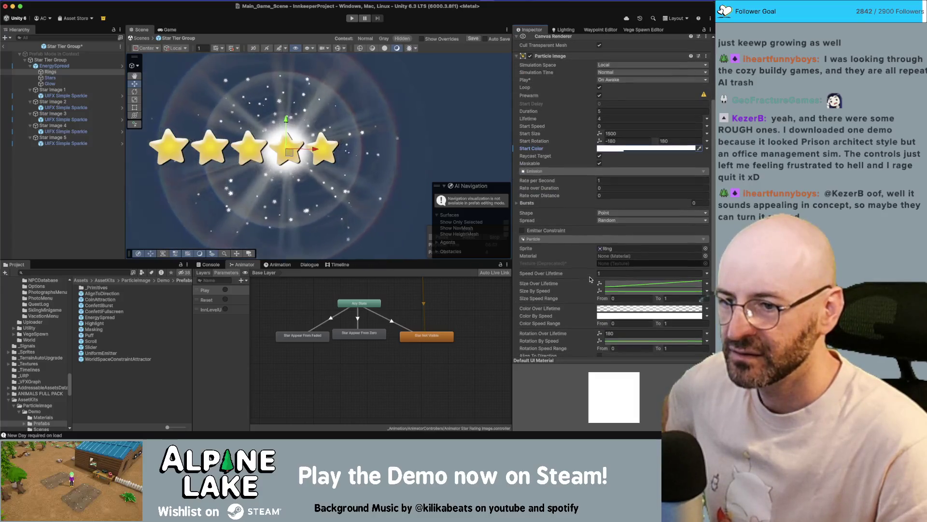
{"action": "scroll", "coordinate": [594, 284], "scroll_direction": "down", "scroll_amount": 2}
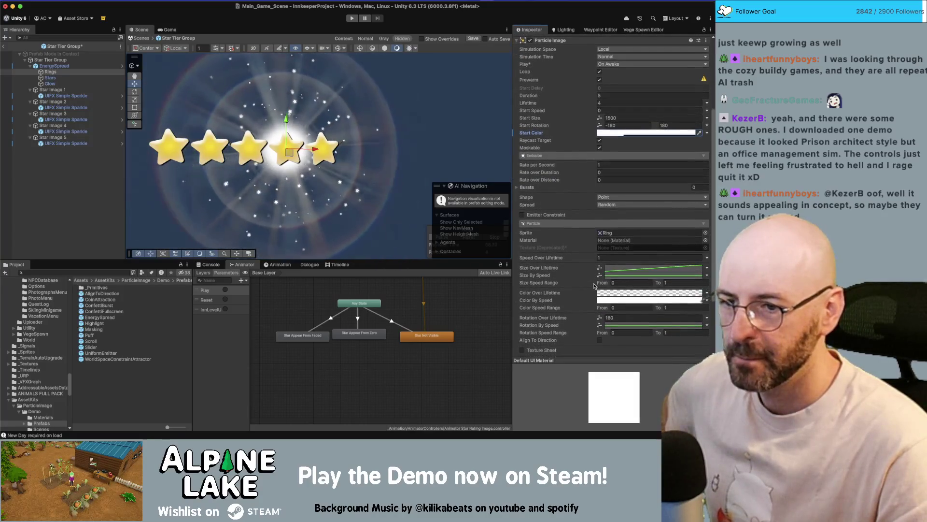
{"action": "scroll", "coordinate": [594, 285], "scroll_direction": "down", "scroll_amount": 1}
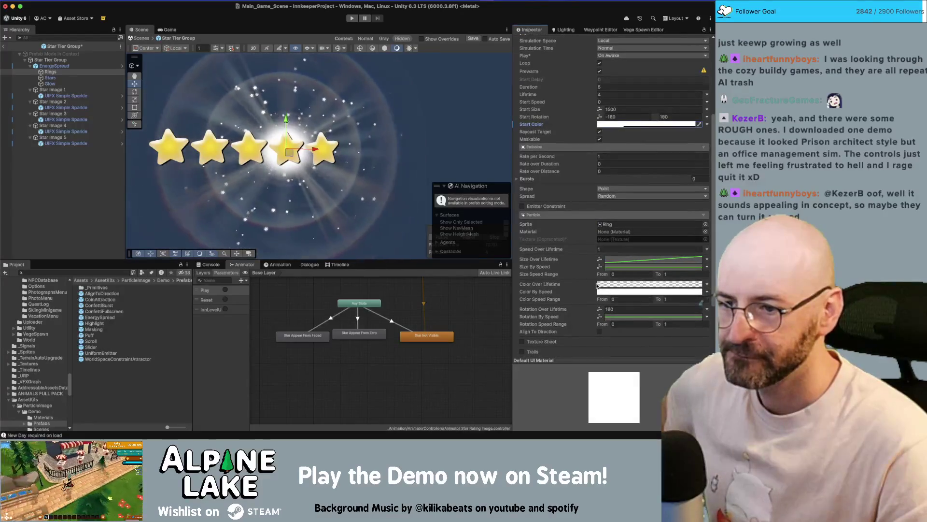
{"action": "scroll", "coordinate": [597, 285], "scroll_direction": "down", "scroll_amount": 3}
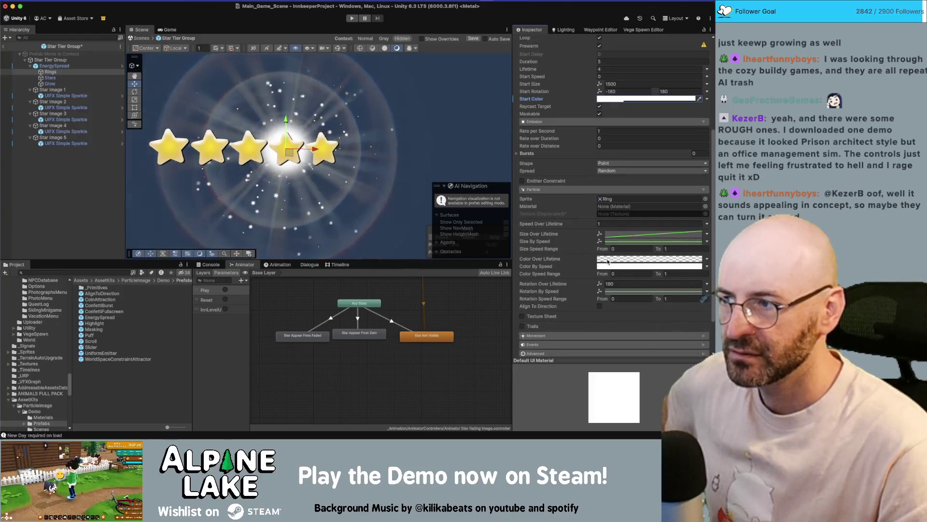
{"action": "scroll", "coordinate": [589, 260], "scroll_direction": "up", "scroll_amount": 7}
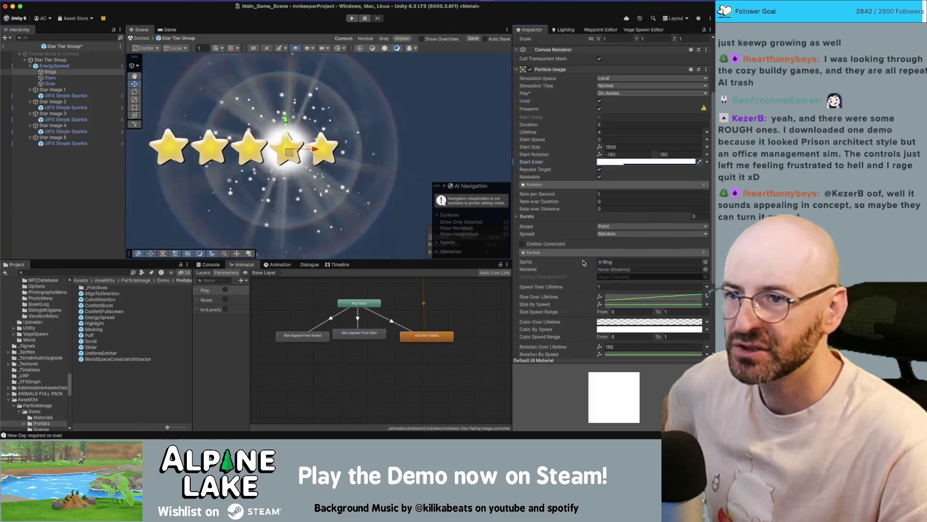
Set the Rings lifetime to 2, trying duration 2 before restoring it to 5
{"action": "left_click", "coordinate": [610, 132]}
{"action": "type", "text": "2"}
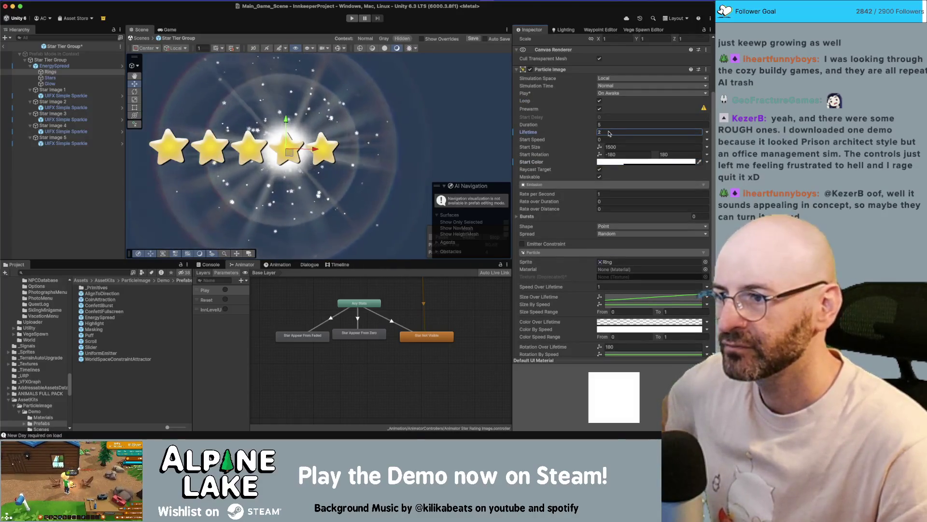
{"action": "left_click", "coordinate": [608, 126]}
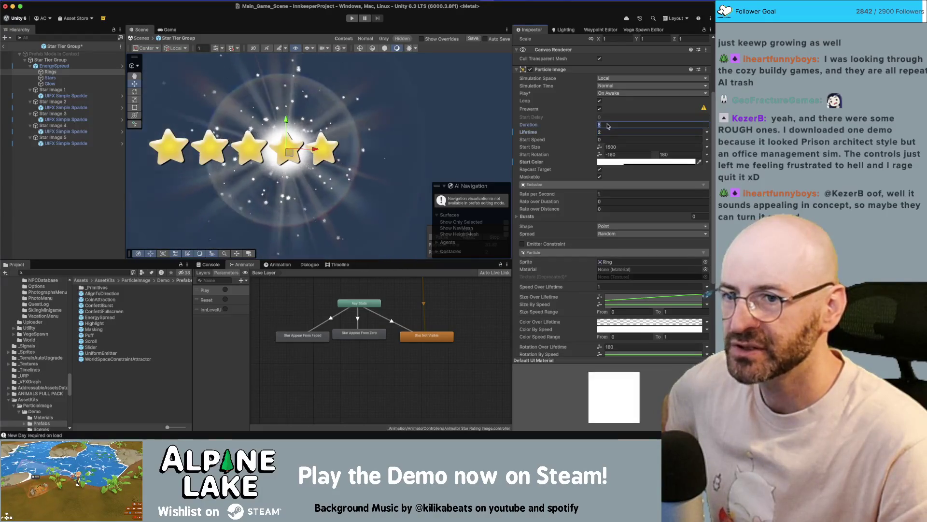
{"action": "type", "text": "2"}
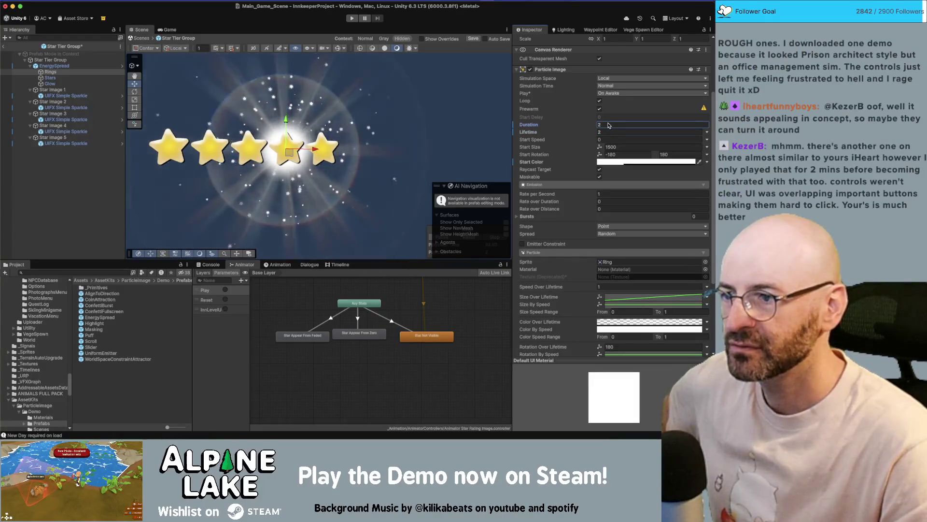
{"action": "key", "text": "BackSpace"}
{"action": "type", "text": "5"}
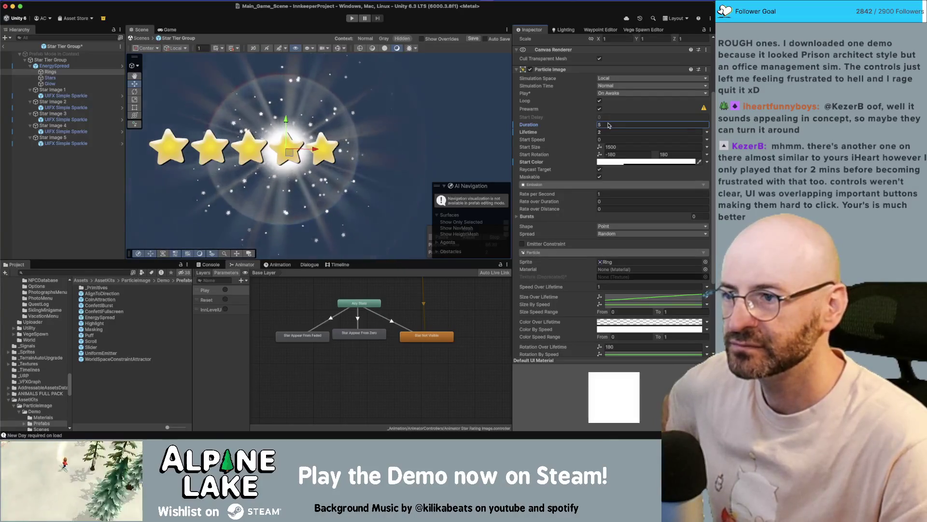
{"action": "scroll", "coordinate": [582, 151], "scroll_direction": "down", "scroll_amount": 1}
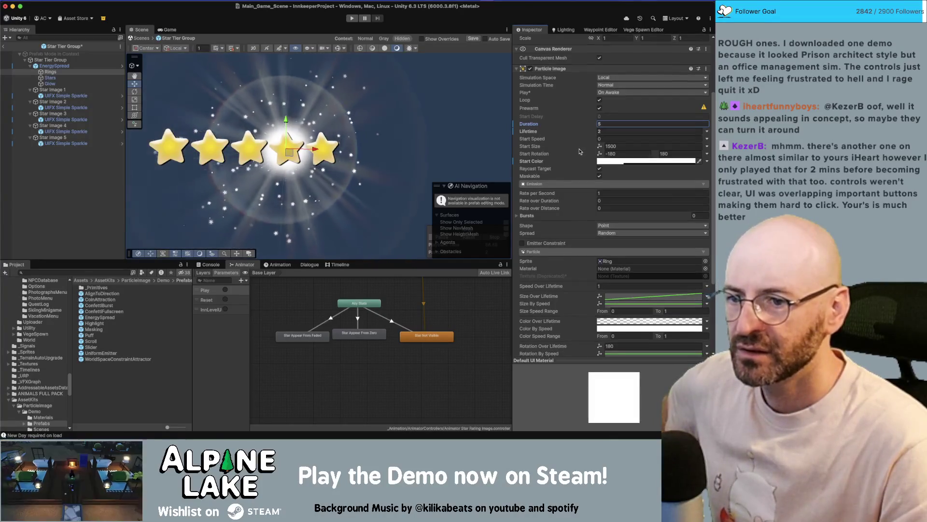
{"action": "scroll", "coordinate": [582, 179], "scroll_direction": "down", "scroll_amount": 1}
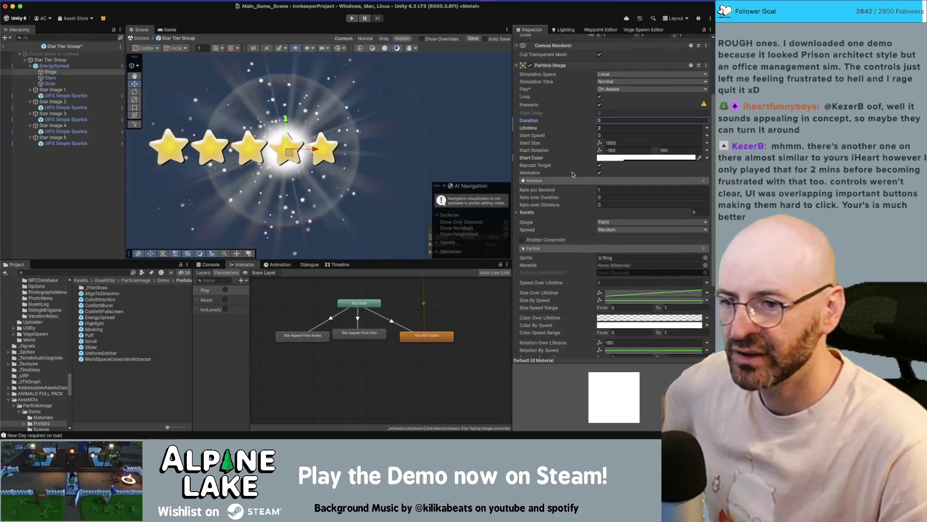
{"action": "scroll", "coordinate": [587, 194], "scroll_direction": "down", "scroll_amount": 4}
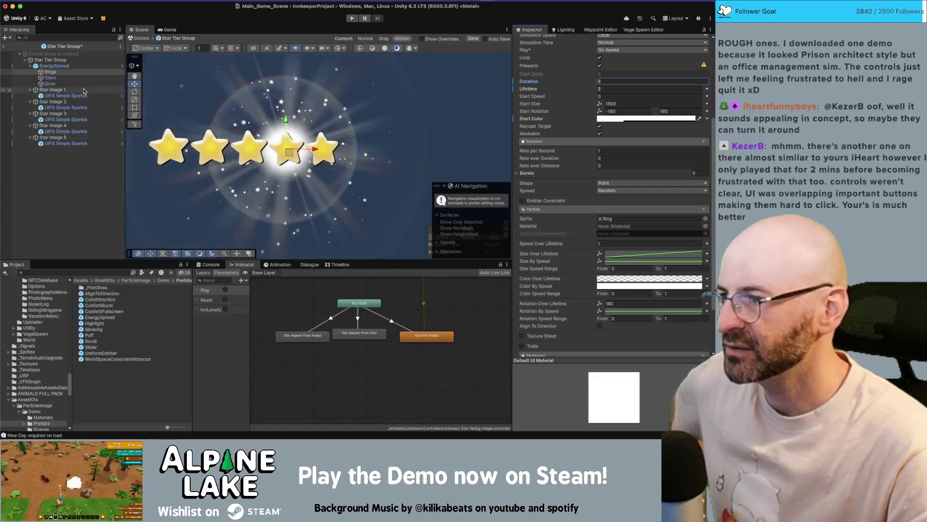
{"action": "scroll", "coordinate": [578, 43], "scroll_direction": "up", "scroll_amount": 5}
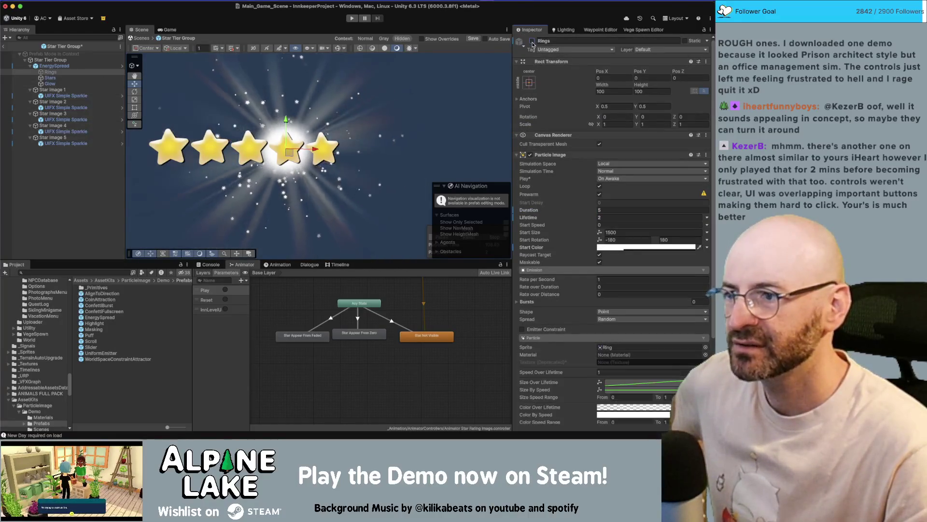
Select Glow, toggle it off and on to compare, and check its particle events settings
{"action": "left_click", "coordinate": [50, 84]}
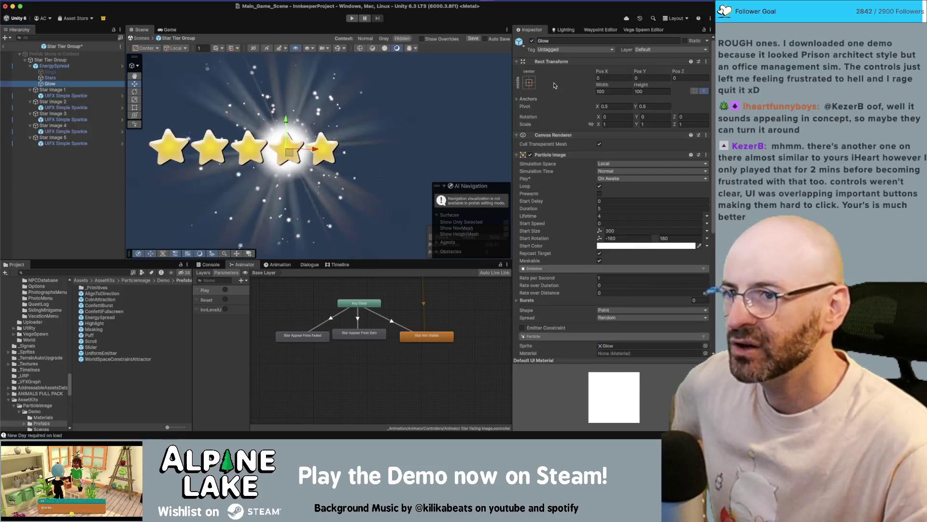
{"action": "left_click", "coordinate": [532, 41]}
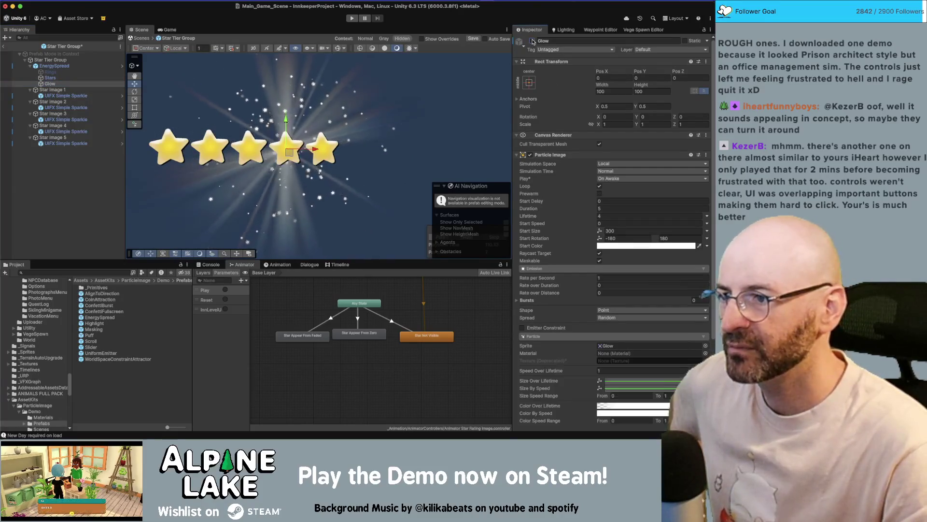
{"action": "left_click", "coordinate": [533, 41]}
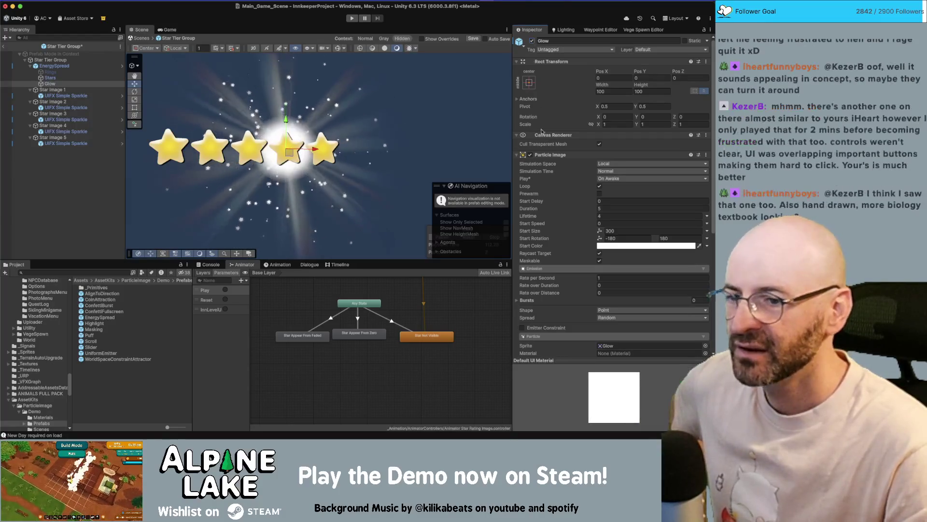
{"action": "scroll", "coordinate": [550, 229], "scroll_direction": "down", "scroll_amount": 1}
{"action": "scroll", "coordinate": [551, 229], "scroll_direction": "down", "scroll_amount": 6}
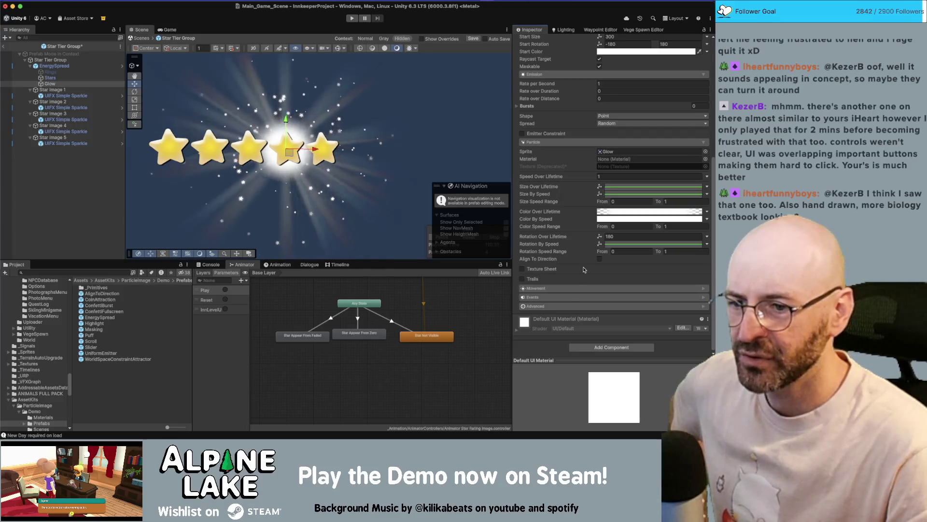
{"action": "left_click", "coordinate": [546, 298]}
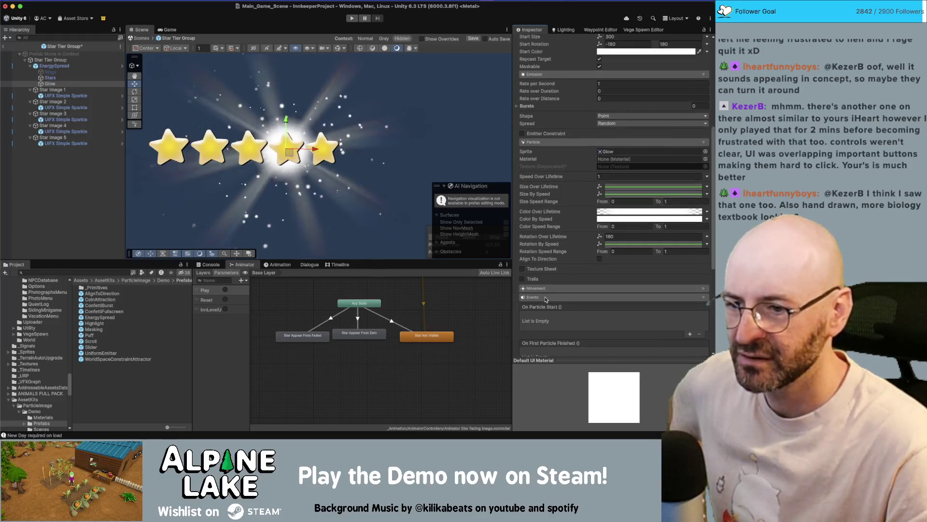
{"action": "left_click", "coordinate": [546, 297]}
{"action": "left_click", "coordinate": [546, 298]}
{"action": "left_click", "coordinate": [546, 298]}
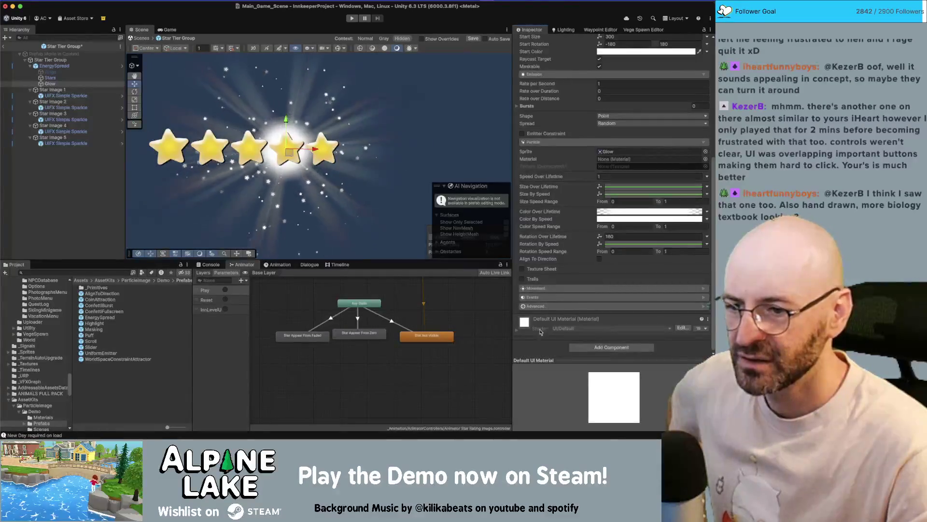
Inspect Glow's default UI material shader and the Glow texture's import settings
{"action": "left_click", "coordinate": [518, 331]}
{"action": "scroll", "coordinate": [526, 317], "scroll_direction": "down", "scroll_amount": 3}
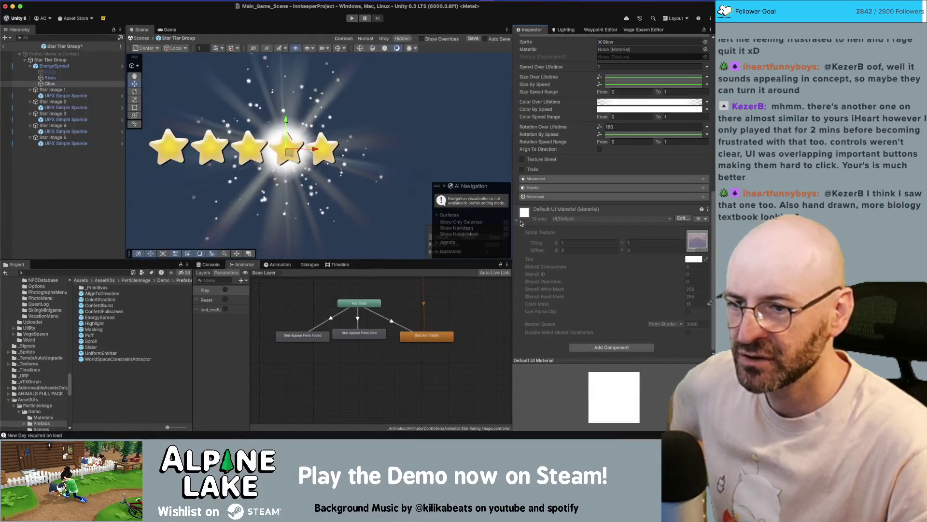
{"action": "left_click", "coordinate": [516, 221]}
{"action": "scroll", "coordinate": [568, 211], "scroll_direction": "up", "scroll_amount": 3}
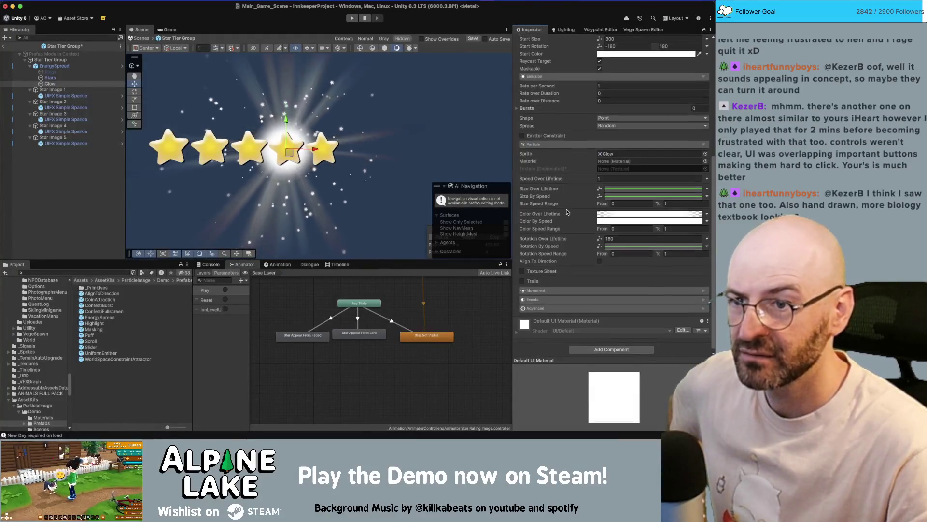
{"action": "left_click", "coordinate": [606, 154]}
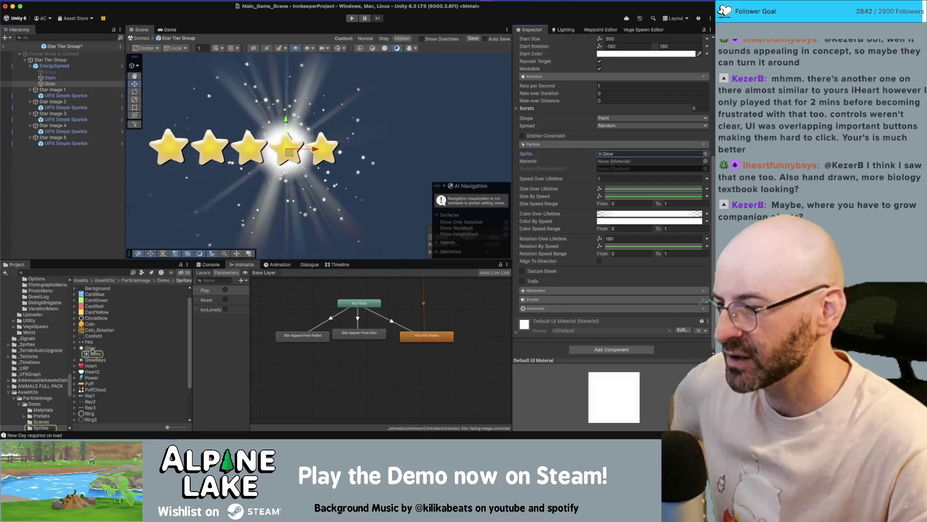
{"action": "left_click", "coordinate": [88, 348]}
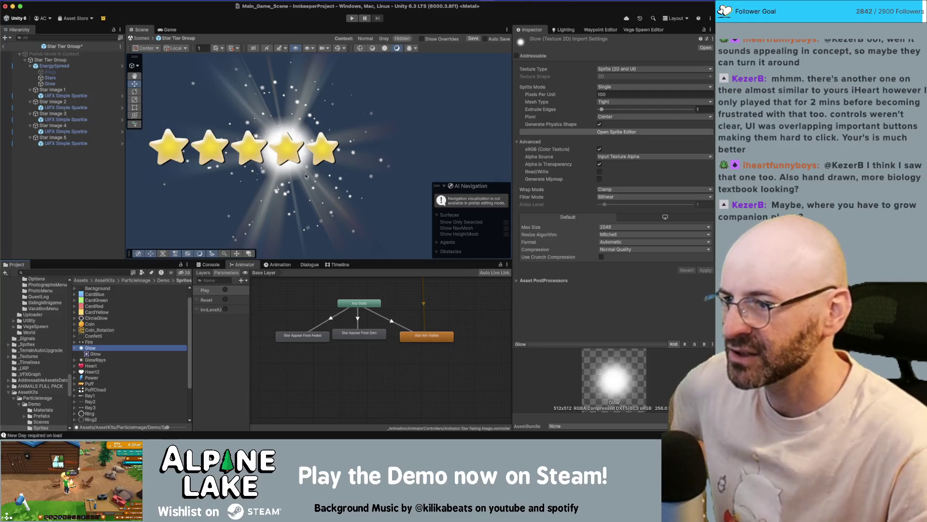
Reselect Glow and lower its start colour alpha to 26
{"action": "left_click", "coordinate": [294, 119]}
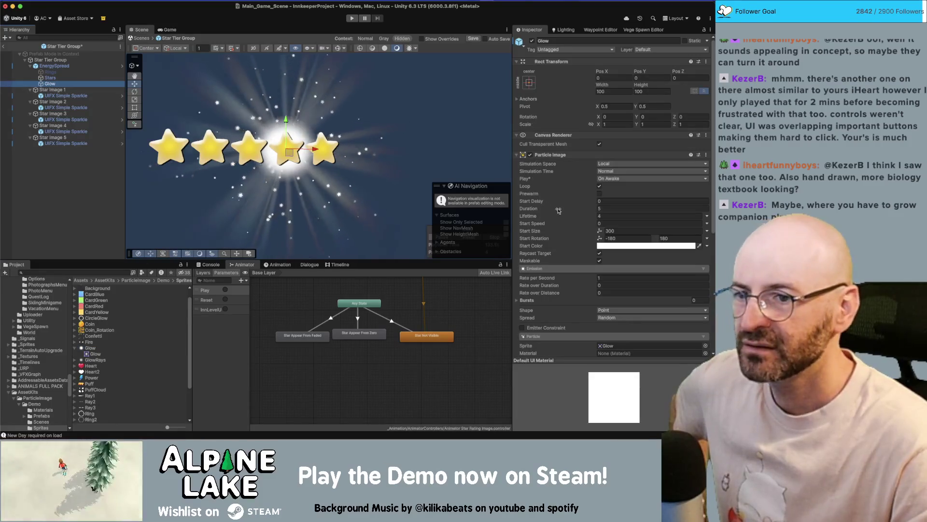
{"action": "scroll", "coordinate": [559, 210], "scroll_direction": "down", "scroll_amount": 5}
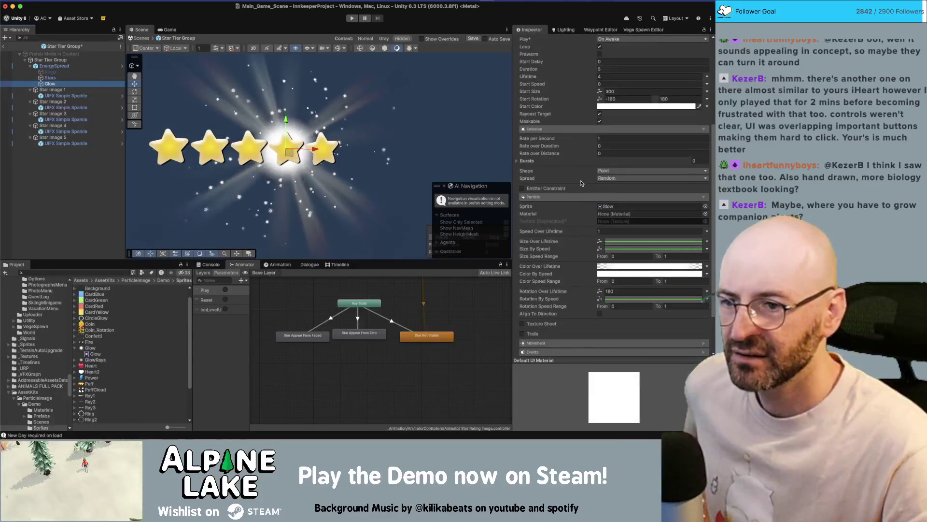
{"action": "scroll", "coordinate": [582, 183], "scroll_direction": "down", "scroll_amount": 1}
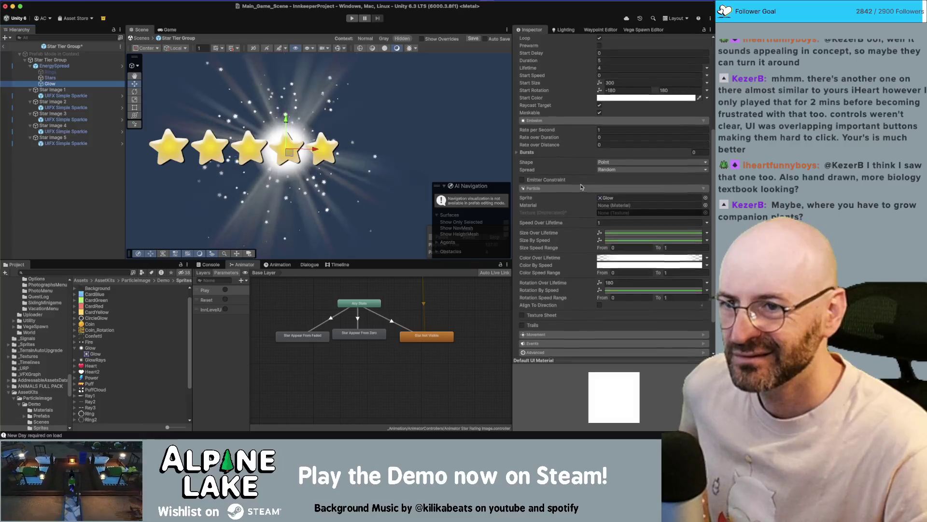
{"action": "scroll", "coordinate": [581, 188], "scroll_direction": "up", "scroll_amount": 2}
{"action": "left_click", "coordinate": [628, 137]}
{"action": "left_click", "coordinate": [657, 286]}
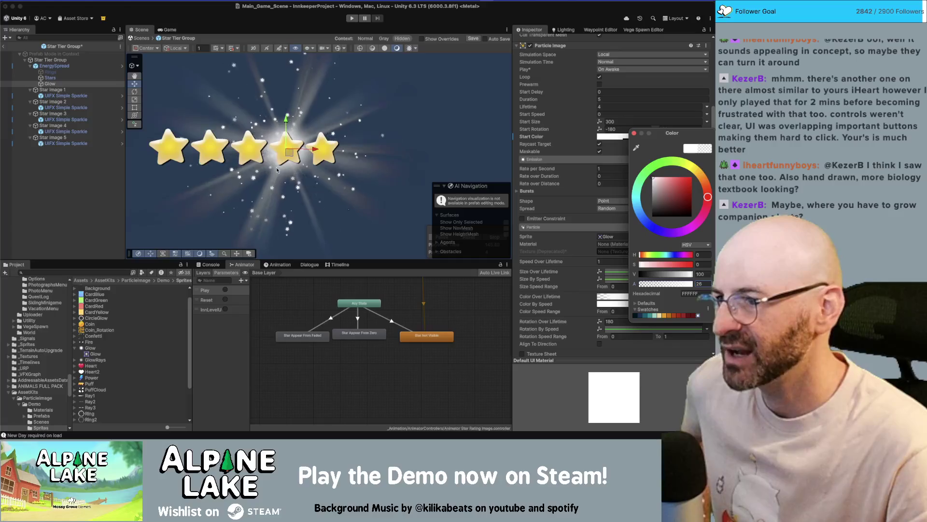
Set the Stars emission rate to 20 per second, then reselect EnergySpread
{"action": "key", "text": "Return"}
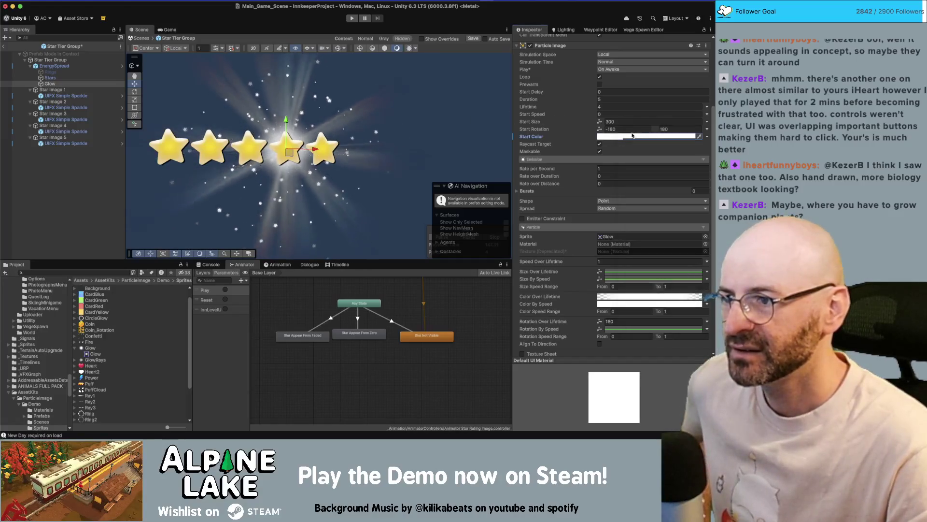
{"action": "left_click", "coordinate": [50, 77]}
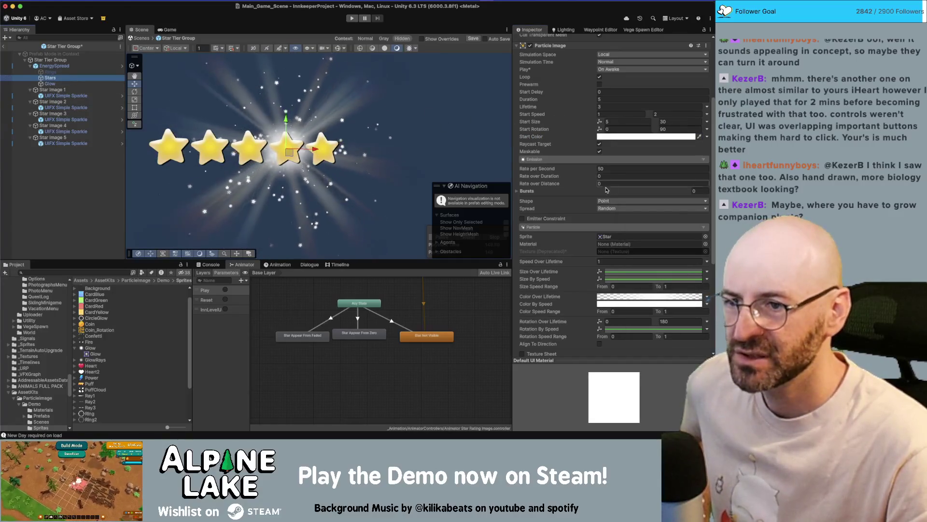
{"action": "left_click", "coordinate": [608, 169]}
{"action": "type", "text": "20"}
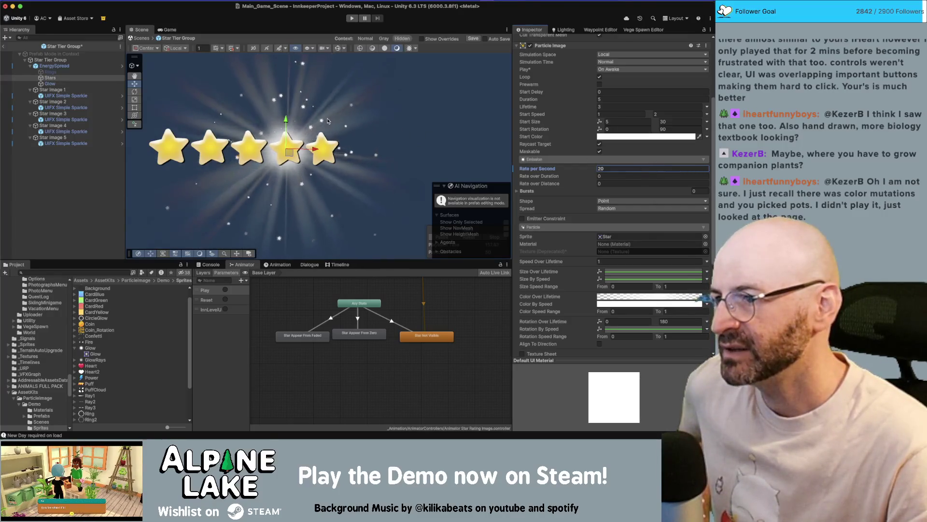
{"action": "left_click", "coordinate": [65, 67]}
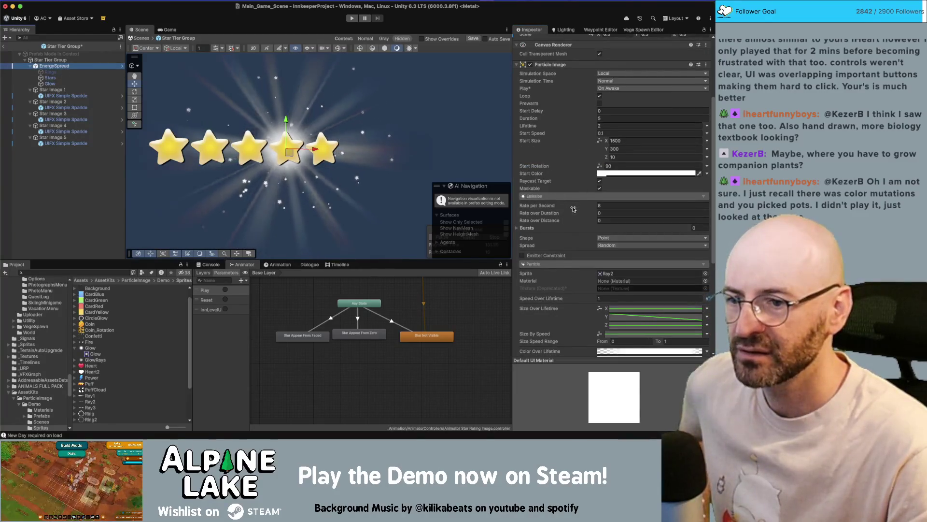
Set EnergySpread's start size width to 800, then review the Stars and Glow settings
{"action": "scroll", "coordinate": [573, 208], "scroll_direction": "down", "scroll_amount": 1}
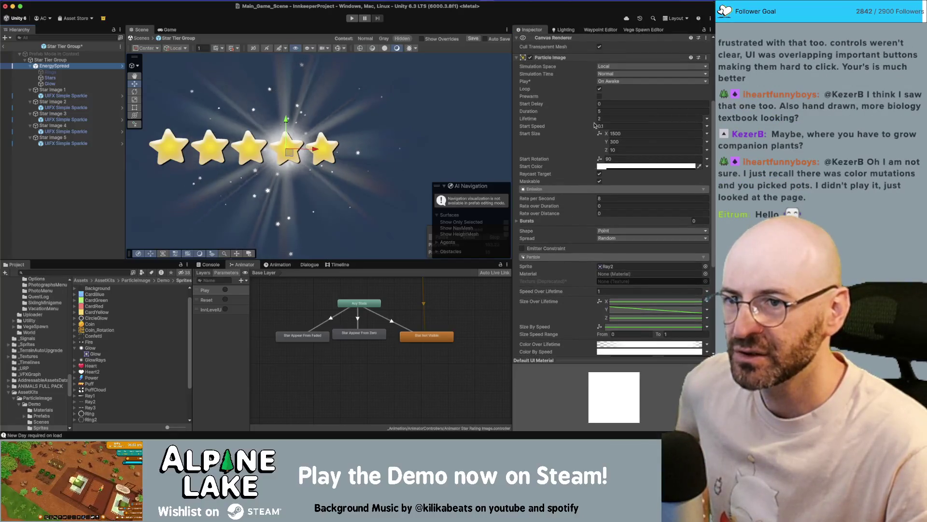
{"action": "left_click", "coordinate": [623, 134]}
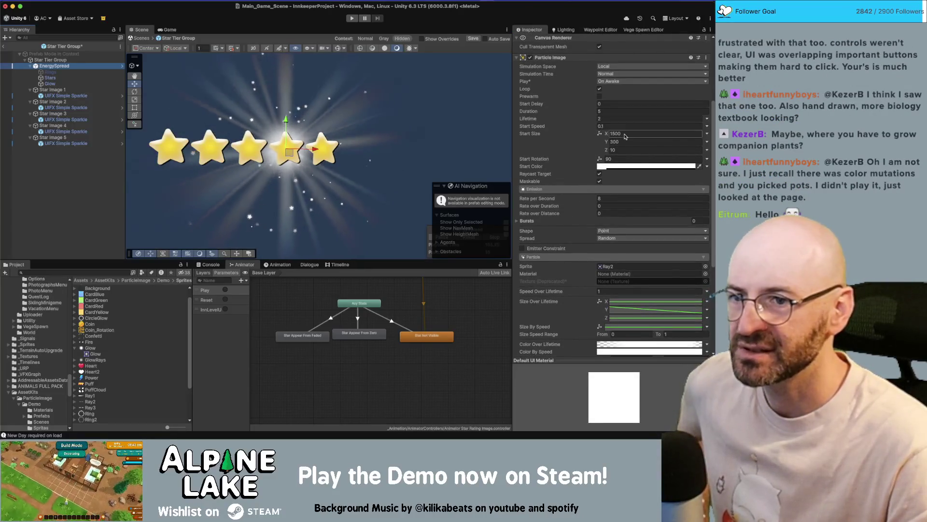
{"action": "type", "text": "800"}
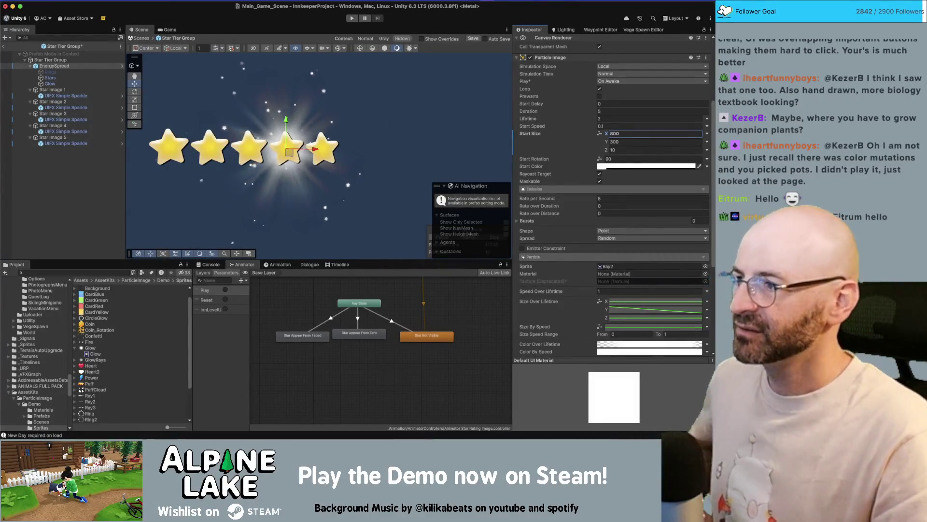
{"action": "left_click", "coordinate": [50, 78]}
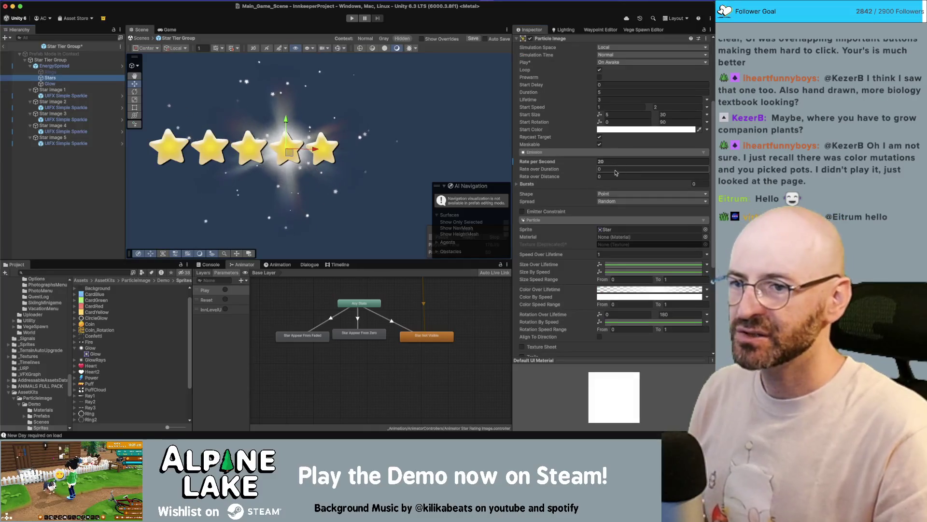
{"action": "left_click", "coordinate": [97, 84]}
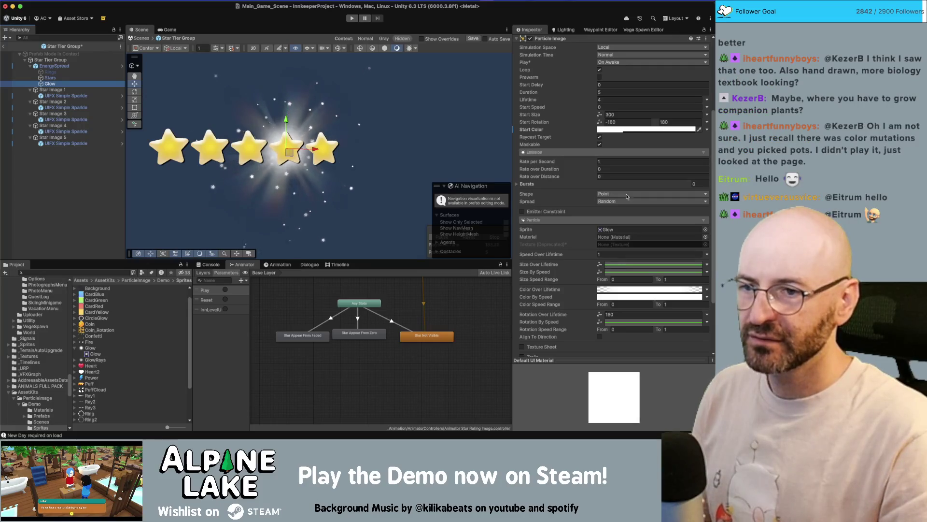
Give Glow a fully saturated yellow start colour with alpha around 18
{"action": "left_click", "coordinate": [628, 129]}
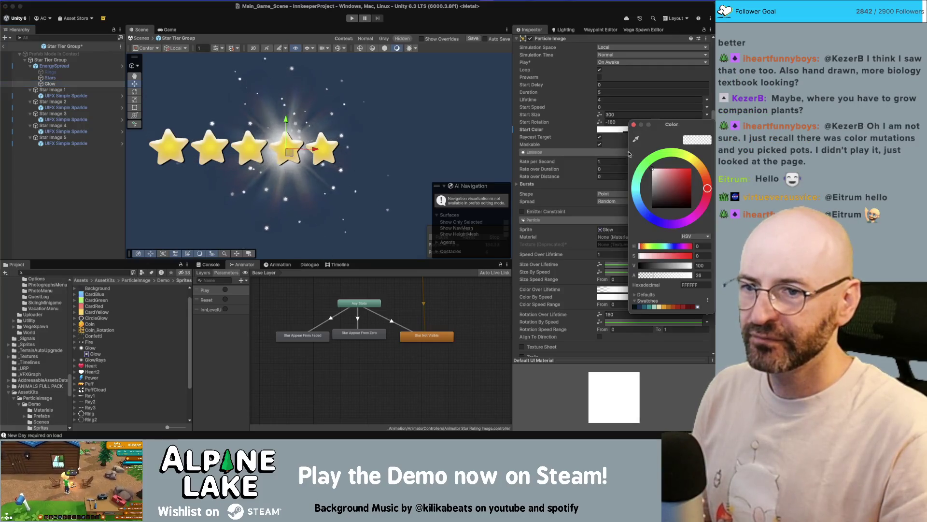
{"action": "left_click", "coordinate": [650, 276]}
{"action": "left_click_drag", "start_coordinate": [650, 277], "coordinate": [653, 276]}
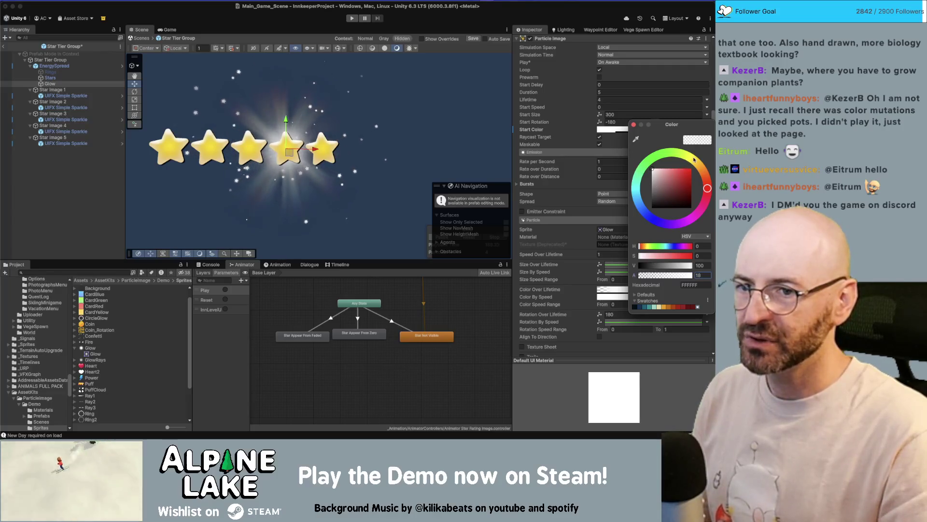
{"action": "left_click", "coordinate": [694, 160]}
{"action": "left_click", "coordinate": [678, 164]}
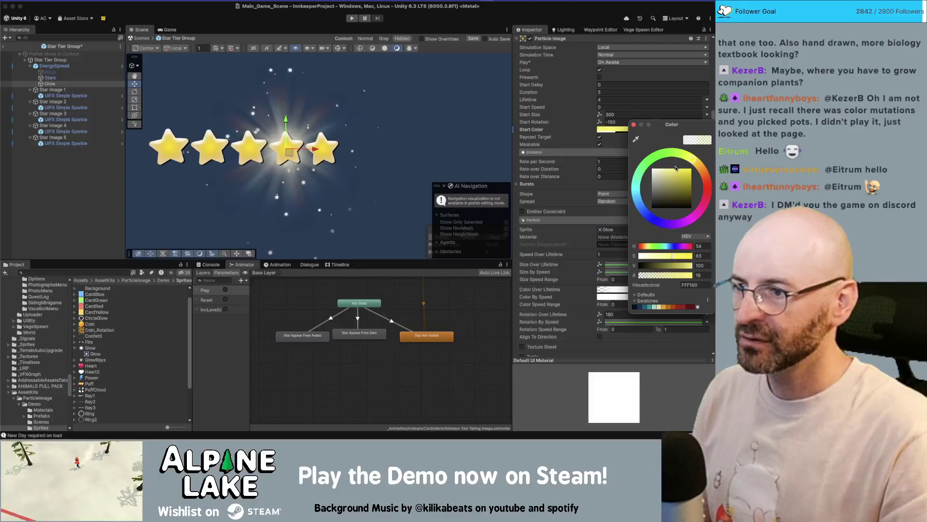
{"action": "left_click_drag", "start_coordinate": [679, 173], "coordinate": [694, 160]}
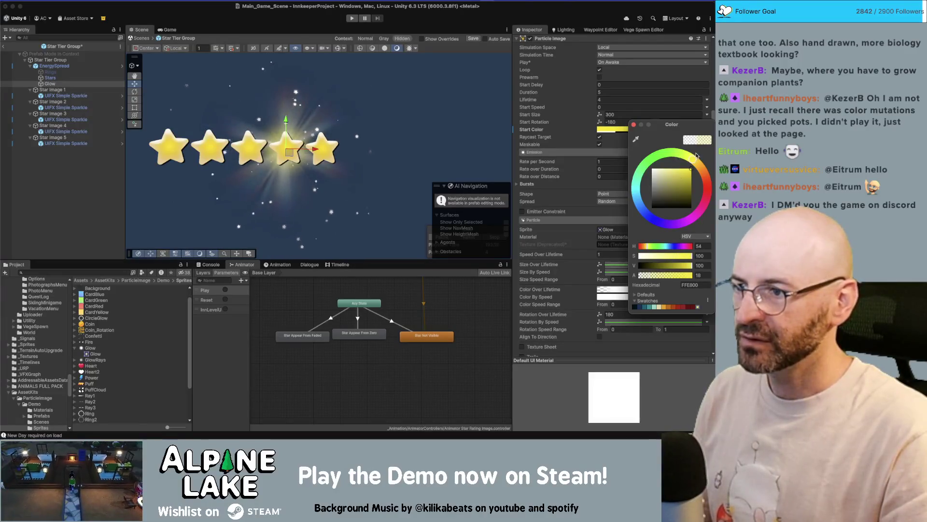
Set the Stars start colour to light yellow FFE073
{"action": "left_click", "coordinate": [634, 125]}
{"action": "left_click", "coordinate": [50, 77]}
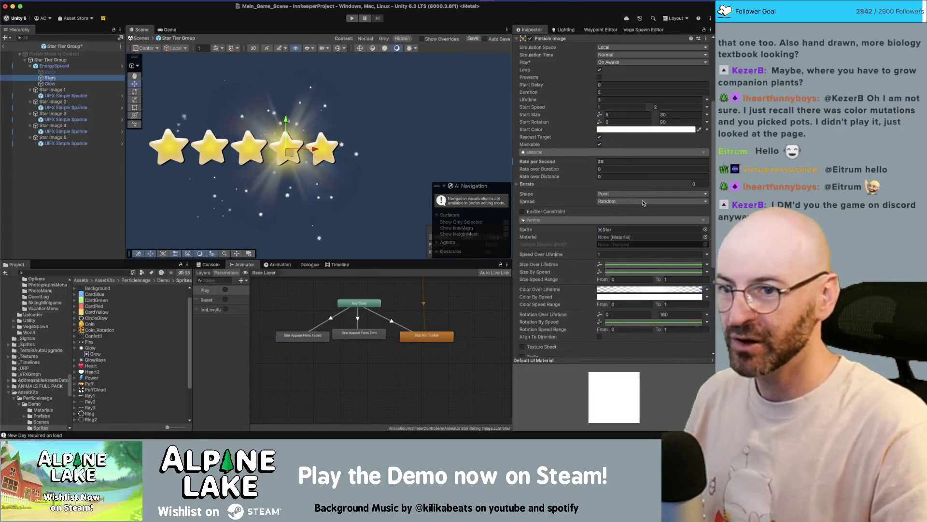
{"action": "left_click", "coordinate": [634, 129]}
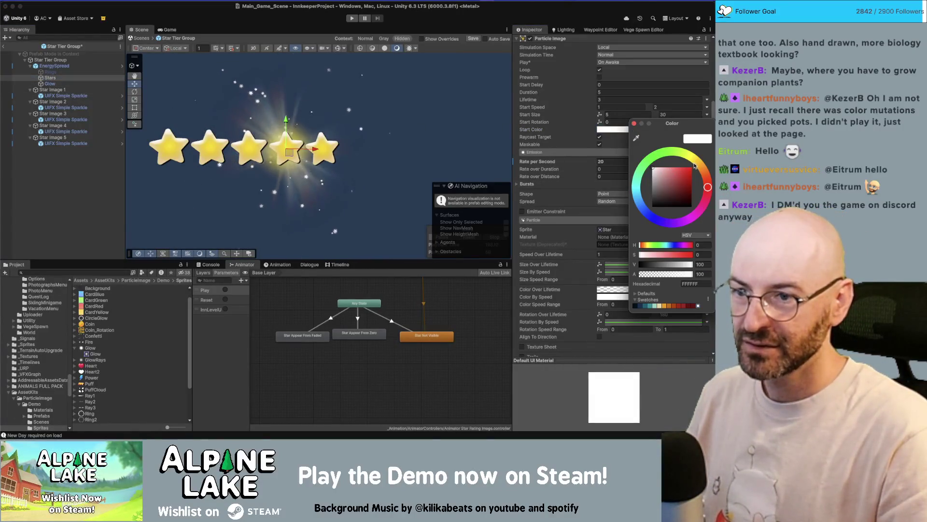
{"action": "left_click", "coordinate": [694, 160]}
{"action": "left_click", "coordinate": [695, 165]}
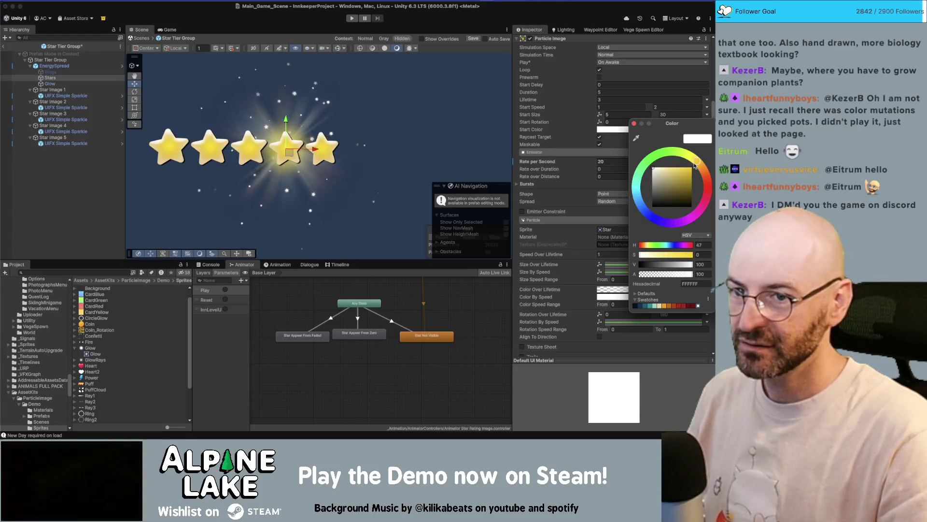
{"action": "left_click_drag", "start_coordinate": [671, 181], "coordinate": [675, 164]}
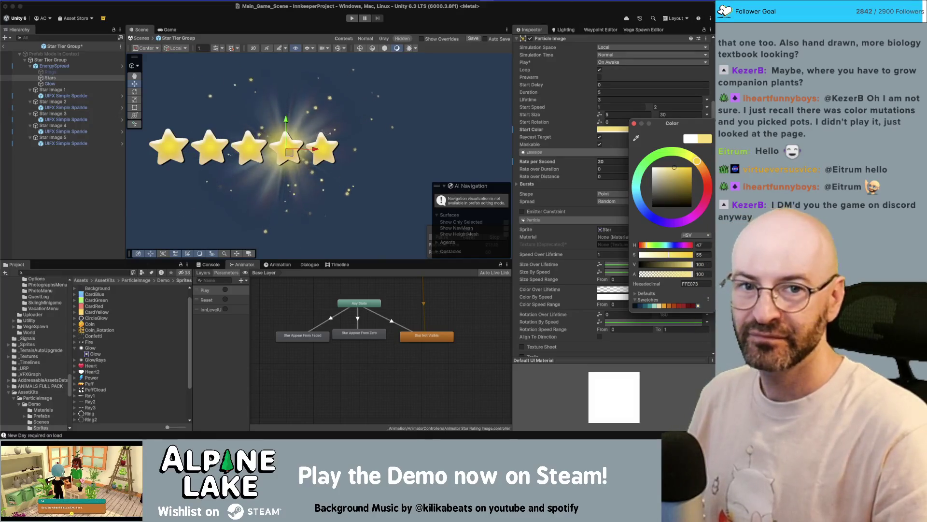
{"action": "key", "text": "Escape"}
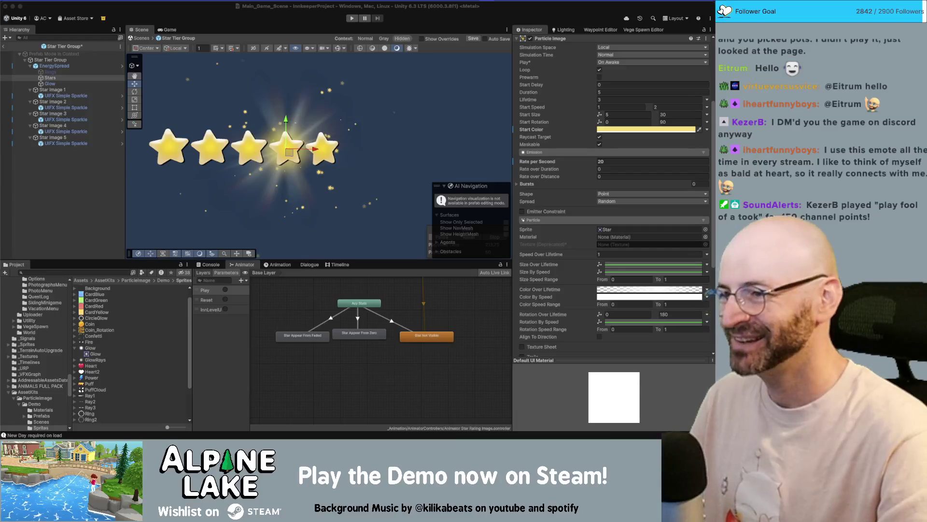
{"action": "left_click", "coordinate": [52, 238]}
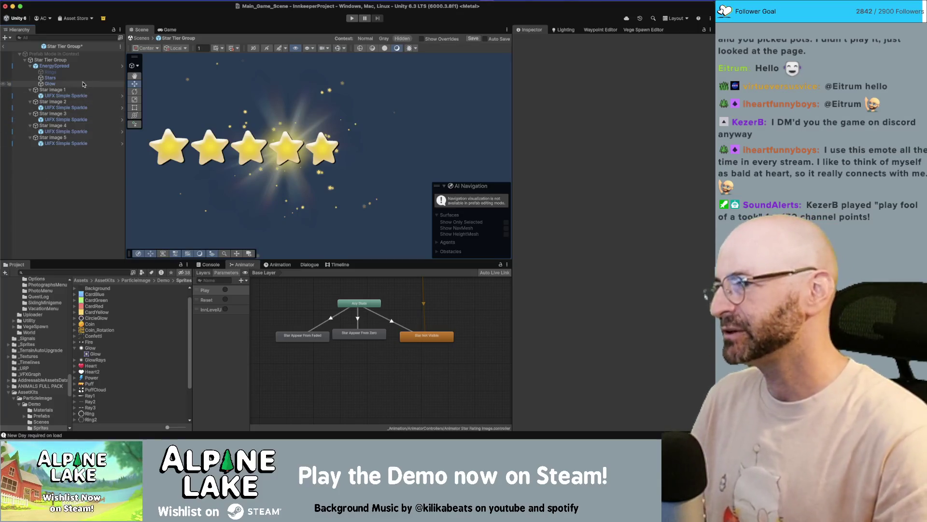
{"action": "left_click", "coordinate": [73, 67]}
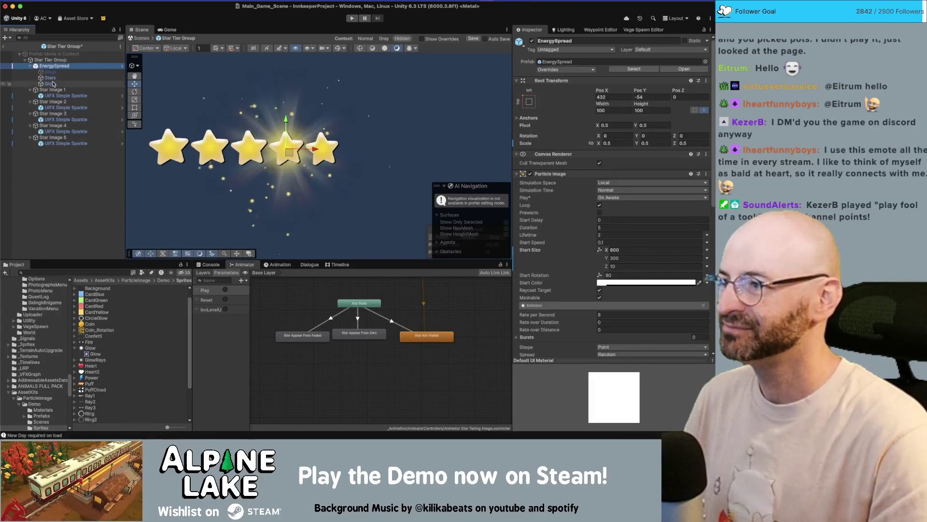
Set the Stars start speed to range from 0.5 to 1
{"action": "left_click", "coordinate": [72, 82]}
{"action": "left_click", "coordinate": [71, 79]}
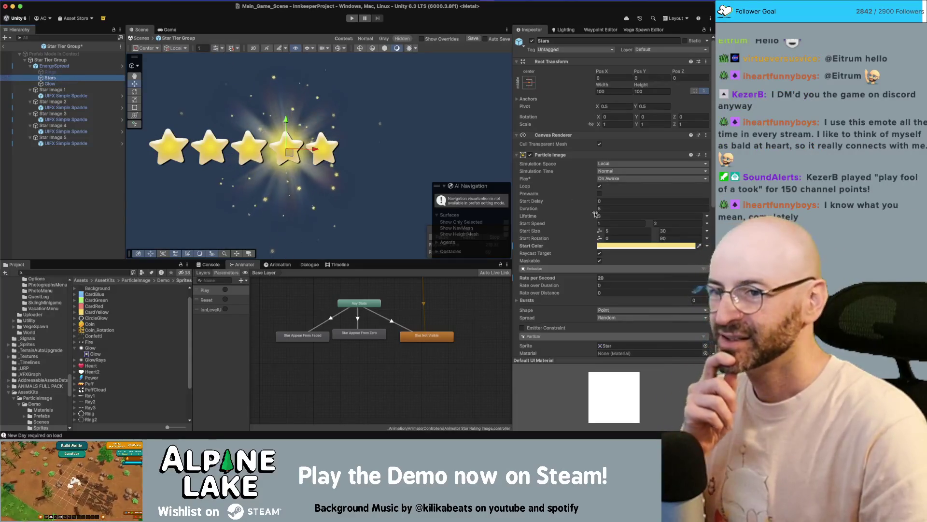
{"action": "left_click", "coordinate": [636, 224]}
{"action": "left_click", "coordinate": [623, 223]}
{"action": "type", "text": "0.5"}
{"action": "key", "text": "Return"}
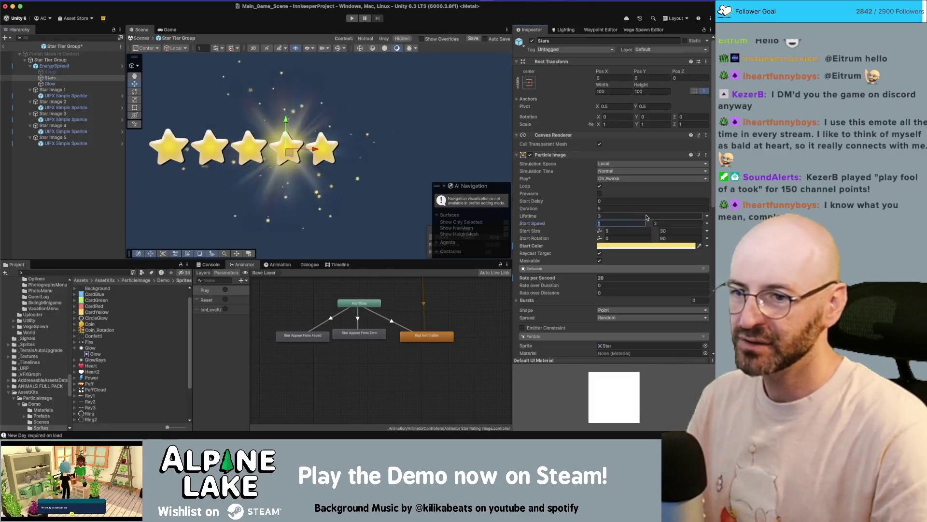
{"action": "left_click", "coordinate": [675, 223]}
{"action": "type", "text": "1"}
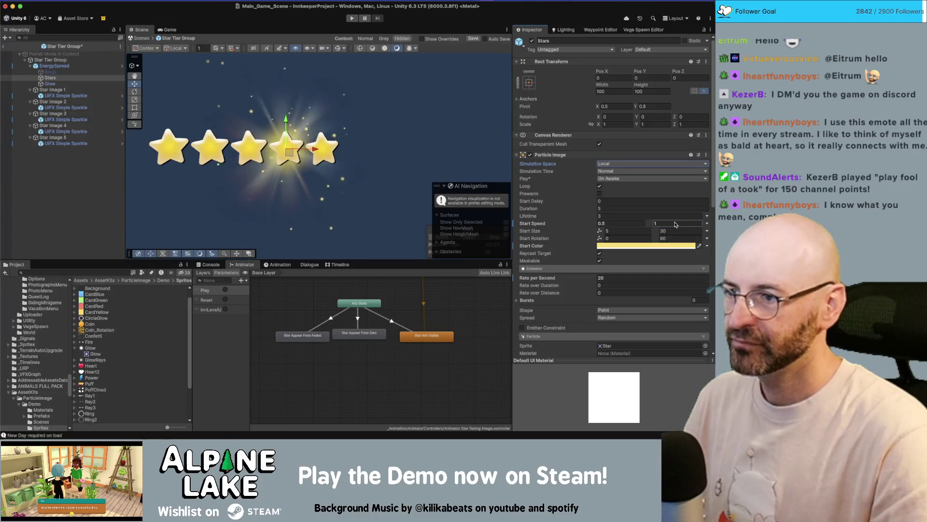
{"action": "key", "text": "Return"}
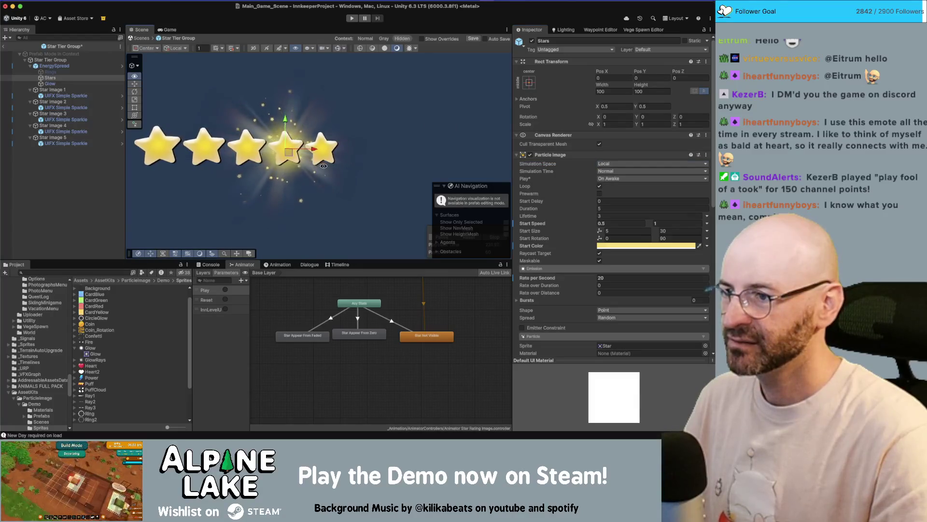
Lower the Stars emission rate to 10 per second and deselect to preview the effect
{"action": "left_click", "coordinate": [608, 277]}
{"action": "type", "text": "10"}
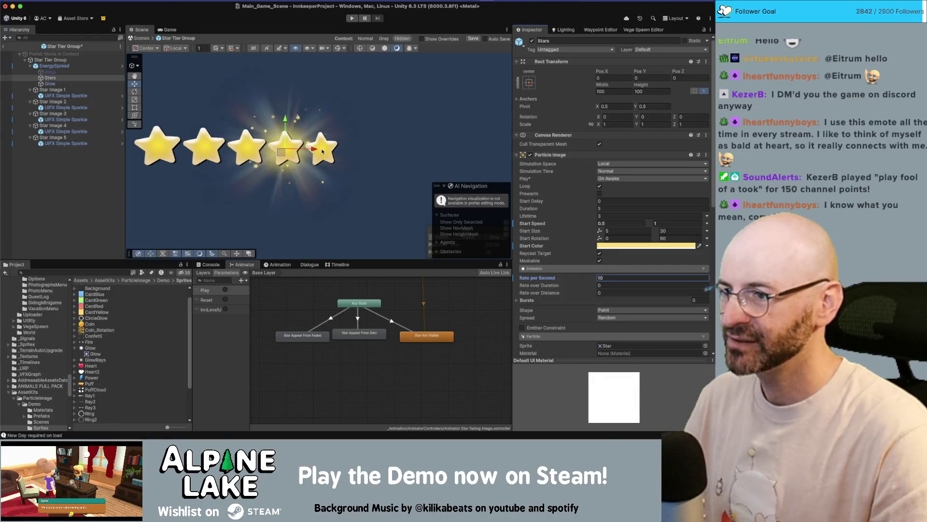
{"action": "scroll", "coordinate": [323, 151], "scroll_direction": "down", "scroll_amount": 5}
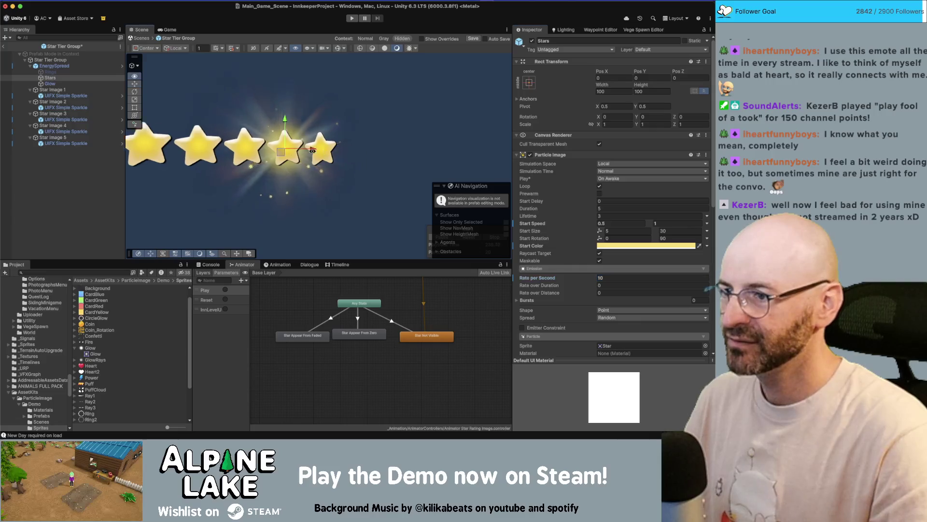
{"action": "scroll", "coordinate": [238, 154], "scroll_direction": "up", "scroll_amount": 5}
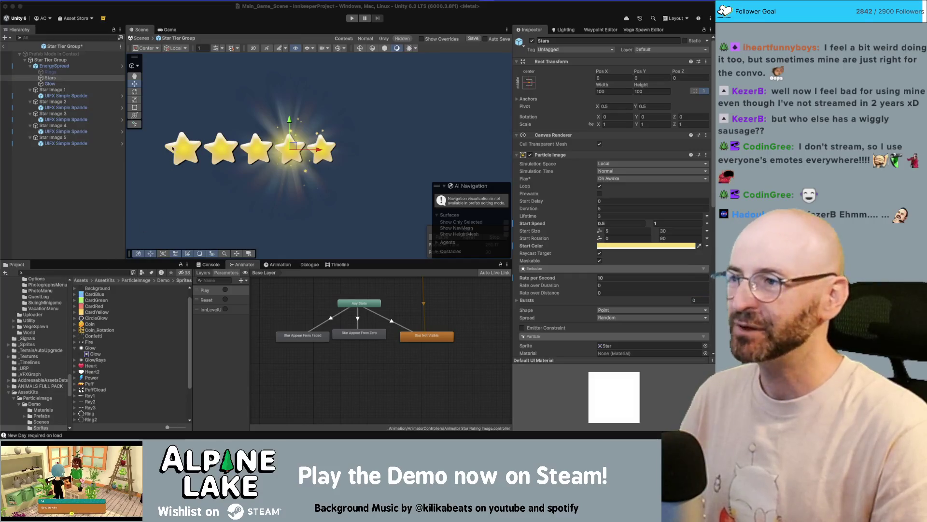
{"action": "left_click", "coordinate": [169, 86]}
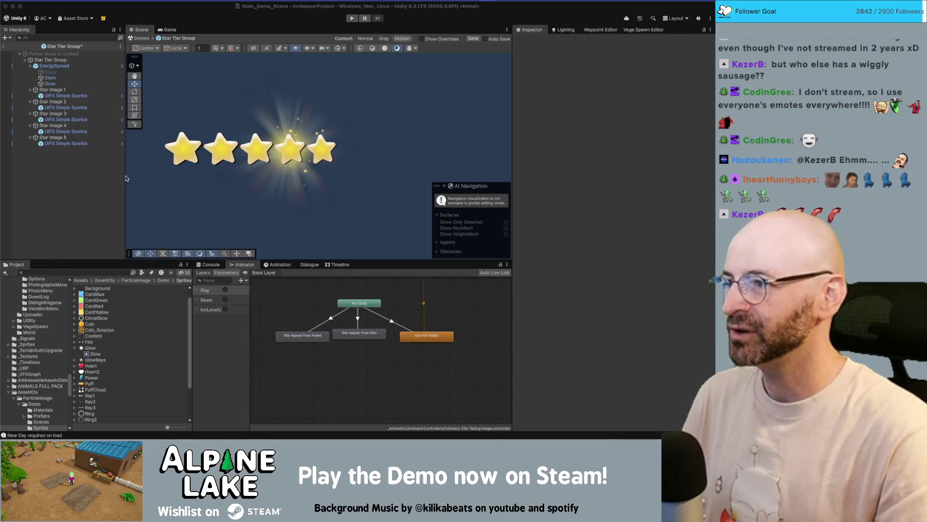
Duplicate the Star Tier Group, then delete the copy's five star images and its extra EnergySpread
{"action": "left_click", "coordinate": [97, 180]}
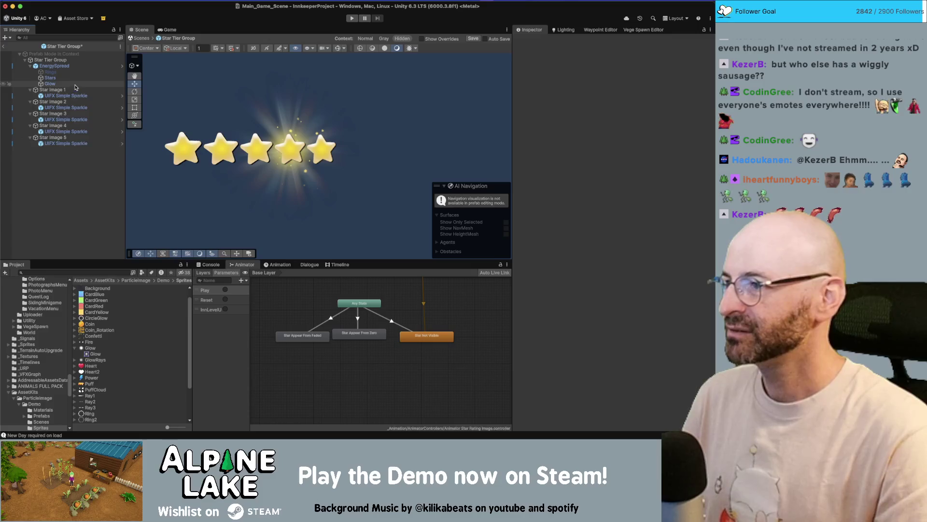
{"action": "left_click", "coordinate": [29, 67]}
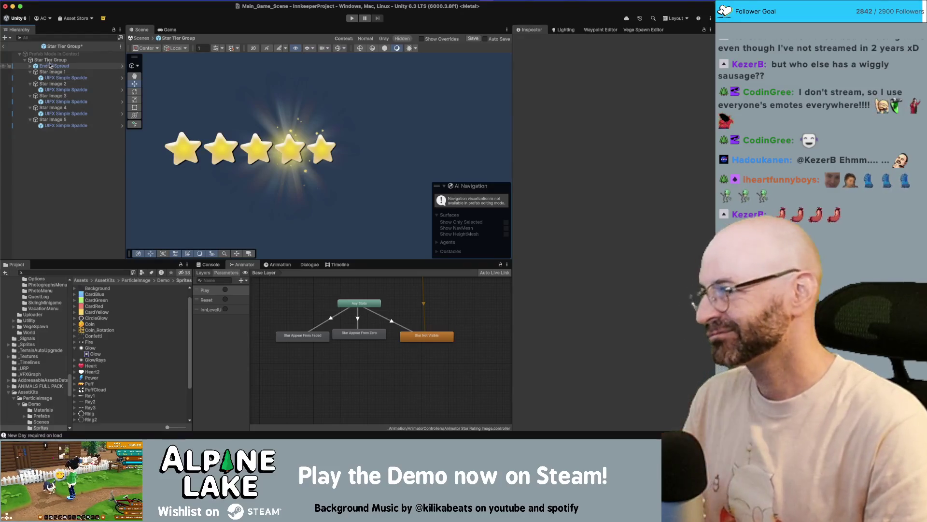
{"action": "left_click", "coordinate": [51, 61]}
{"action": "left_click", "coordinate": [55, 72]}
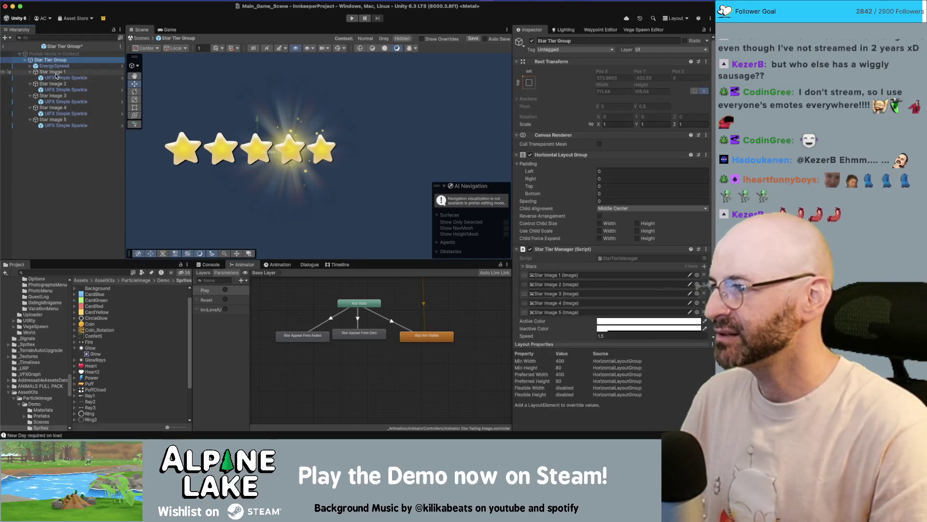
{"action": "key", "text": "super+v"}
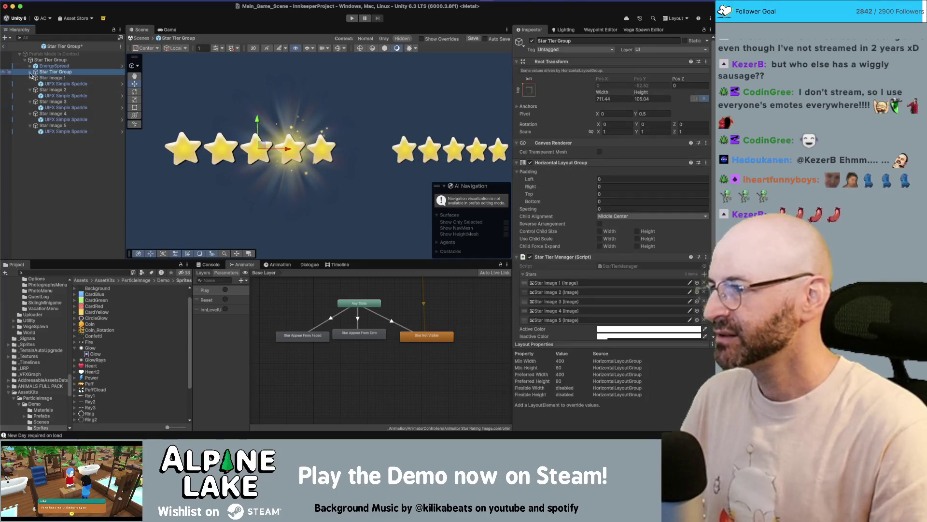
{"action": "left_click", "coordinate": [55, 83]}
{"action": "left_click", "coordinate": [55, 107], "text": "shift"}
{"action": "key", "text": "super+BackSpace"}
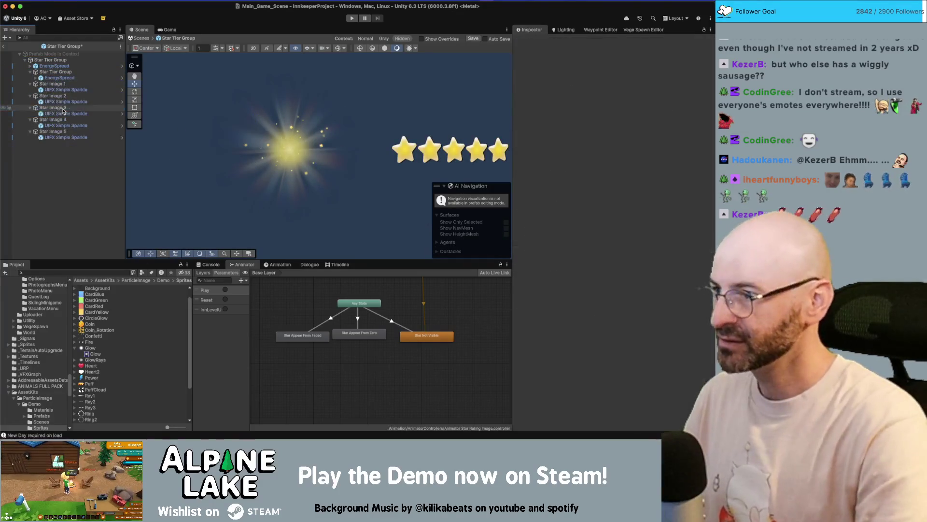
{"action": "left_click", "coordinate": [55, 65]}
{"action": "key", "text": "super+BackSpace"}
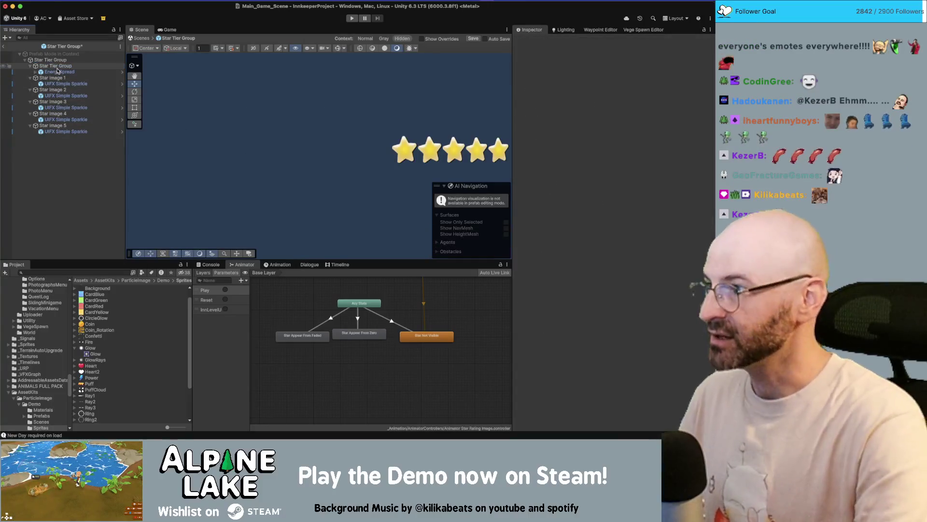
Duplicate the EnergySpread inside the new group into five highlights, deleting the surplus sixth copy
{"action": "left_click", "coordinate": [61, 71]}
{"action": "key", "text": "super+d"}
{"action": "key", "text": "super+d"}
{"action": "key", "text": "super+d"}
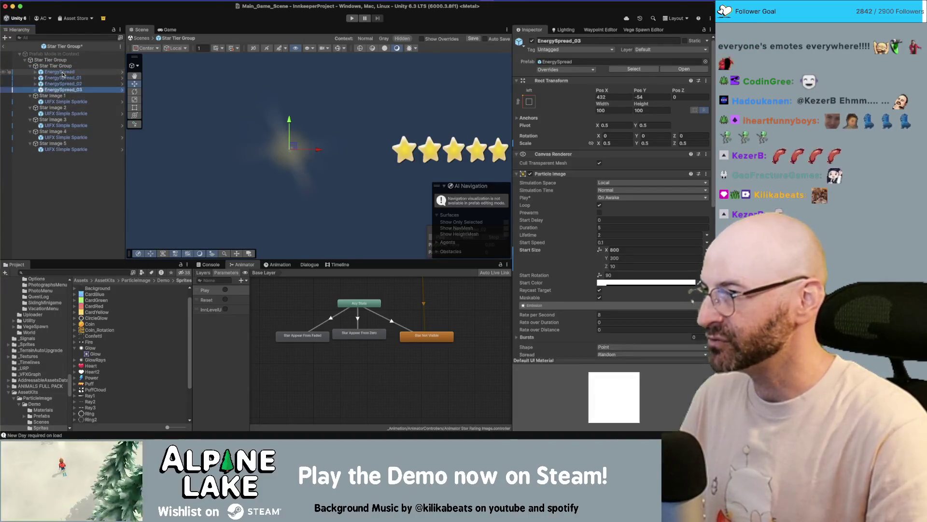
{"action": "key", "text": "super+BackSpace"}
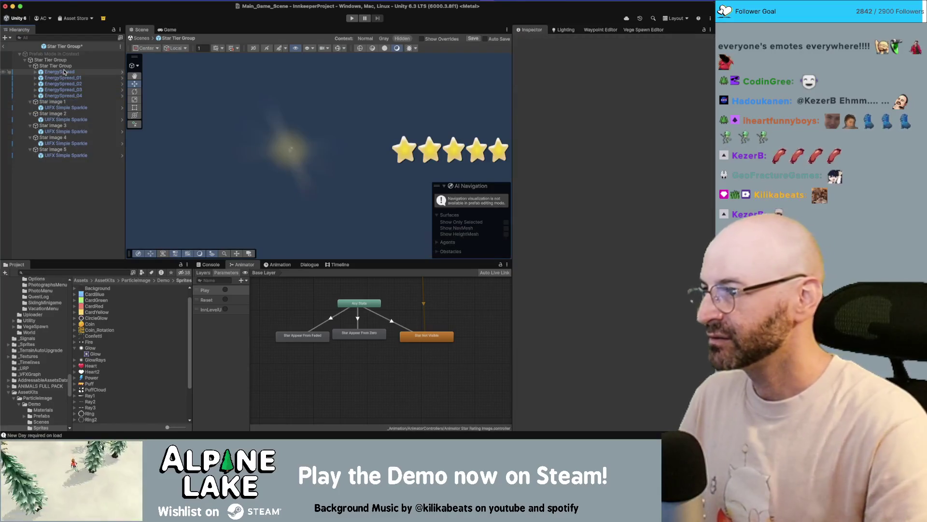
Remove the Star Tier Manager script from the inner Star Tier Group and select the five EnergySpreads
{"action": "left_click", "coordinate": [63, 66]}
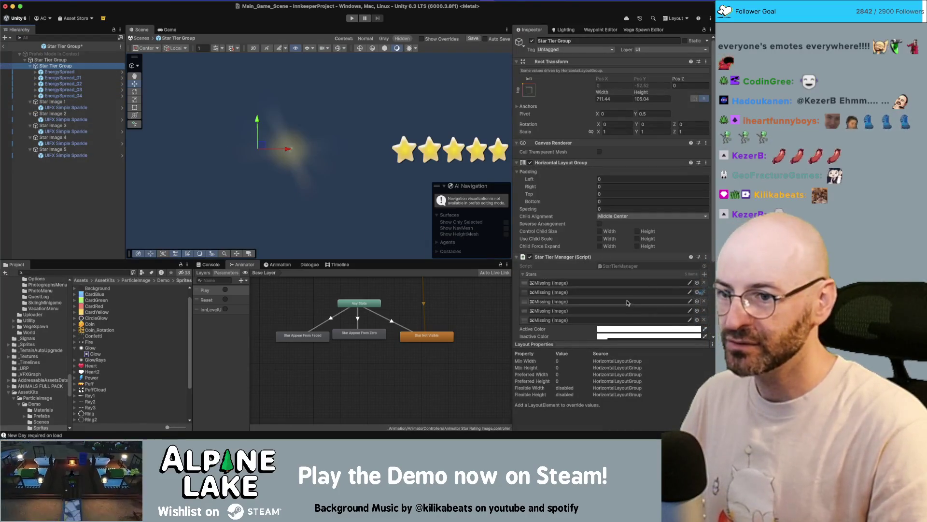
{"action": "scroll", "coordinate": [627, 302], "scroll_direction": "down", "scroll_amount": 1}
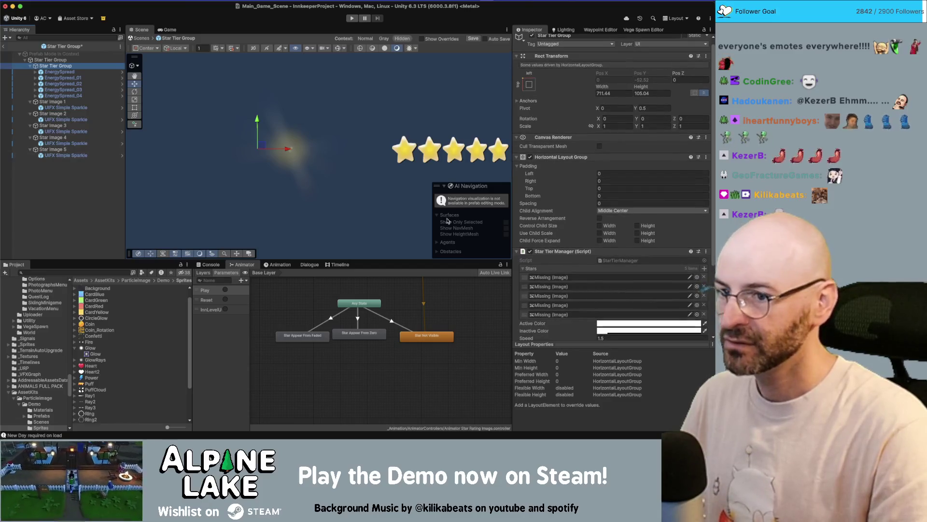
{"action": "right_click", "coordinate": [545, 251]}
{"action": "left_click", "coordinate": [565, 264]}
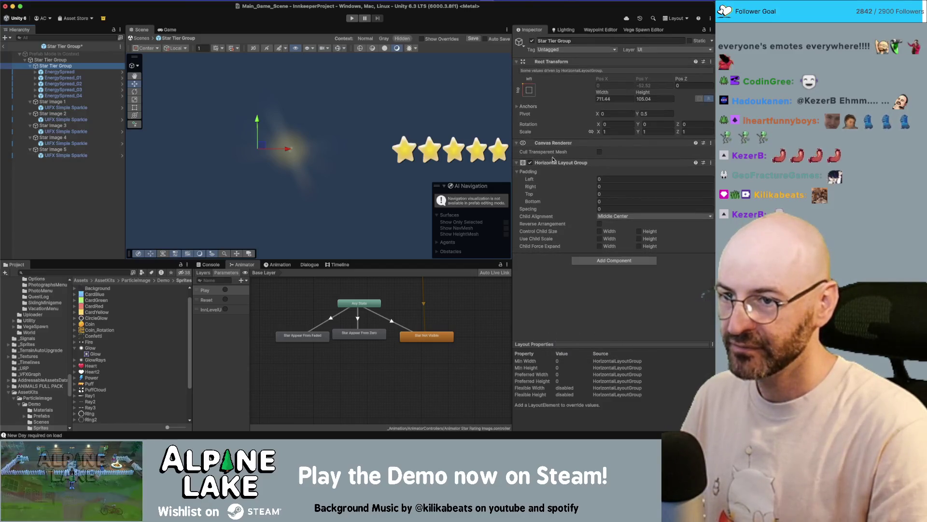
{"action": "left_click", "coordinate": [63, 96]}
{"action": "left_click", "coordinate": [59, 71], "text": "shift"}
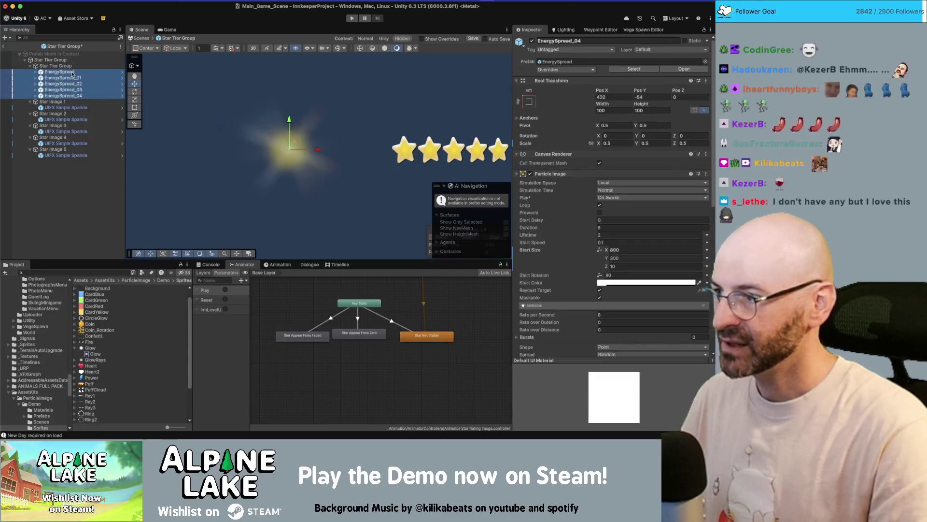
Give the inner Star Tier Group a Layout Element with Ignore Layout ticked
{"action": "scroll", "coordinate": [634, 225], "scroll_direction": "down", "scroll_amount": 5}
{"action": "left_click", "coordinate": [599, 299]}
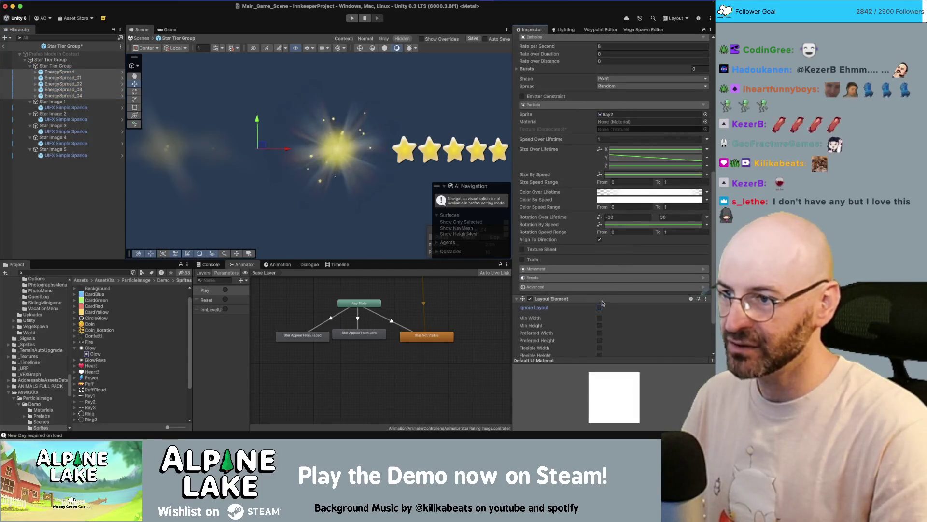
{"action": "left_click", "coordinate": [49, 67]}
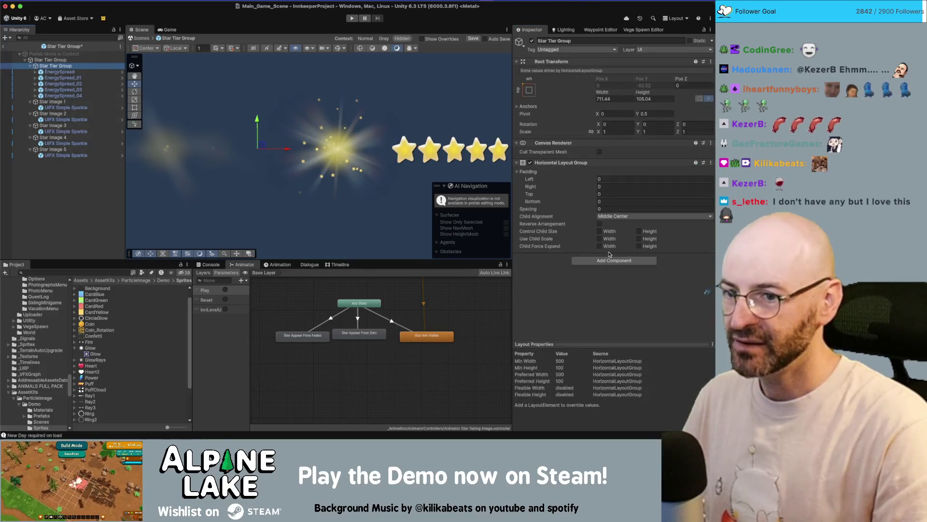
{"action": "left_click", "coordinate": [609, 259]}
{"action": "key", "text": "Return"}
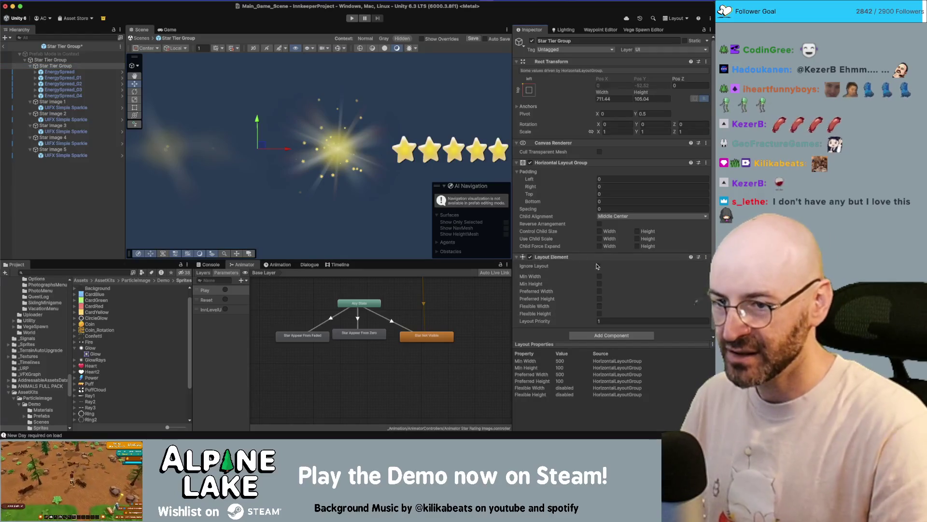
{"action": "left_click", "coordinate": [600, 265]}
{"action": "left_click", "coordinate": [386, 191]}
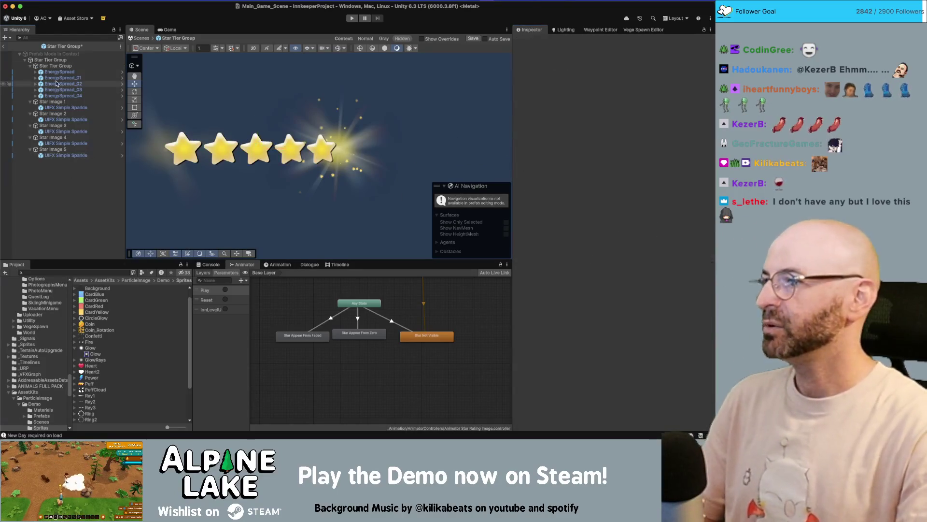
Resize all five EnergySpread highlights to width 80 and height 80
{"action": "scroll", "coordinate": [259, 111], "scroll_direction": "down", "scroll_amount": 3}
{"action": "left_click", "coordinate": [59, 72]}
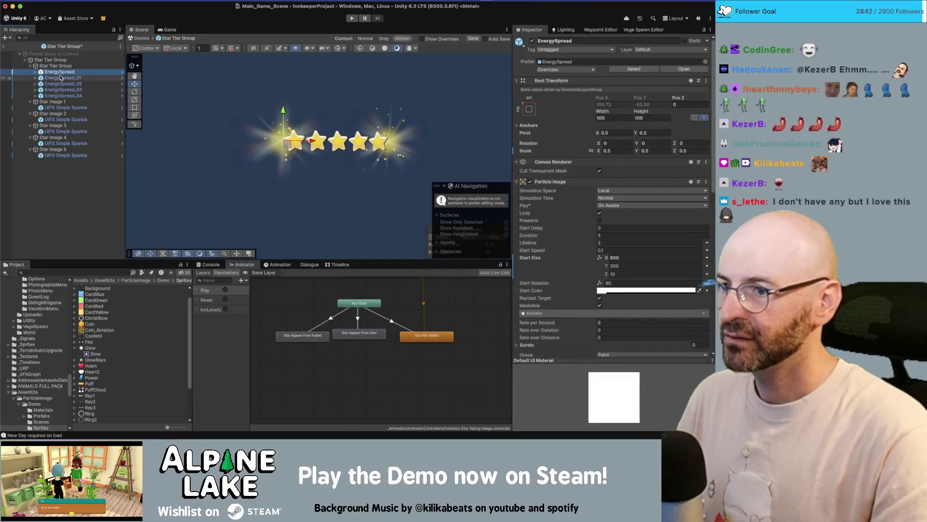
{"action": "left_click", "coordinate": [67, 103]}
{"action": "left_click", "coordinate": [60, 71]}
{"action": "left_click", "coordinate": [63, 95], "text": "shift"}
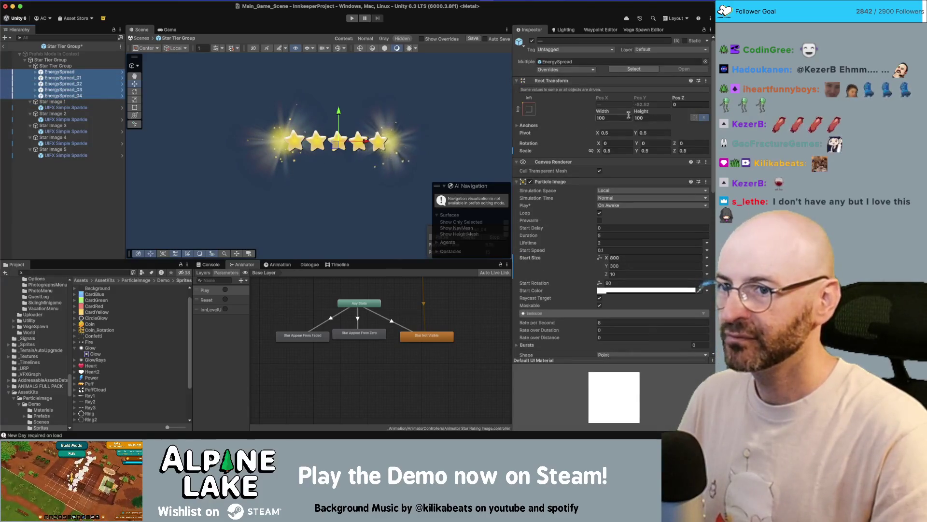
{"action": "left_click", "coordinate": [610, 118]}
{"action": "type", "text": "80"}
{"action": "key", "text": "Tab"}
{"action": "type", "text": "80"}
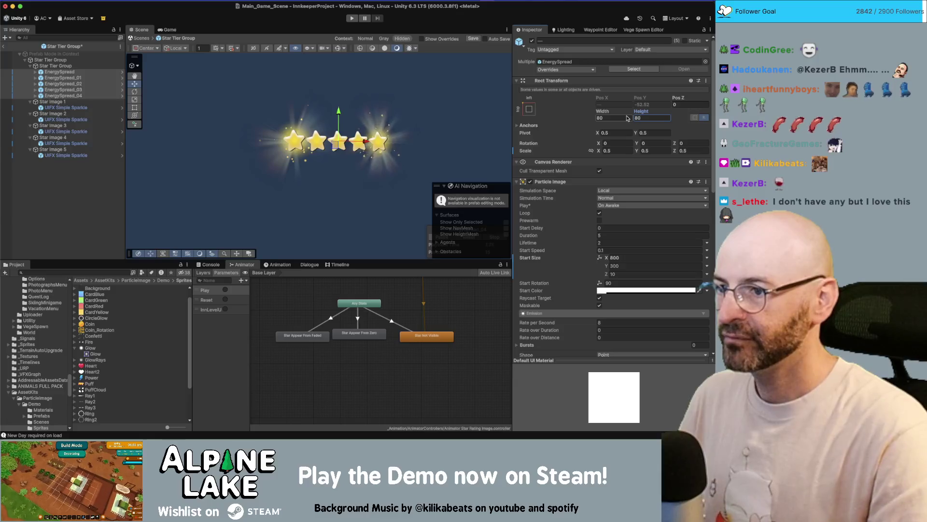
{"action": "key", "text": "Return"}
Rename the original EnergySpread highlight to EnergySpread_00
{"action": "left_click", "coordinate": [83, 92]}
{"action": "left_click", "coordinate": [62, 78]}
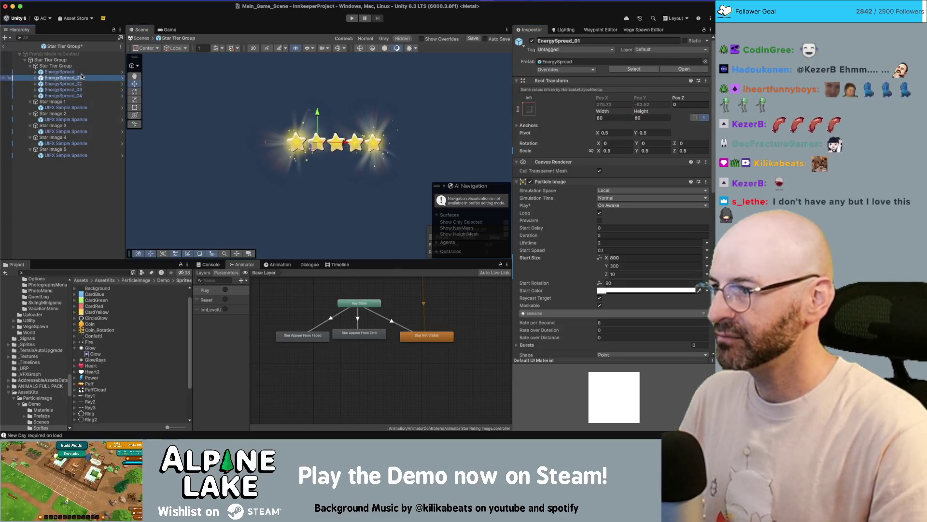
{"action": "key", "text": "Down"}
{"action": "key", "text": "Down"}
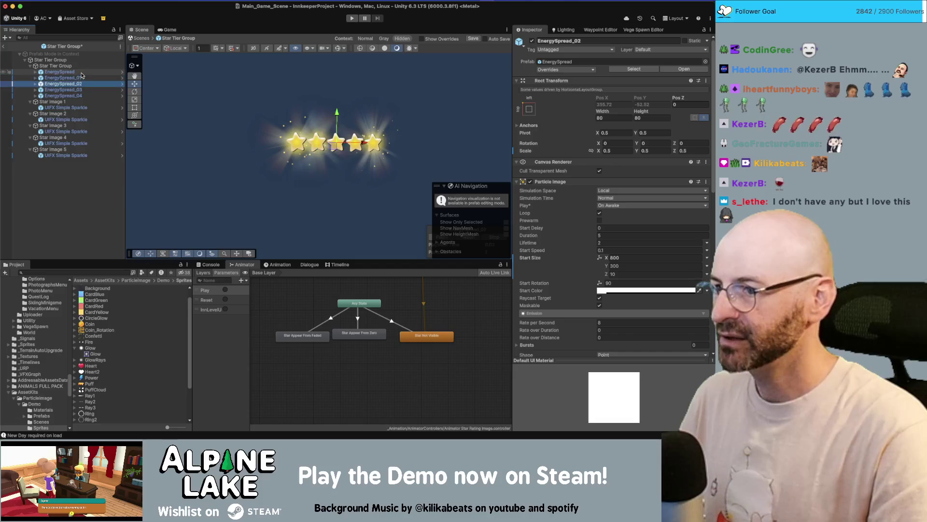
{"action": "key", "text": "Down"}
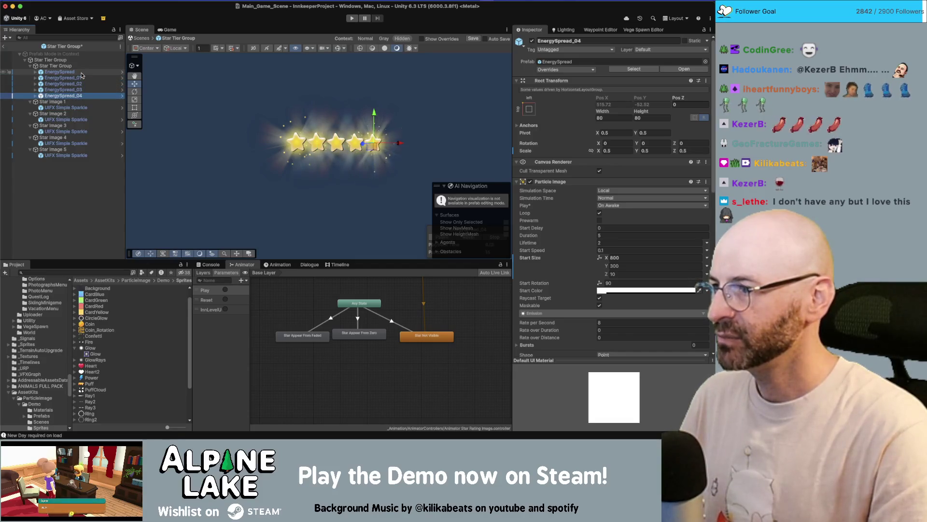
{"action": "key", "text": "Up"}
{"action": "key", "text": "Up"}
{"action": "key", "text": "Up"}
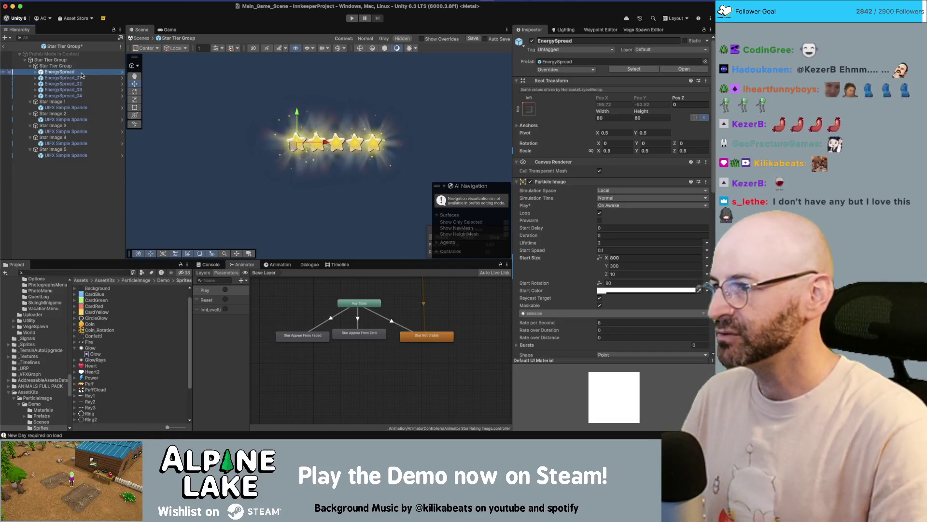
{"action": "key", "text": "Return"}
{"action": "key", "text": "Right"}
{"action": "type", "text": "_00"}
{"action": "key", "text": "Return"}
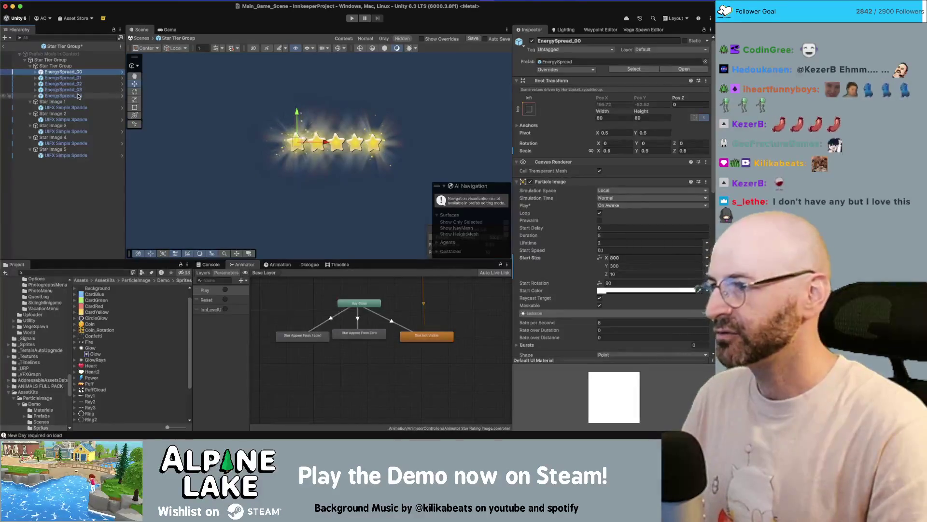
Hide the five EnergySpread highlights in the scene
{"action": "left_click", "coordinate": [78, 96], "text": "shift"}
{"action": "left_click_drag", "start_coordinate": [78, 96], "coordinate": [75, 61]}
{"action": "scroll", "coordinate": [595, 318], "scroll_direction": "down", "scroll_amount": 5}
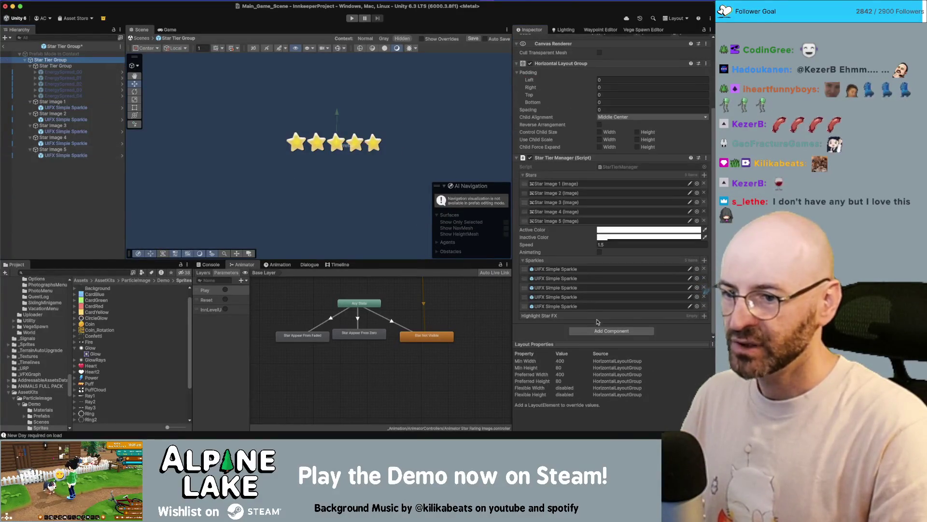
Lock the Inspector on the root Star Tier Group and add EnergySpread_00 through _04 to Highlight Star FX
{"action": "left_click_drag", "start_coordinate": [62, 72], "coordinate": [590, 318]}
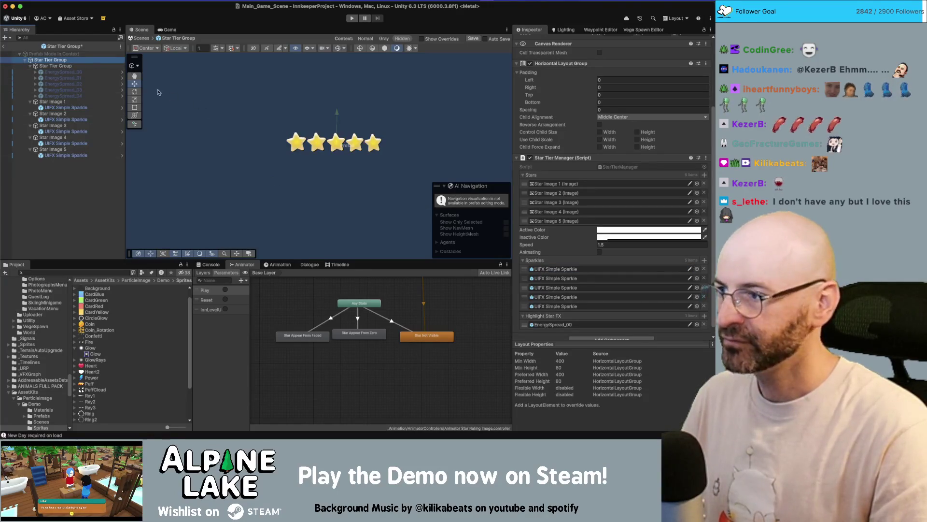
{"action": "scroll", "coordinate": [580, 321], "scroll_direction": "down", "scroll_amount": 1}
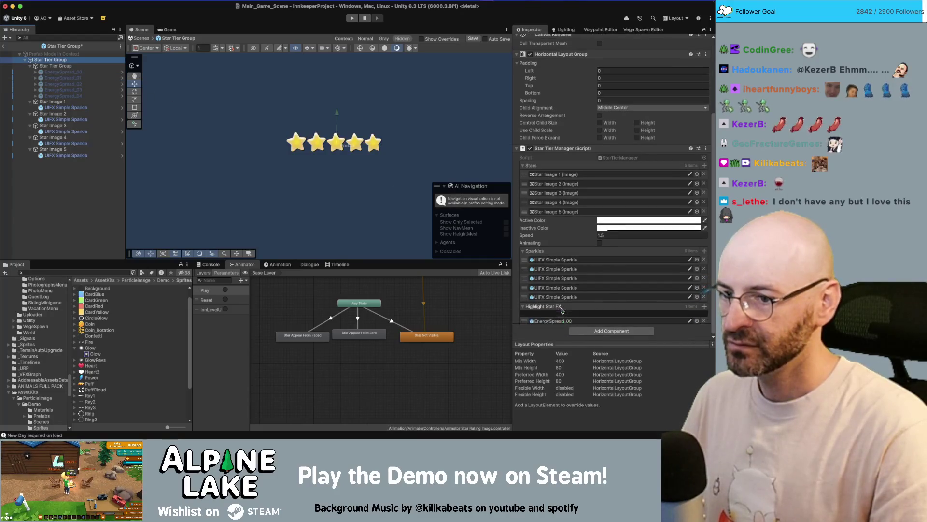
{"action": "left_click", "coordinate": [83, 78]}
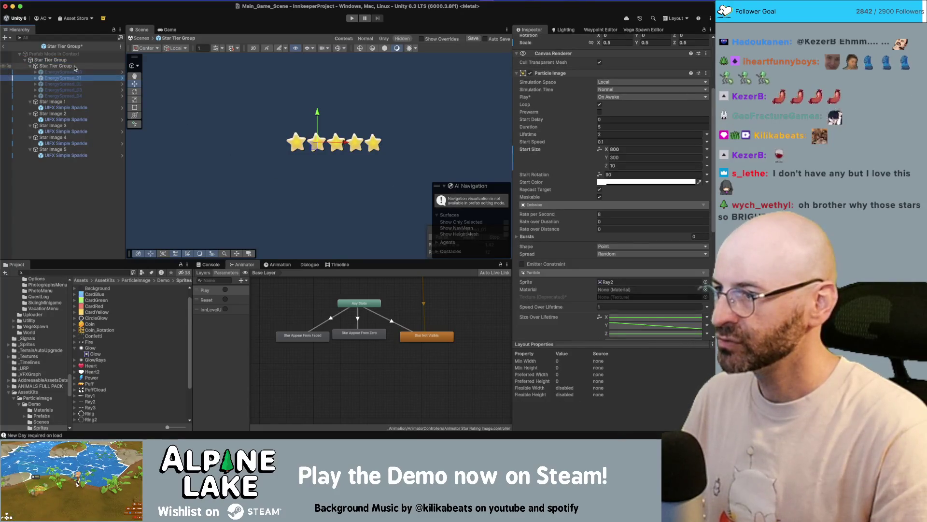
{"action": "left_click", "coordinate": [75, 67]}
{"action": "left_click", "coordinate": [705, 30]}
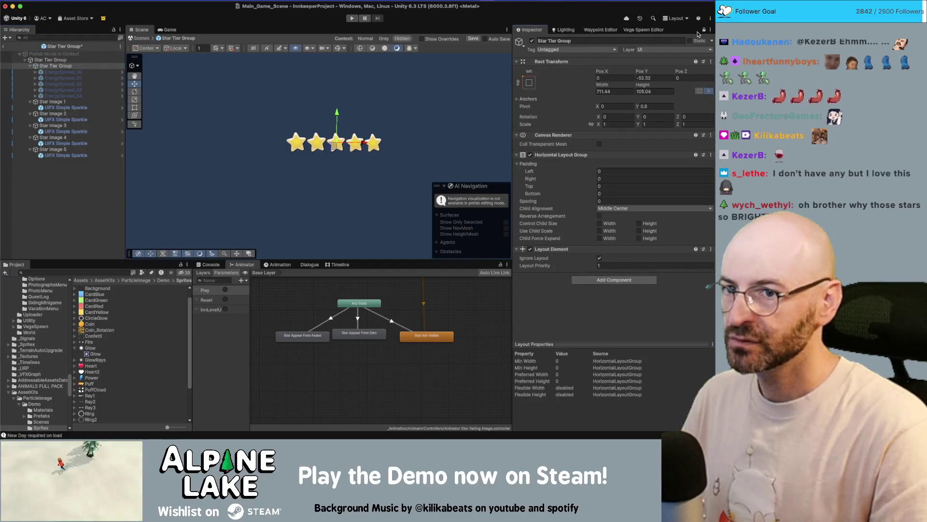
{"action": "left_click", "coordinate": [50, 60]}
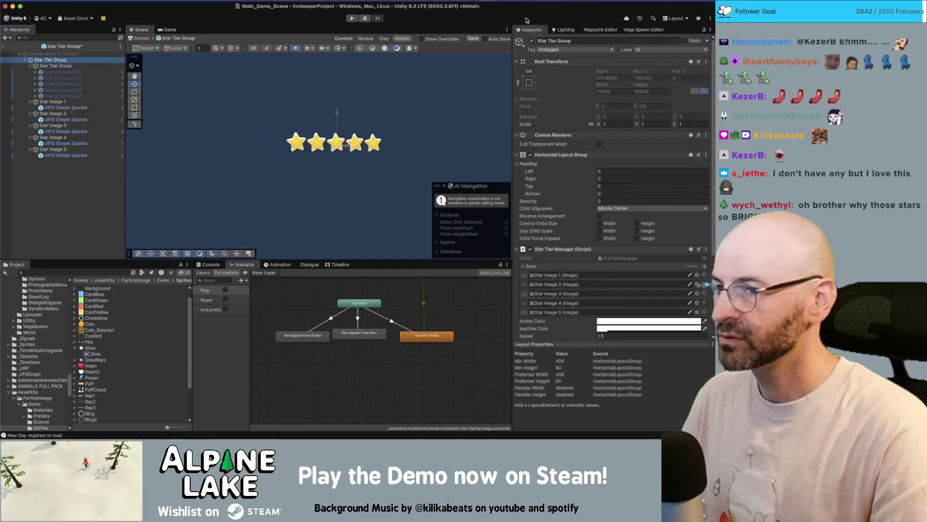
{"action": "left_click", "coordinate": [63, 84]}
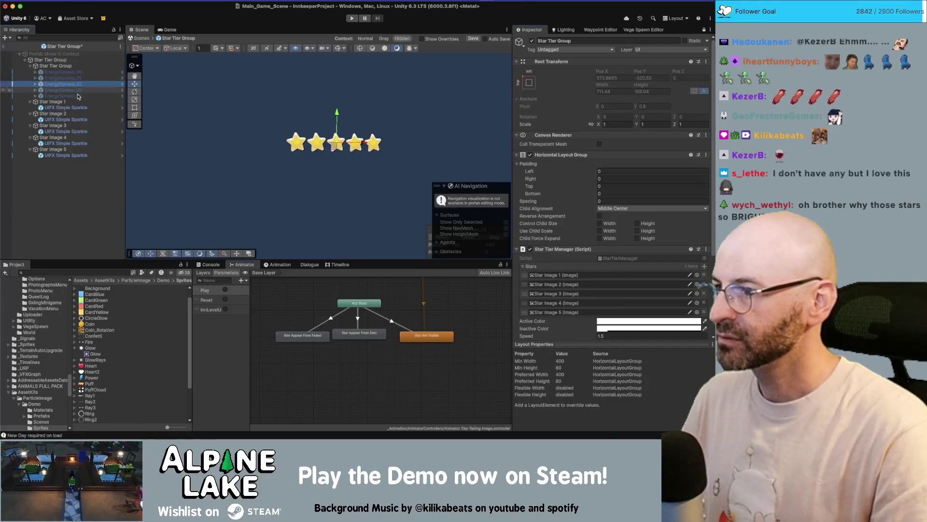
{"action": "left_click", "coordinate": [63, 96], "text": "shift"}
{"action": "mouse_move", "coordinate": [62, 90]}
{"action": "left_mouse_down"}
{"action": "mouse_move", "coordinate": [583, 339]}
{"action": "mouse_move", "coordinate": [583, 321]}
{"action": "mouse_move", "coordinate": [575, 331]}
{"action": "mouse_move", "coordinate": [560, 302]}
{"action": "left_mouse_up"}
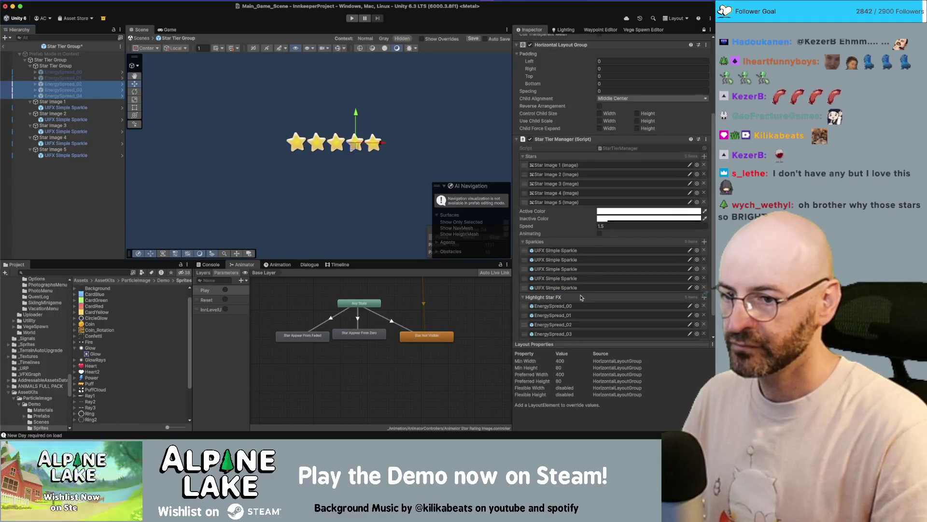
Begin renaming the inner Star Tier Group, typing 'Hi'
{"action": "scroll", "coordinate": [581, 297], "scroll_direction": "down", "scroll_amount": 2}
{"action": "left_click", "coordinate": [72, 90]}
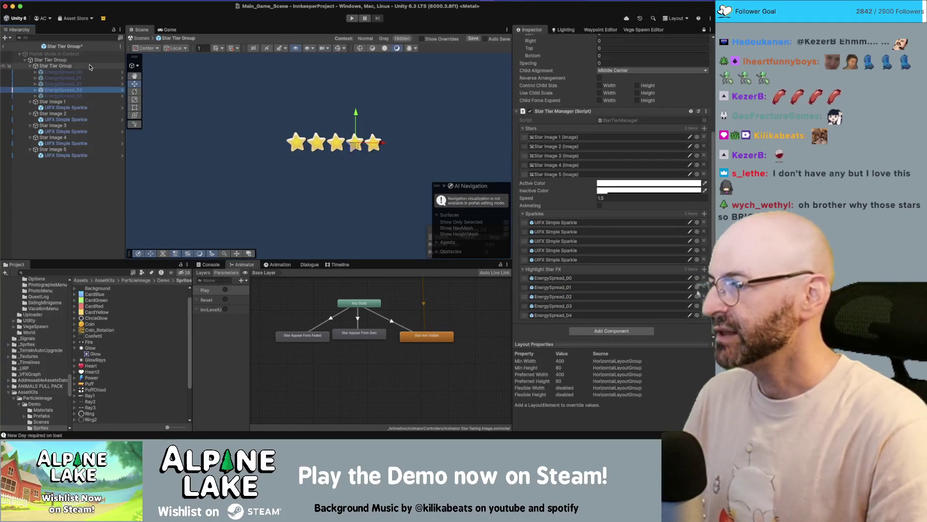
{"action": "left_click", "coordinate": [89, 67]}
{"action": "type", "text": "HighlightLast"}
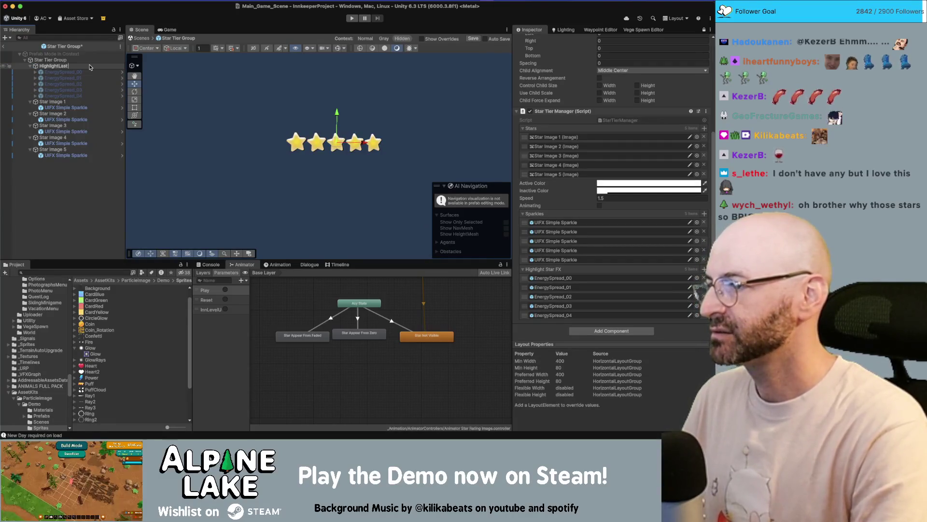
Finish naming the inner group 'HighlightStar GRP' and save the Star Tier Group prefab
{"action": "key", "text": "BackSpace"}
{"action": "type", "text": "Star GRP"}
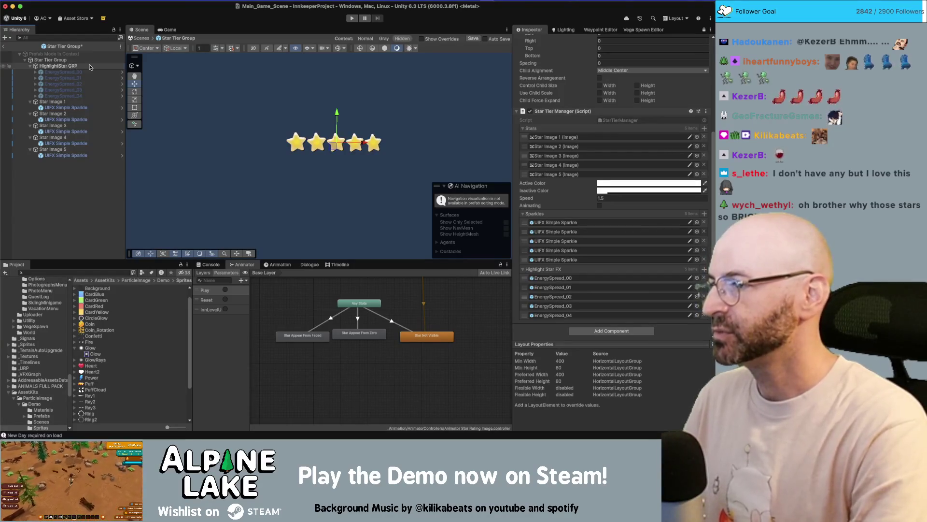
{"action": "key", "text": "Return"}
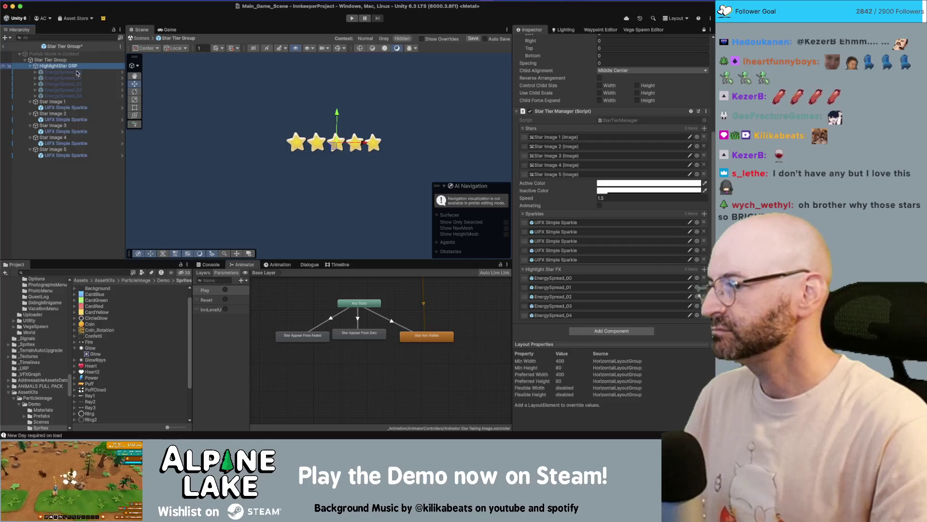
{"action": "left_click", "coordinate": [78, 198]}
{"action": "key", "text": "super+s"}
{"action": "left_click", "coordinate": [4, 47]}
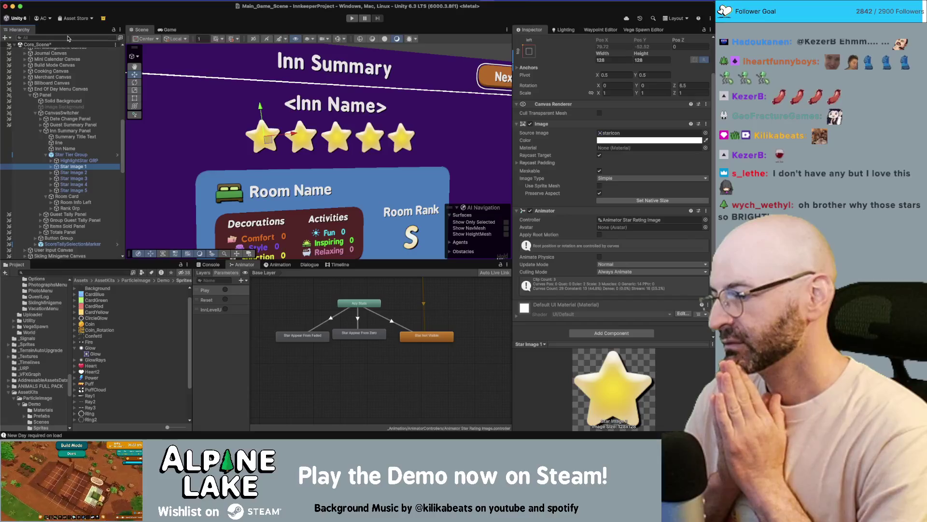
Pan the Scene view to show the Inn Summary panel with its five stars
{"action": "mouse_move", "coordinate": [286, 119]}
{"action": "left_mouse_down"}
{"action": "mouse_move", "coordinate": [252, 126]}
{"action": "mouse_move", "coordinate": [320, 127]}
{"action": "left_mouse_up"}
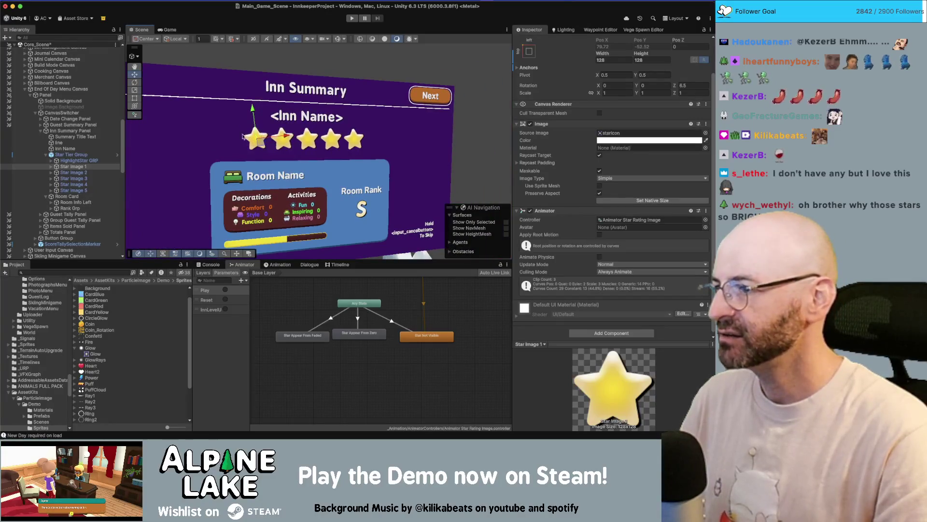